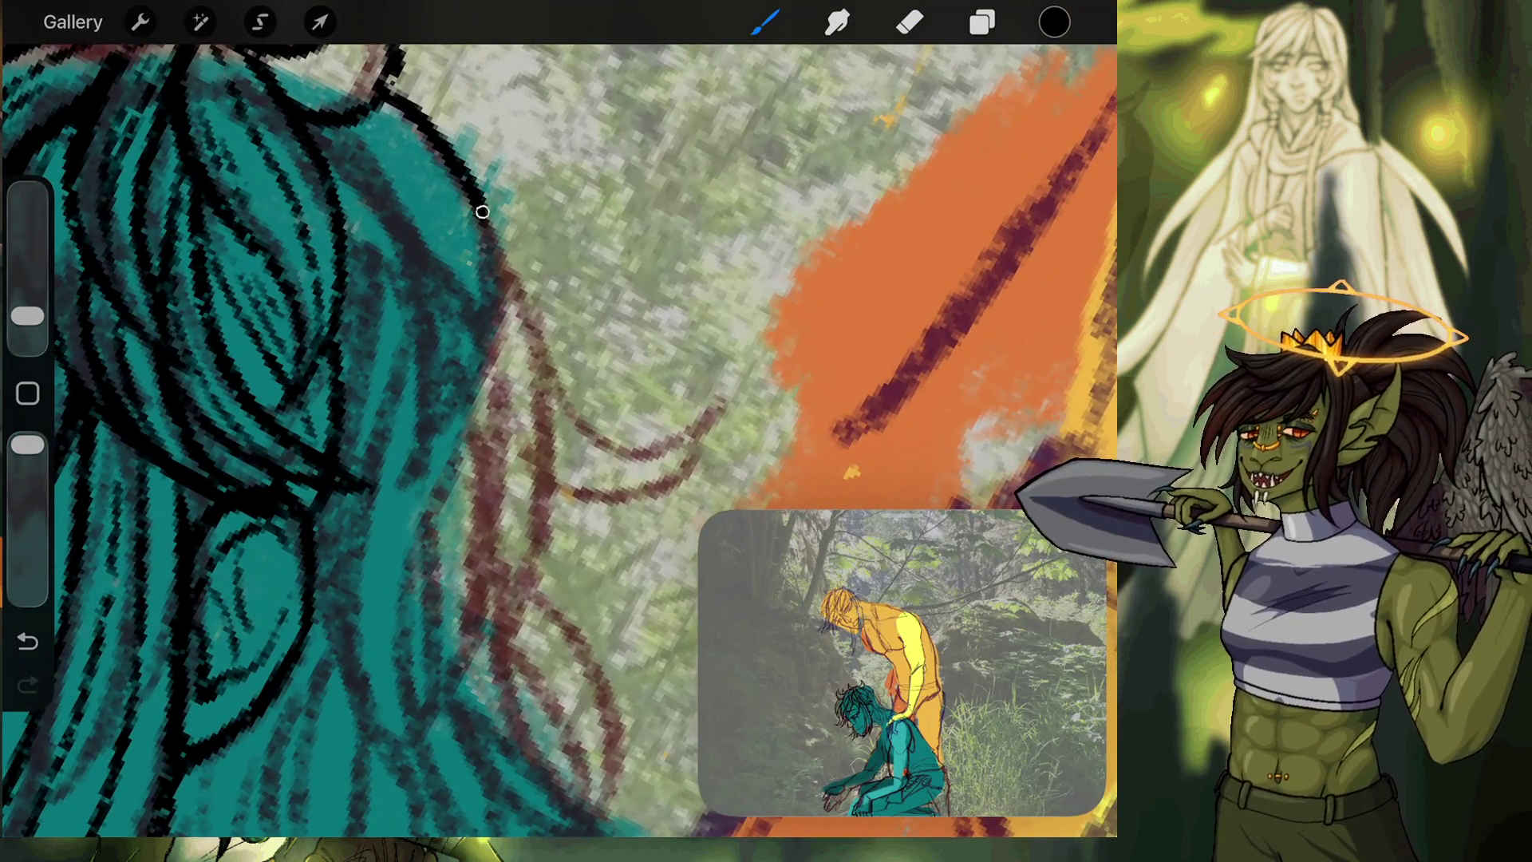
Ink the hair outline and dark inner strand lines in black, undoing misplaced strokes.
mouse_move(482, 212)
left_mouse_down()
mouse_move(375, 488)
mouse_move(407, 448)
mouse_move(399, 273)
left_mouse_up()
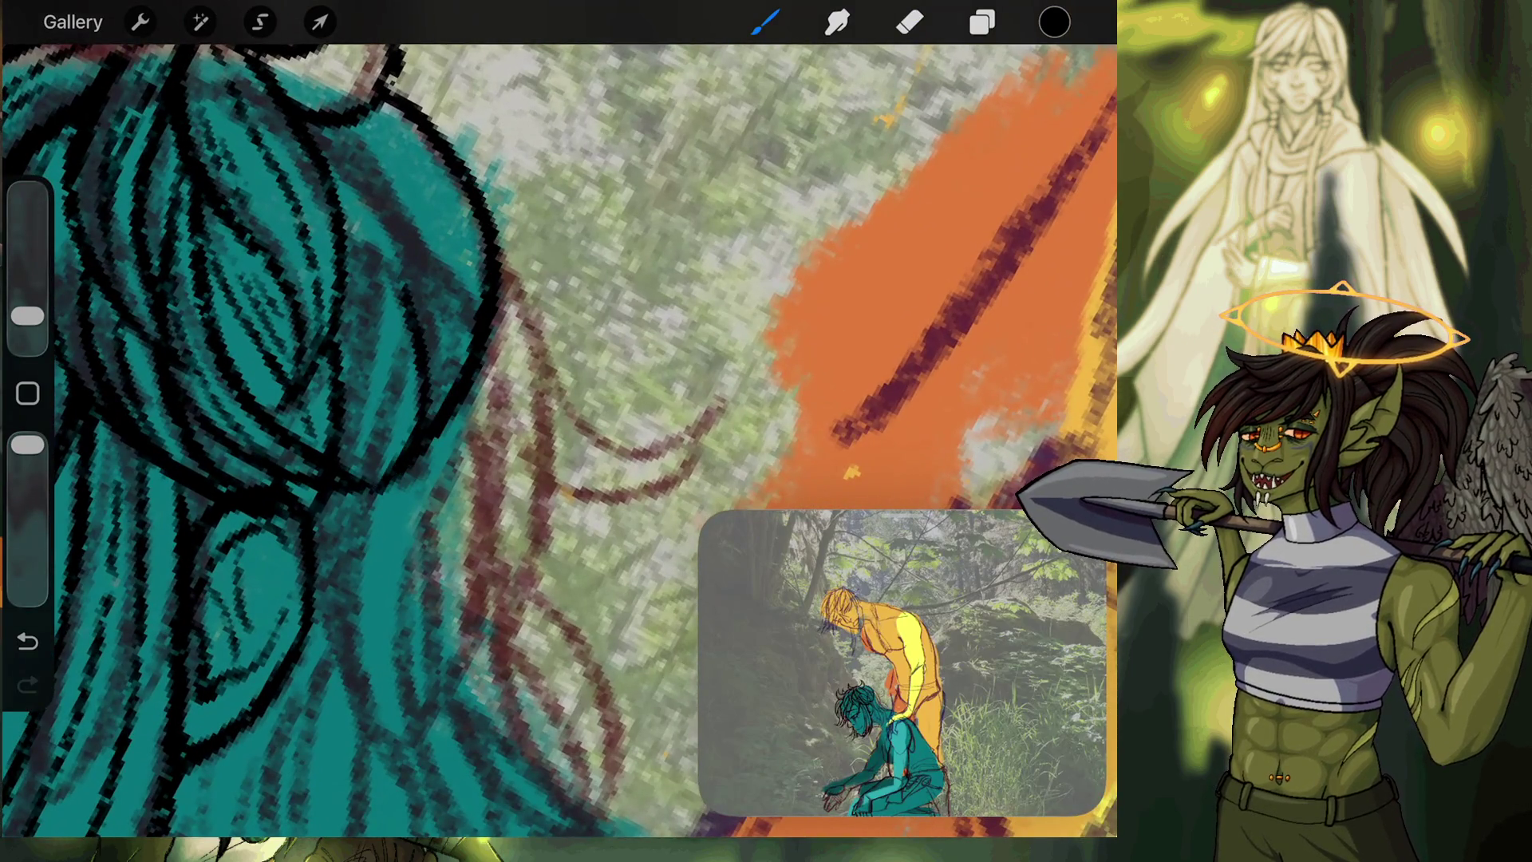
key("ctrl+z")
mouse_move(383, 116)
left_mouse_down()
mouse_move(299, 204)
mouse_move(431, 378)
mouse_move(383, 475)
mouse_move(417, 300)
mouse_move(291, 152)
left_mouse_up()
key("ctrl+z")
key("ctrl+z")
key("ctrl+z")
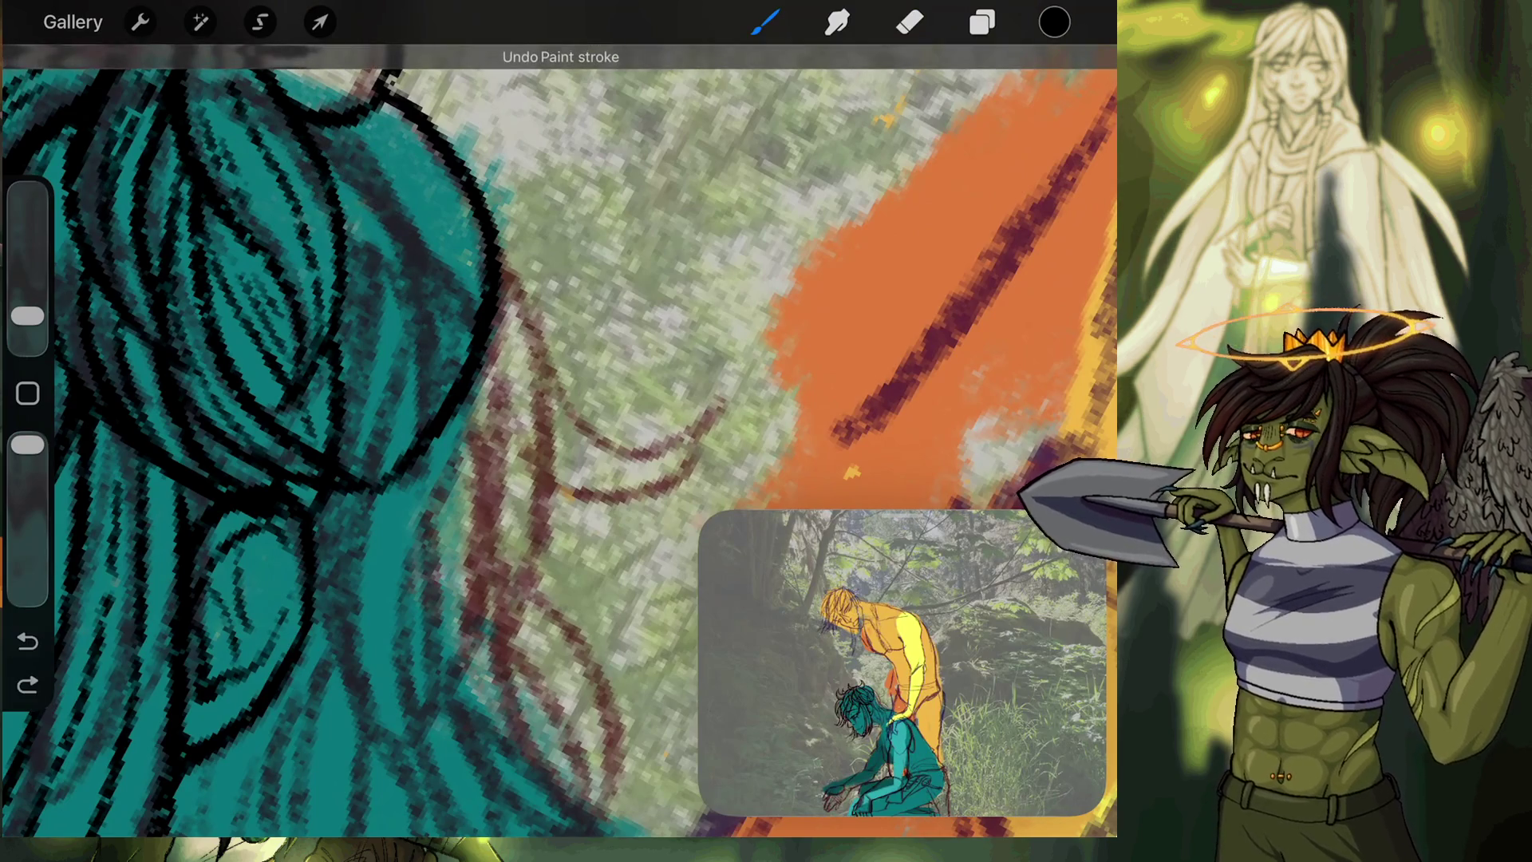
mouse_move(343, 204)
left_mouse_down()
mouse_move(416, 334)
mouse_move(383, 490)
left_mouse_up()
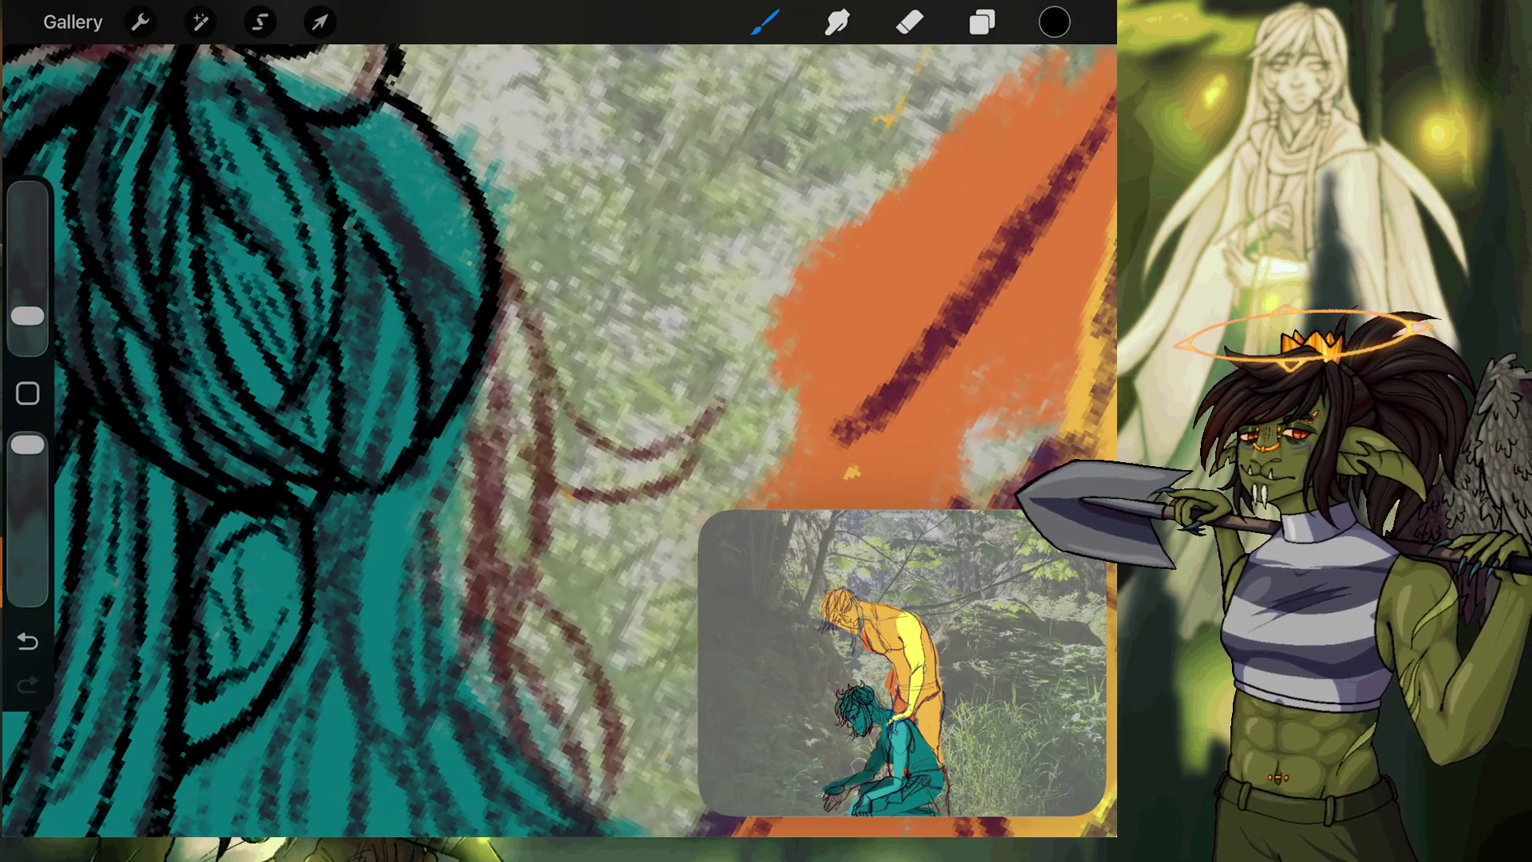
mouse_move(351, 127)
left_mouse_down()
mouse_move(442, 290)
mouse_move(424, 415)
left_mouse_up()
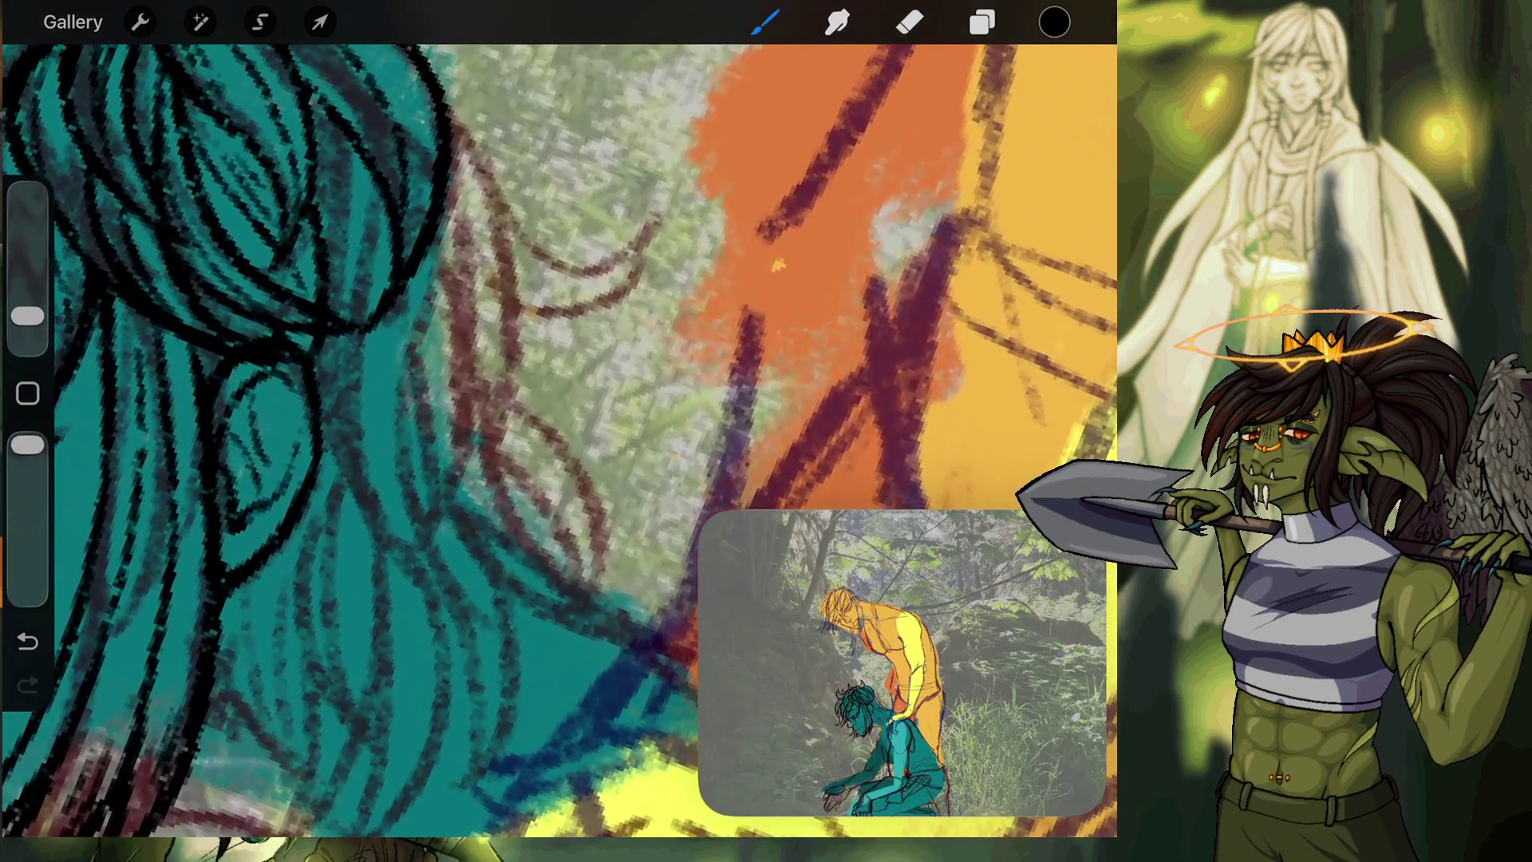
Outline the hair's right edge in black, redrawing bad strokes and extending lines down its lower edge.
mouse_move(447, 102)
left_mouse_down()
mouse_move(391, 586)
mouse_move(461, 416)
mouse_move(455, 177)
left_mouse_up()
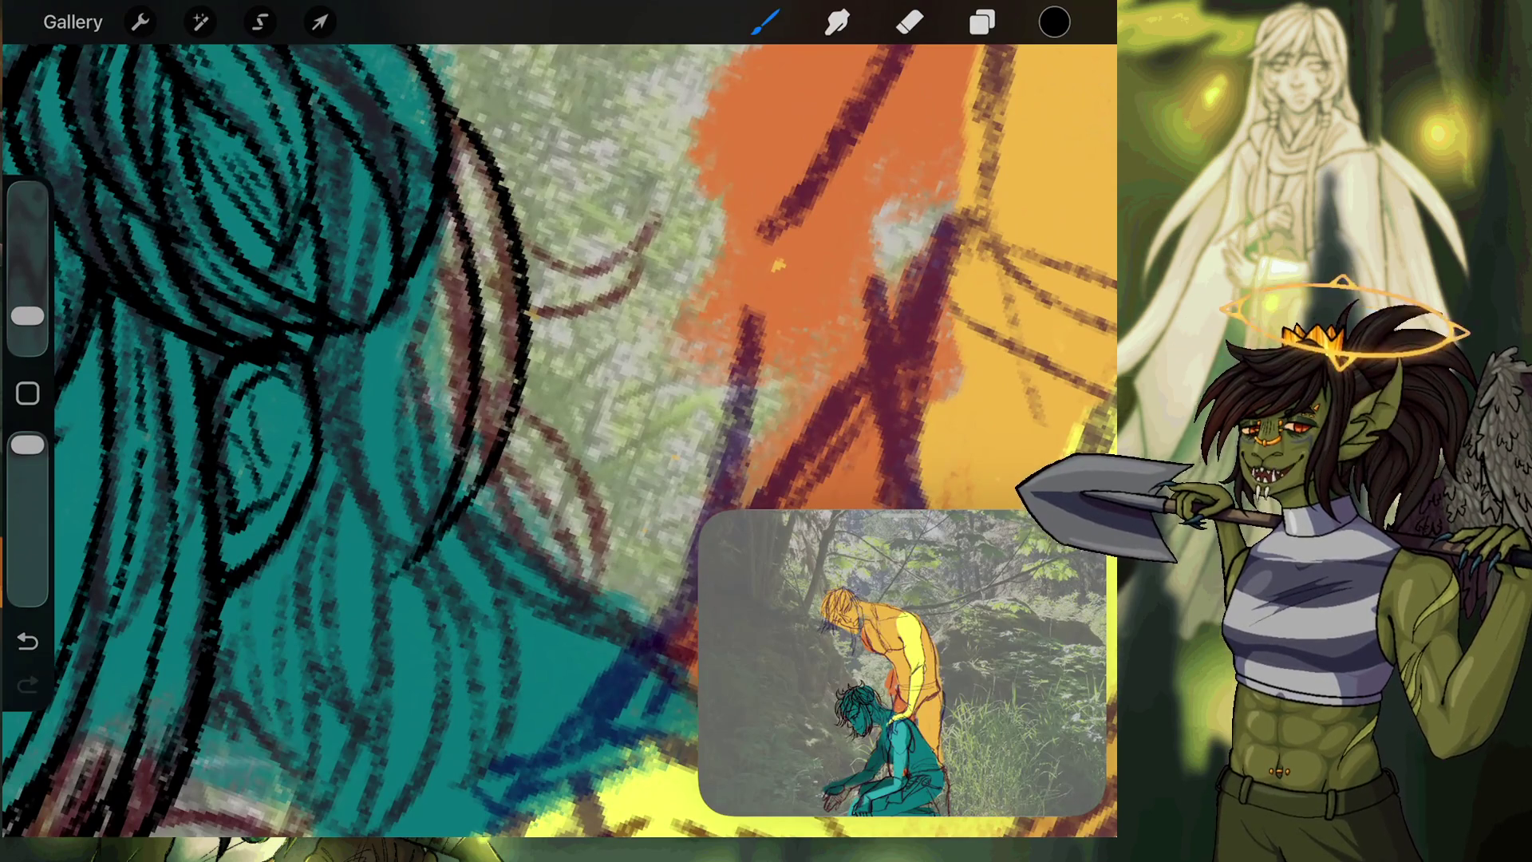
left_click(27, 641)
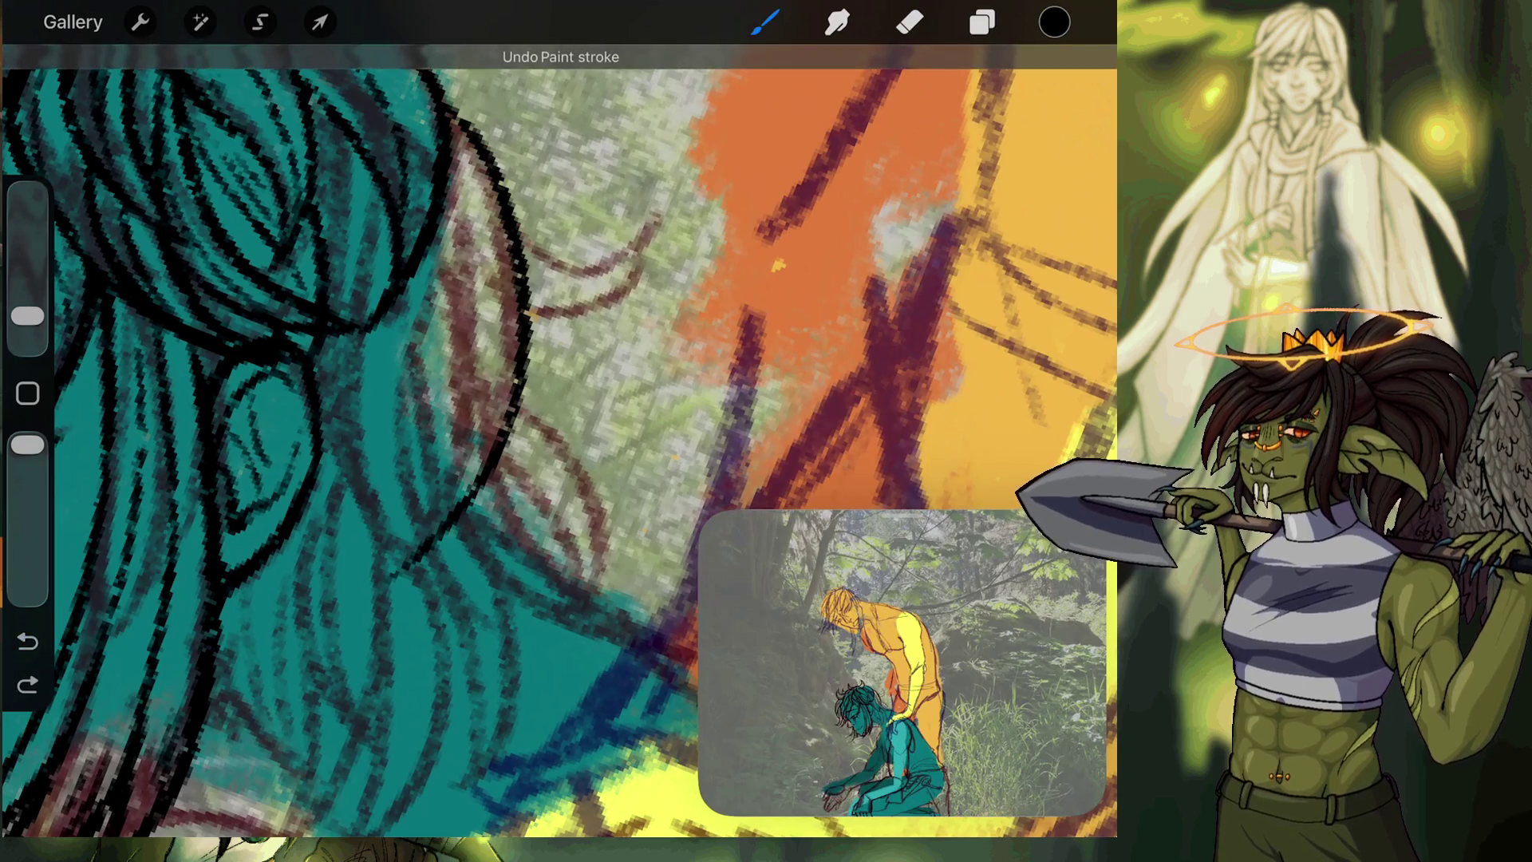
left_click_drag(434, 502, 430, 246)
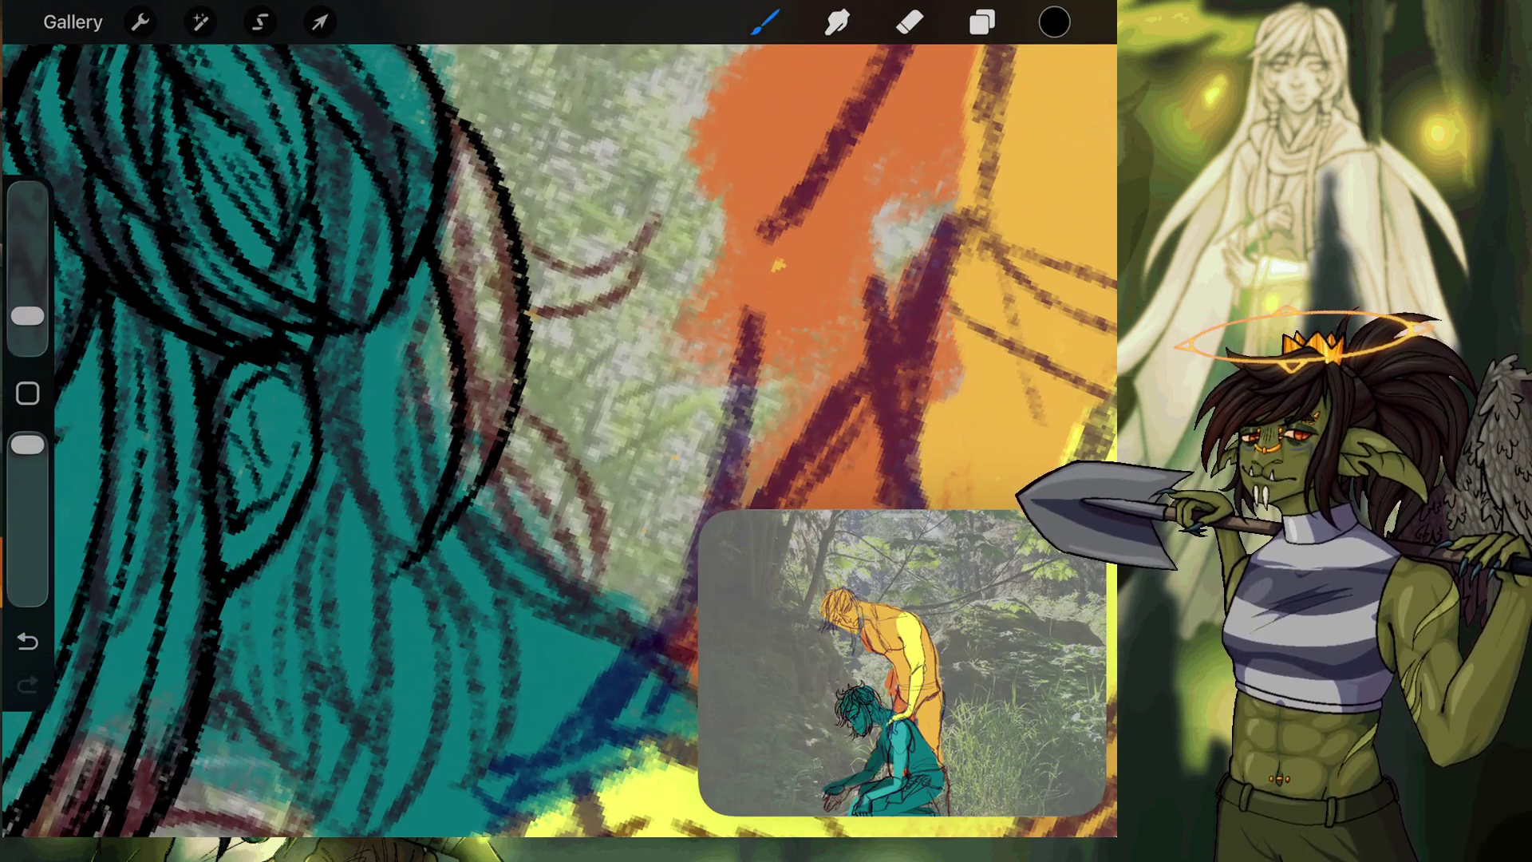
left_click_drag(461, 148, 485, 435)
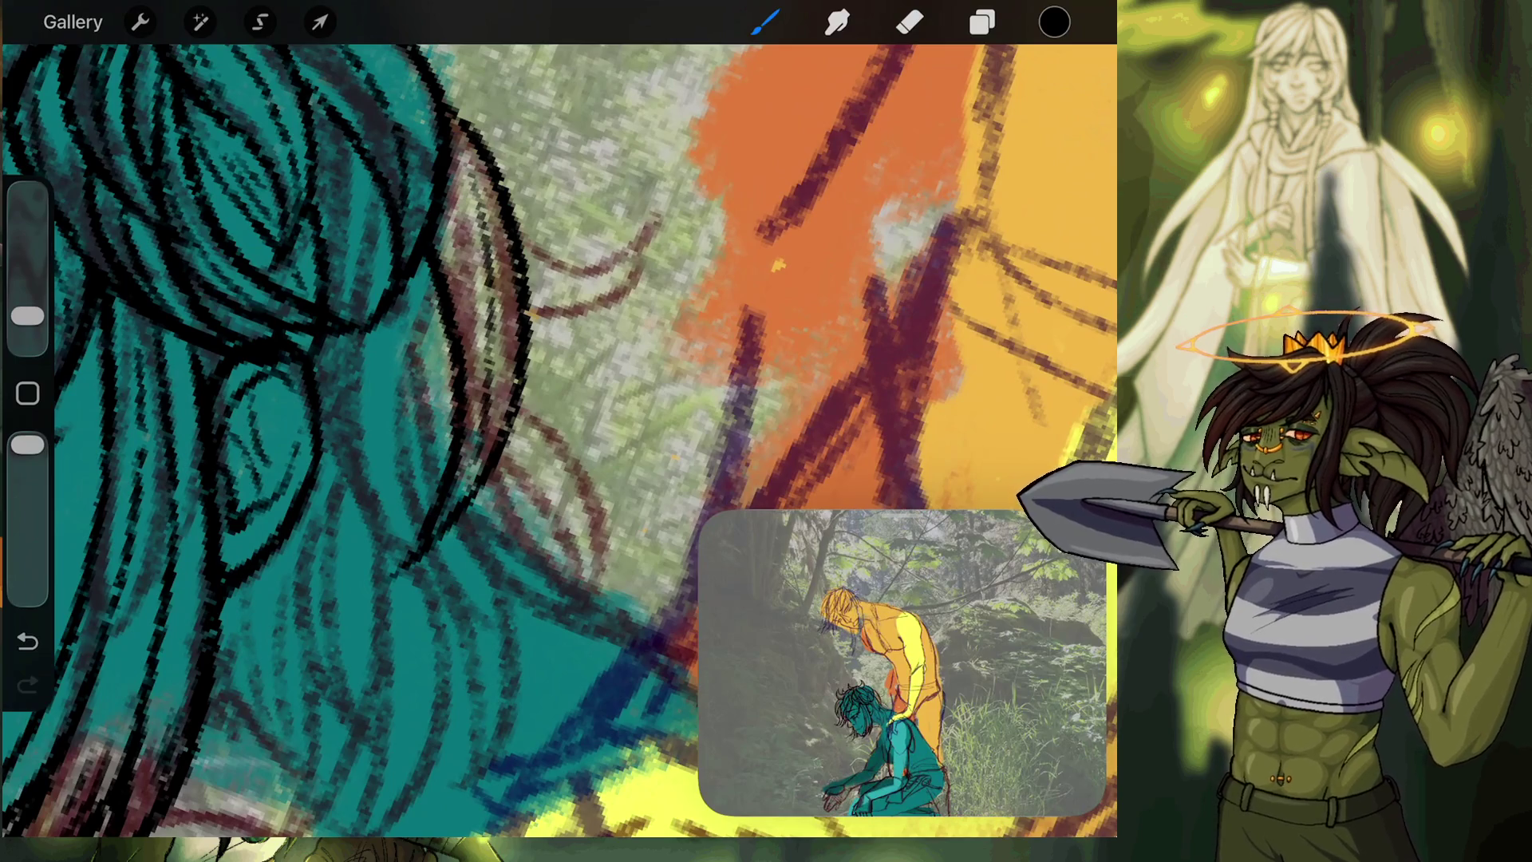
key("ctrl+z")
mouse_move(447, 170)
left_mouse_down()
mouse_move(503, 315)
mouse_move(519, 443)
left_mouse_up()
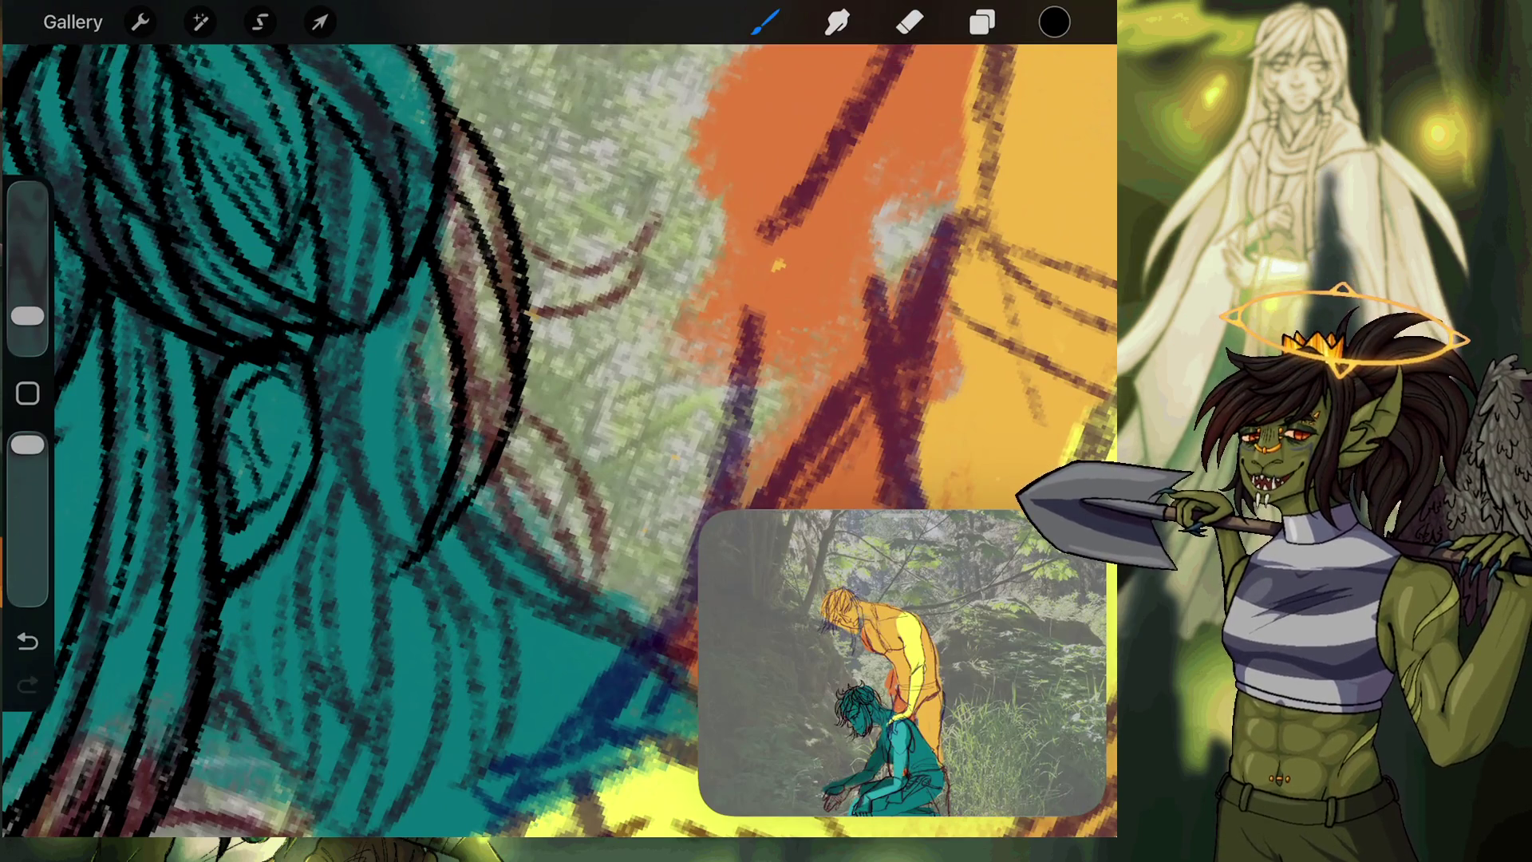
left_click_drag(507, 320, 495, 438)
left_click_drag(494, 345, 485, 415)
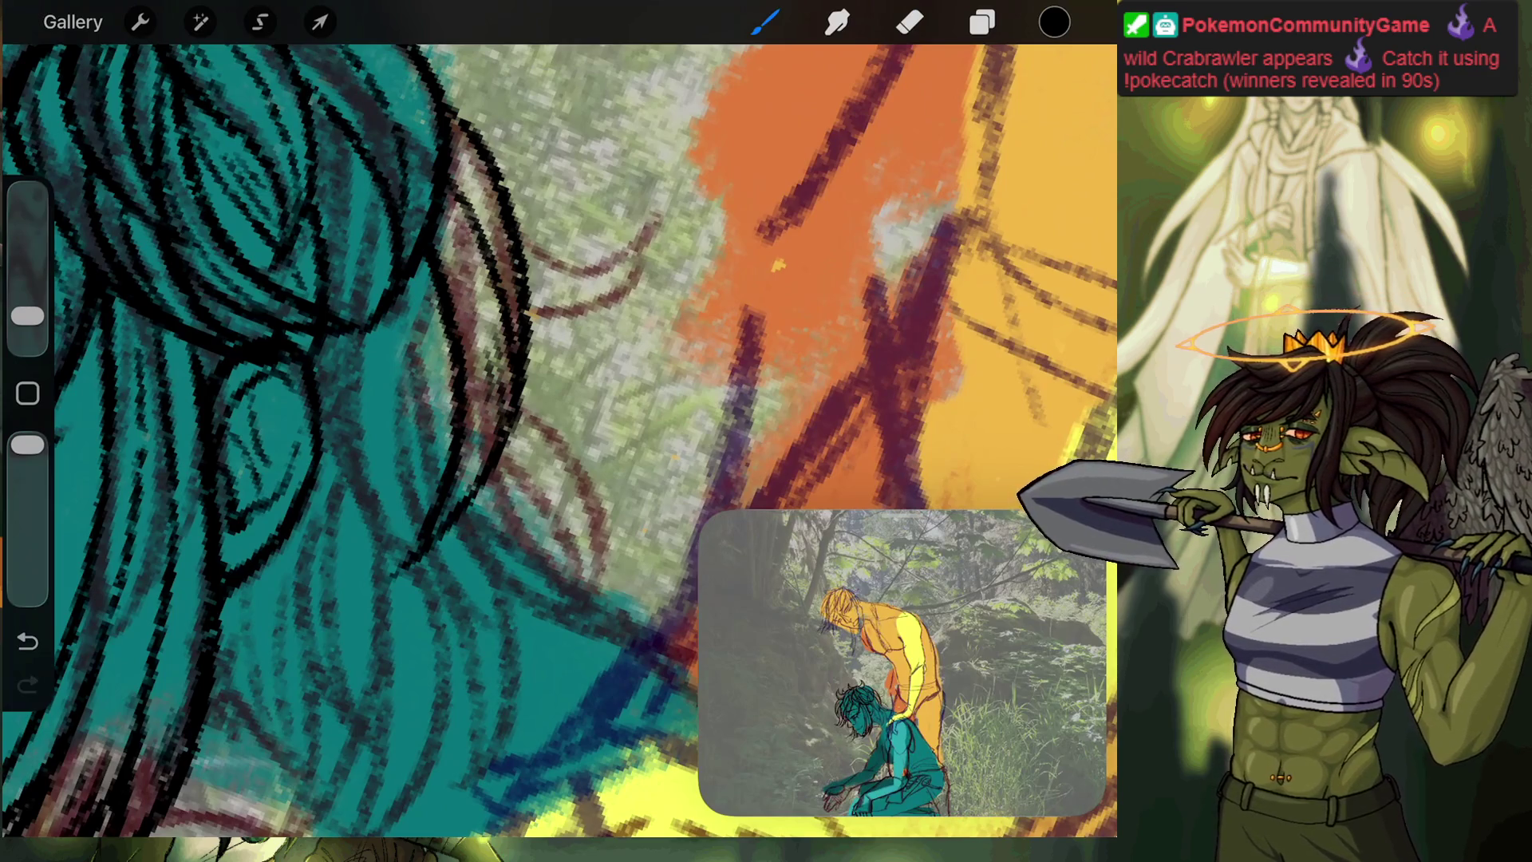
Ink several long black strand lines running down and curving up through the teal hair.
scroll(558, 438, "up", 3)
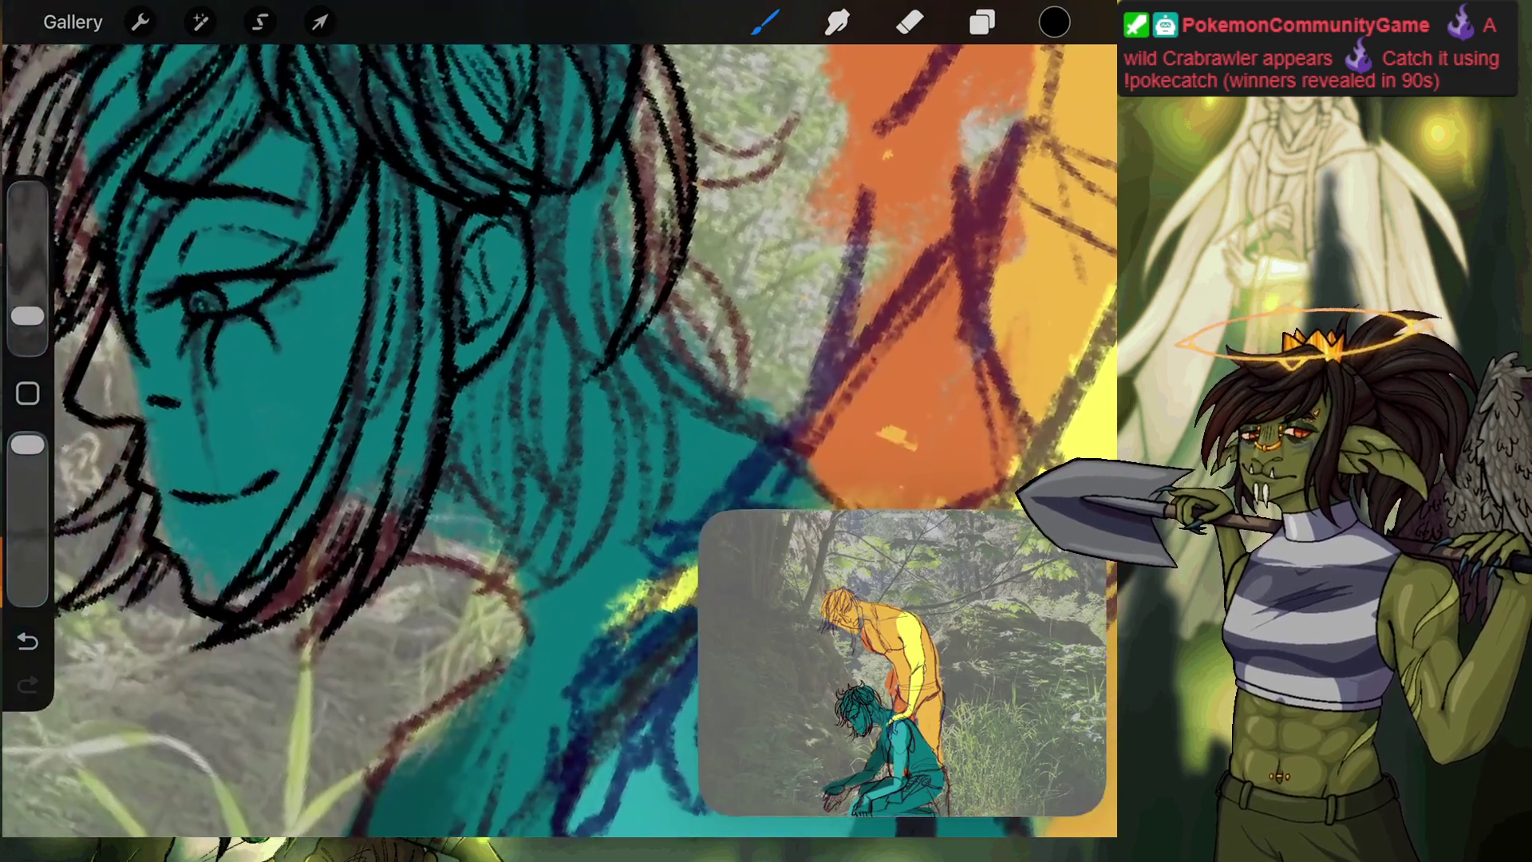
scroll(559, 438, "up", 2)
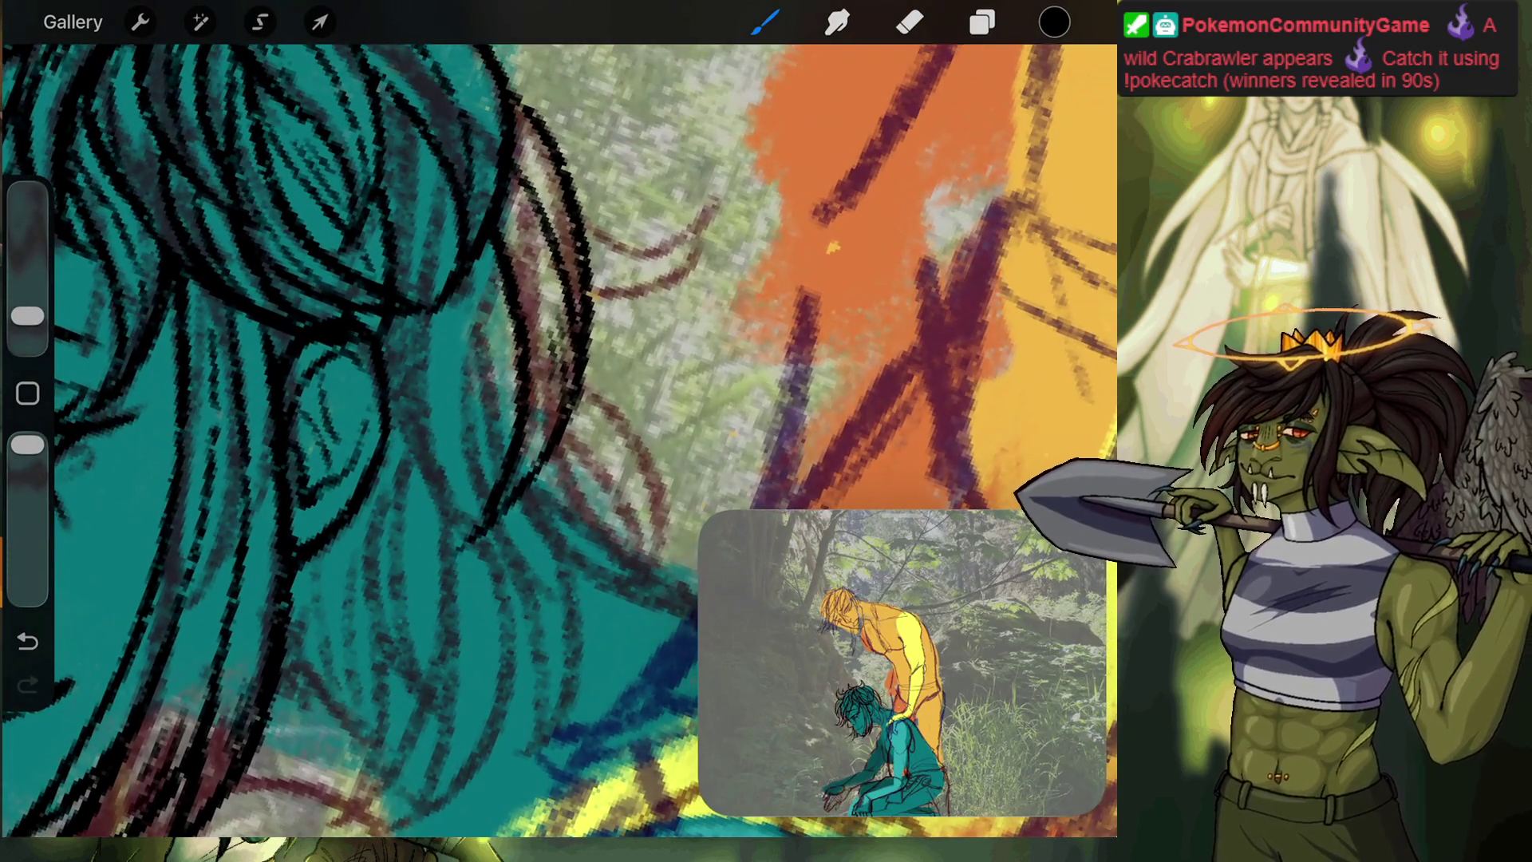
mouse_move(491, 232)
left_mouse_down()
mouse_move(487, 319)
mouse_move(533, 583)
left_mouse_up()
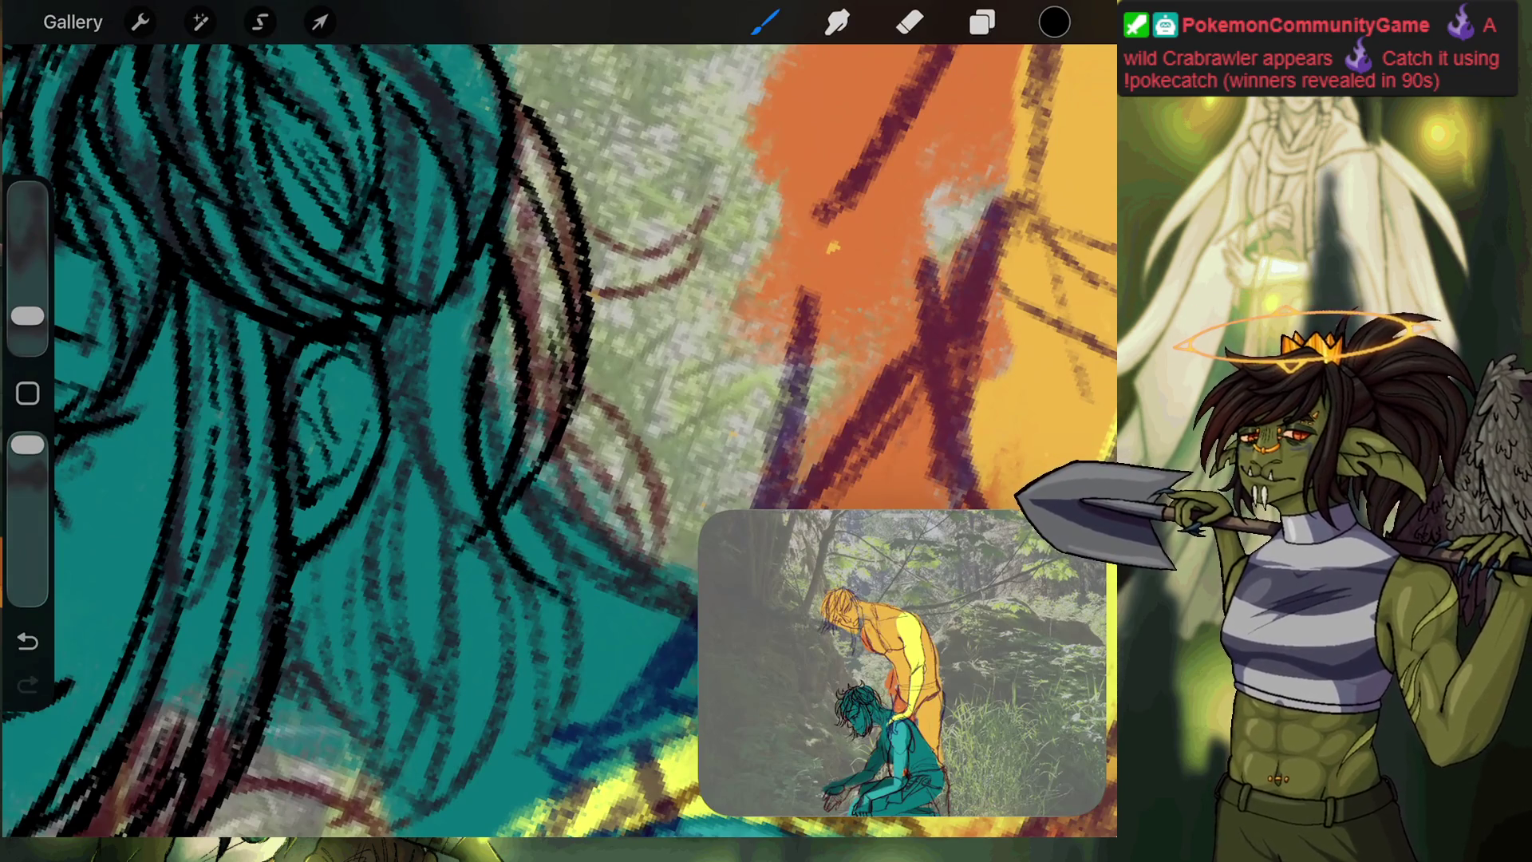
mouse_move(495, 563)
left_mouse_down()
mouse_move(427, 490)
mouse_move(398, 96)
left_mouse_up()
left_click_drag(442, 463, 445, 182)
scroll(558, 439, "down", 5)
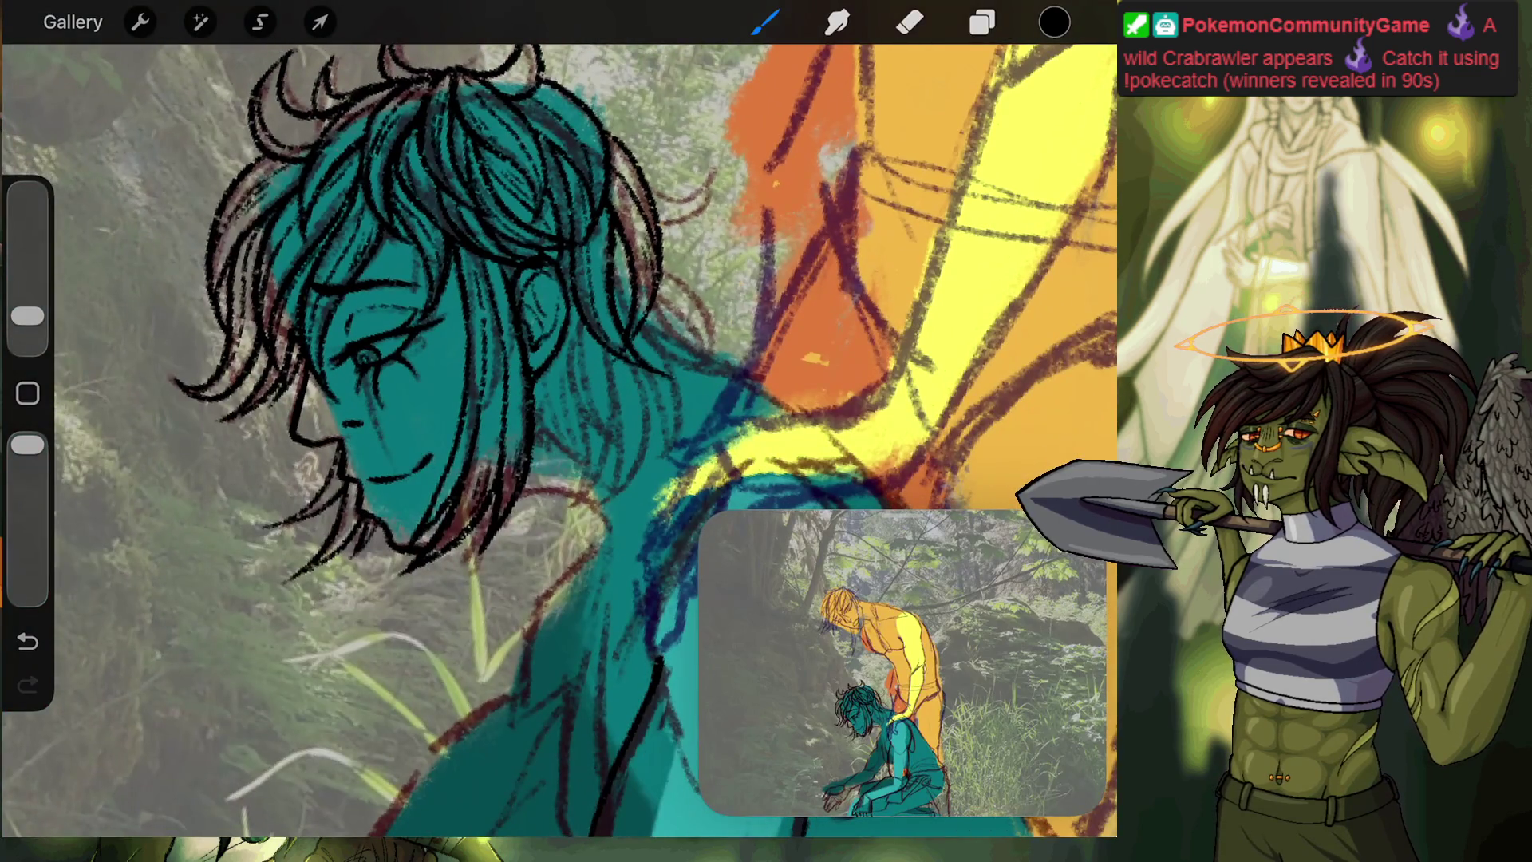
scroll(683, 400, "up", 4)
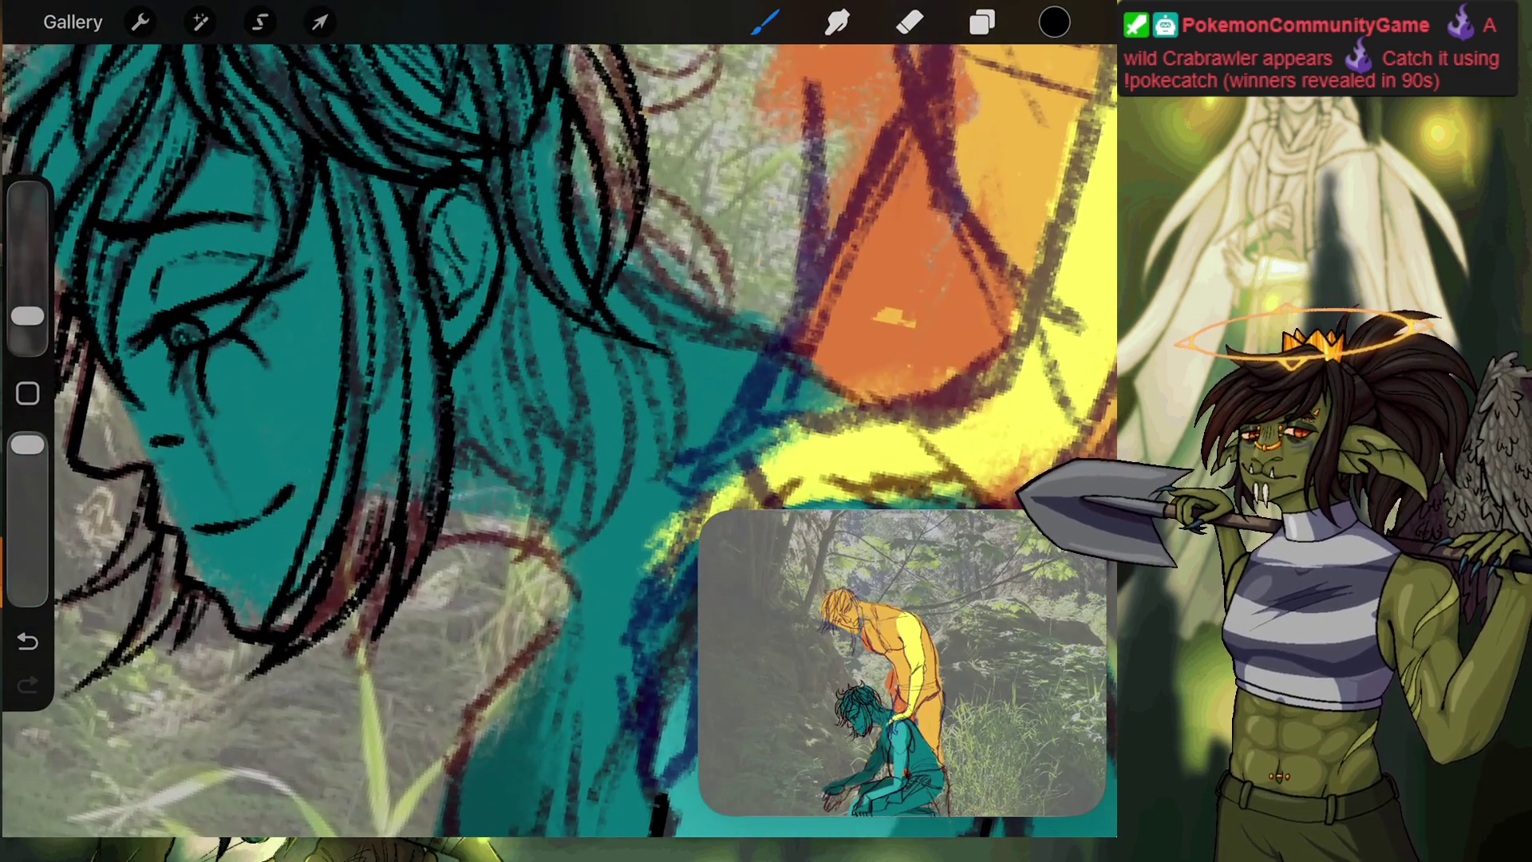
left_click_drag(530, 273, 490, 403)
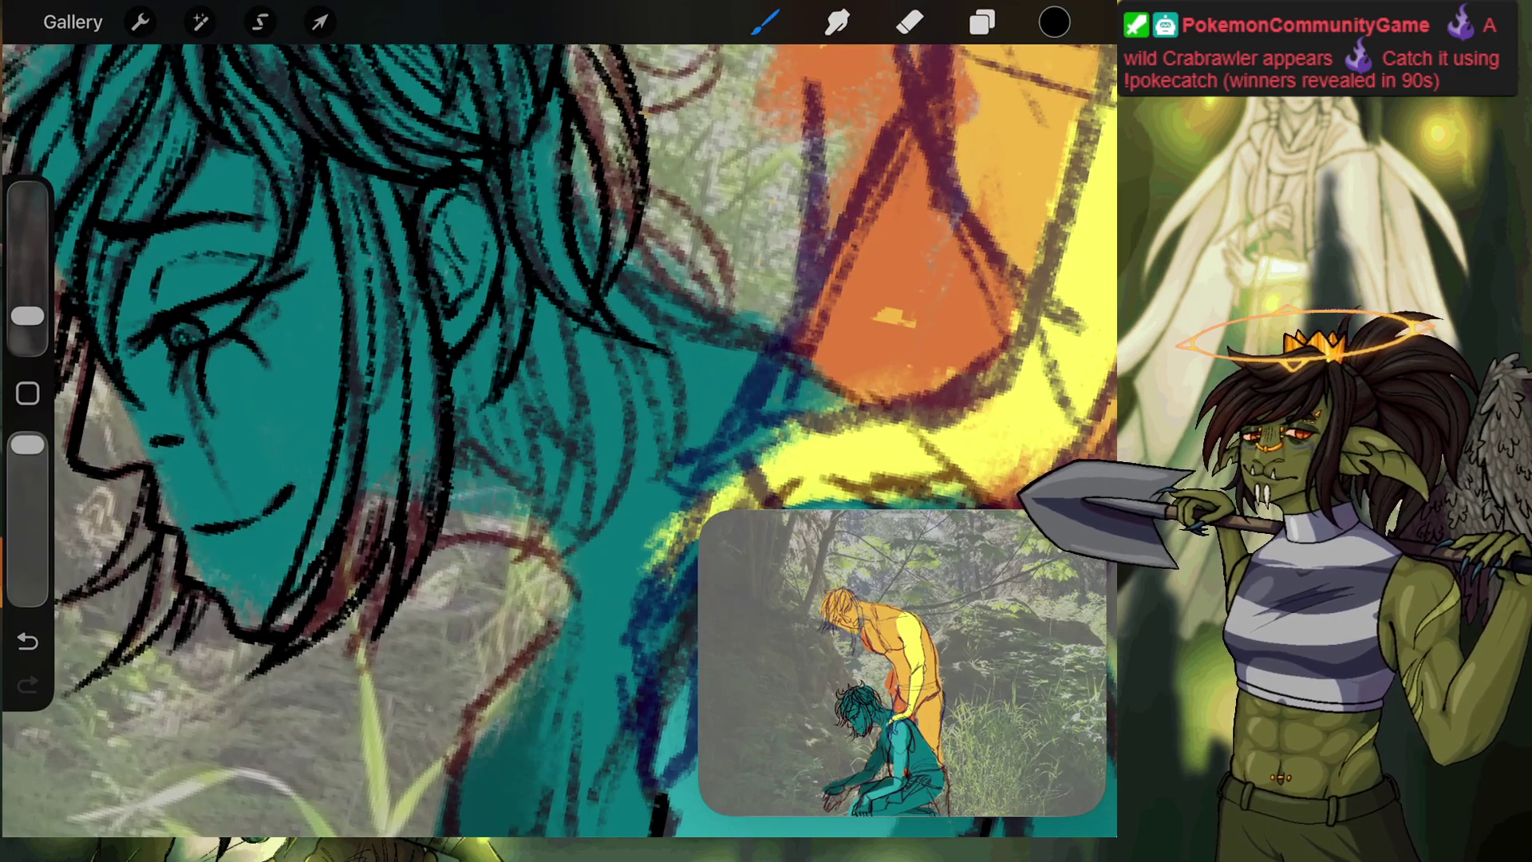
Reposition the canvas and bring up the Layers panel.
scroll(559, 438, "up", 5)
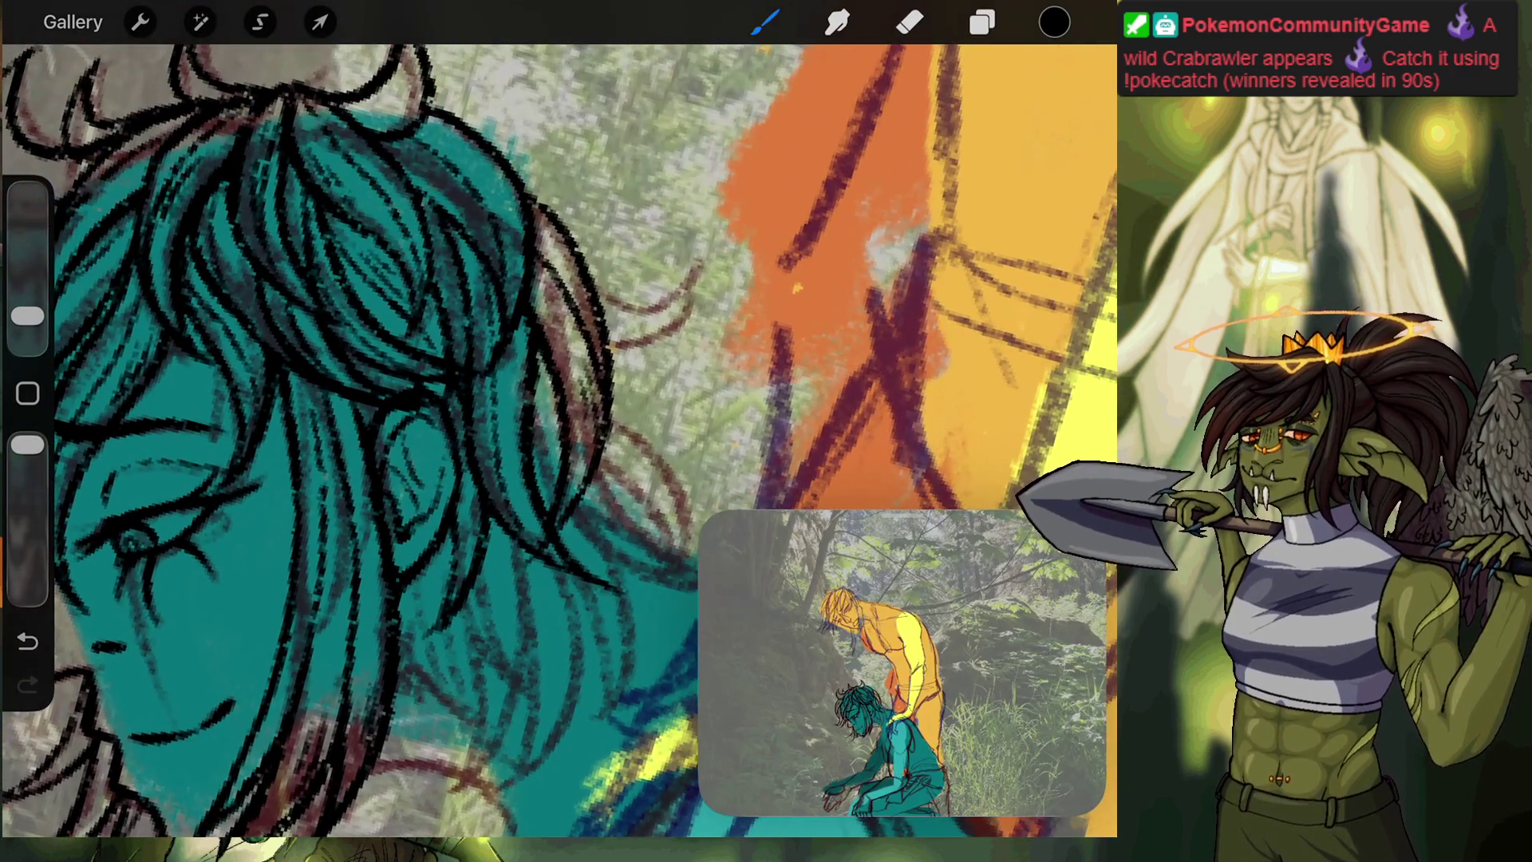
scroll(559, 439, "down", 3)
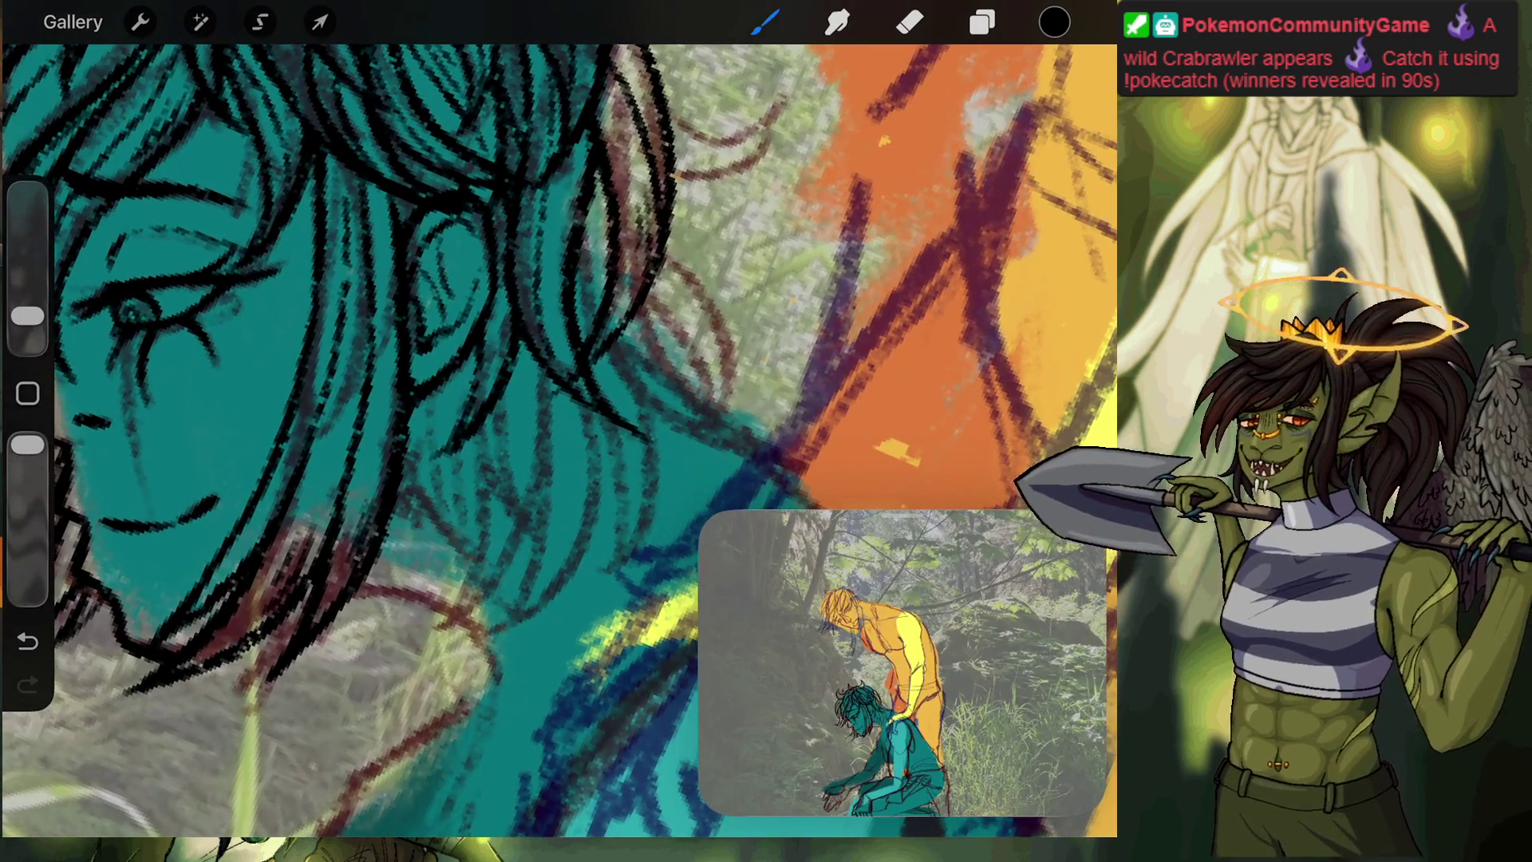
scroll(558, 439, "down", 5)
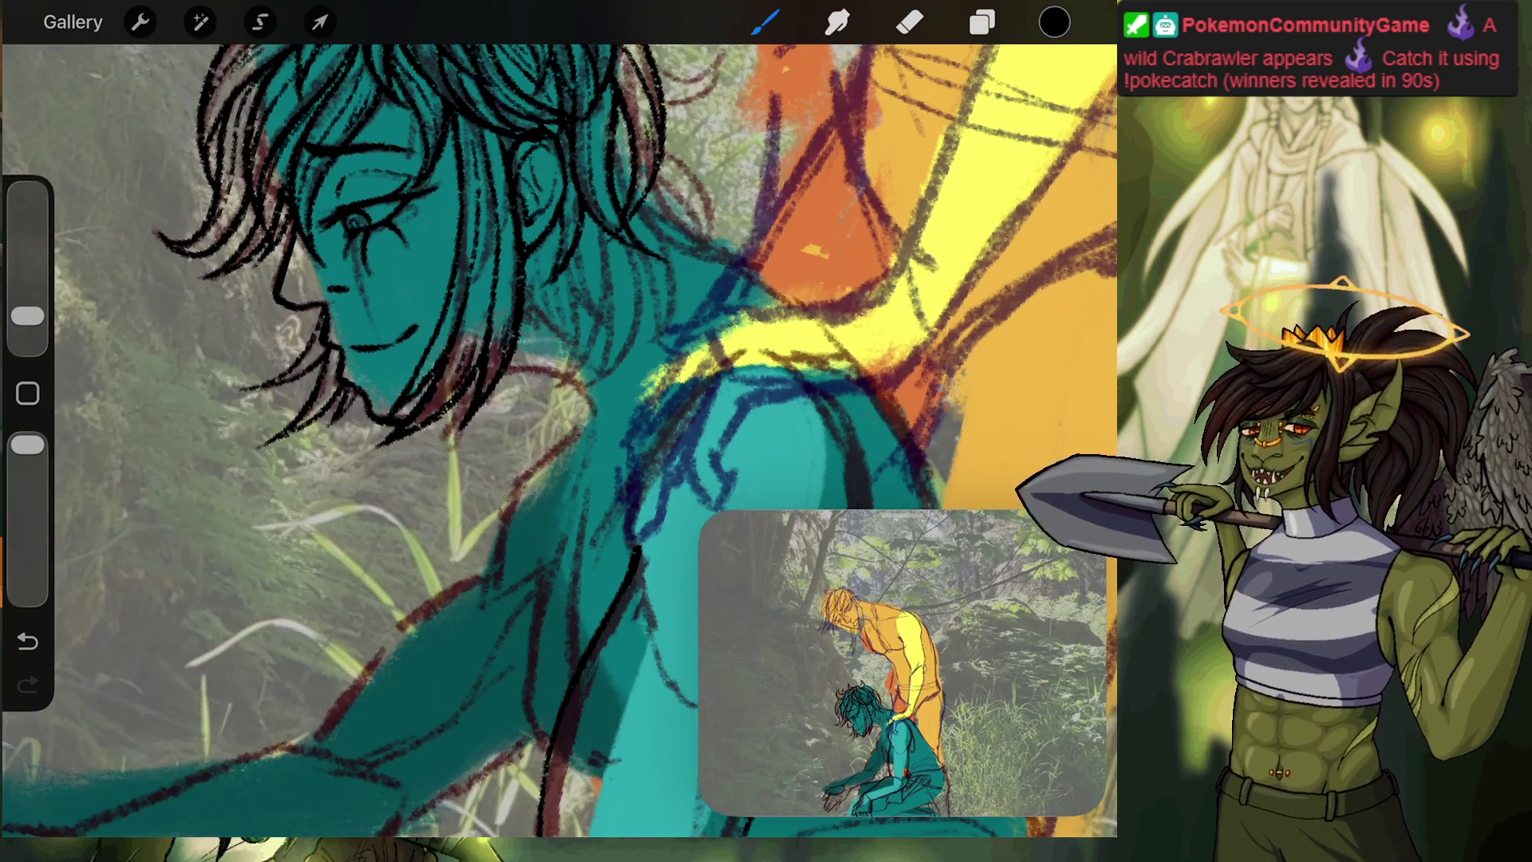
left_click(982, 23)
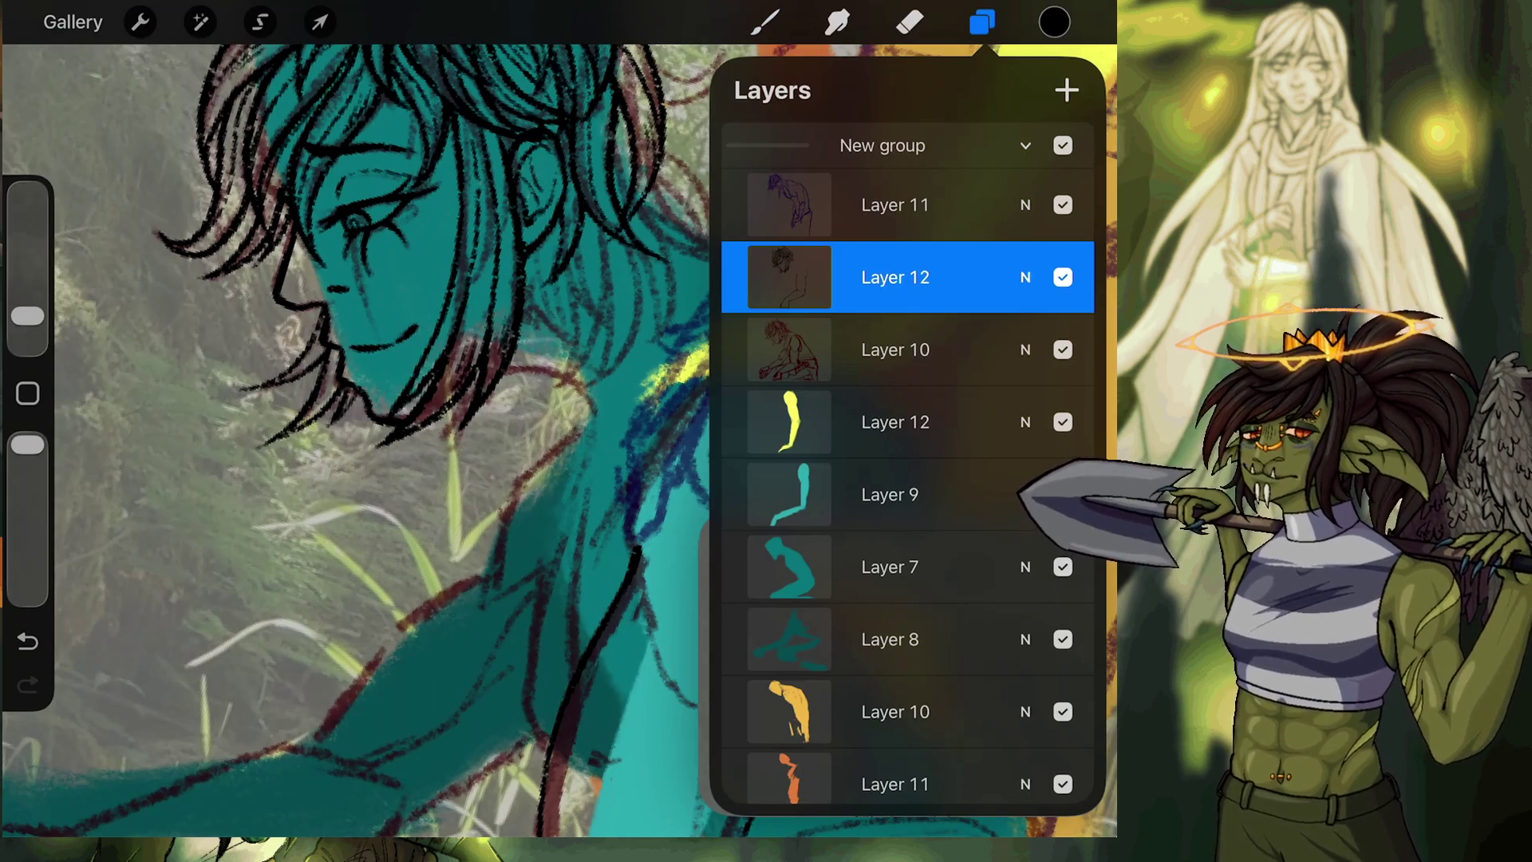
Close Layers, zoom in, and ink strand lines up through the hair beside the ear, redoing bad strokes.
left_click(764, 22)
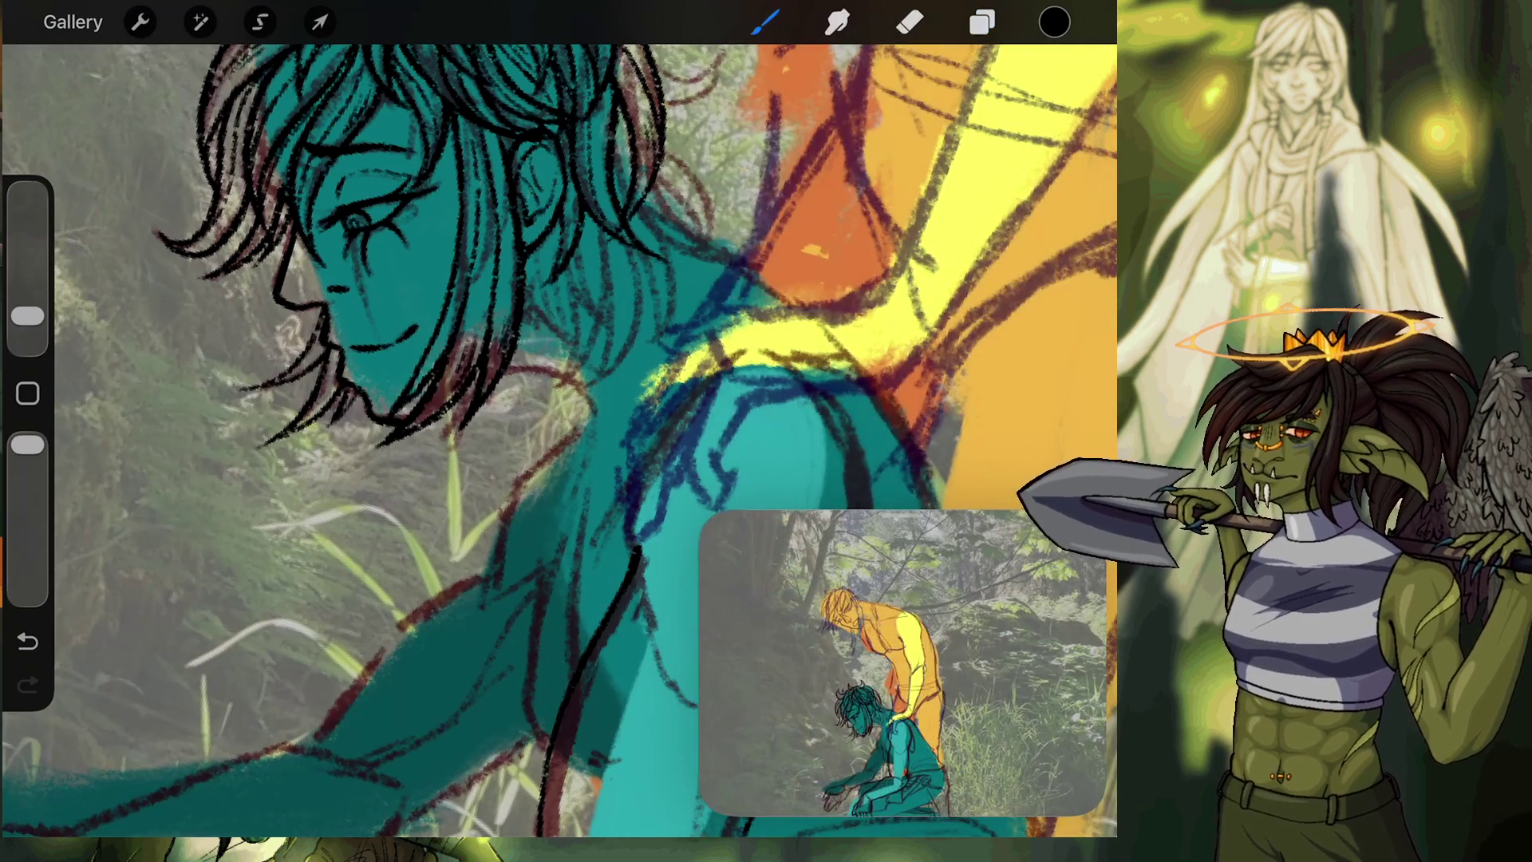
scroll(678, 291, "up", 5)
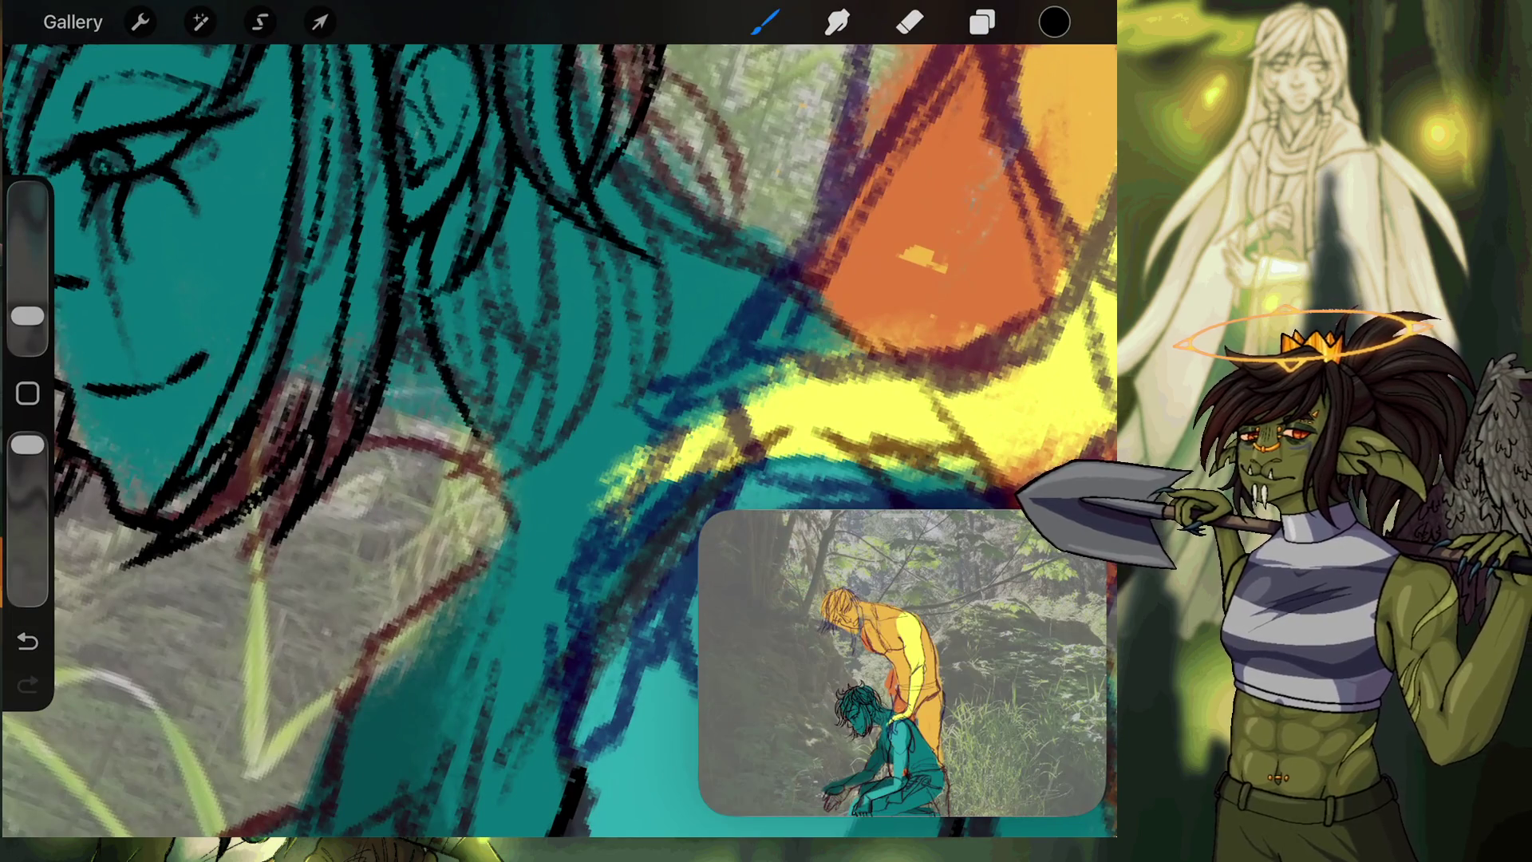
left_click(27, 641)
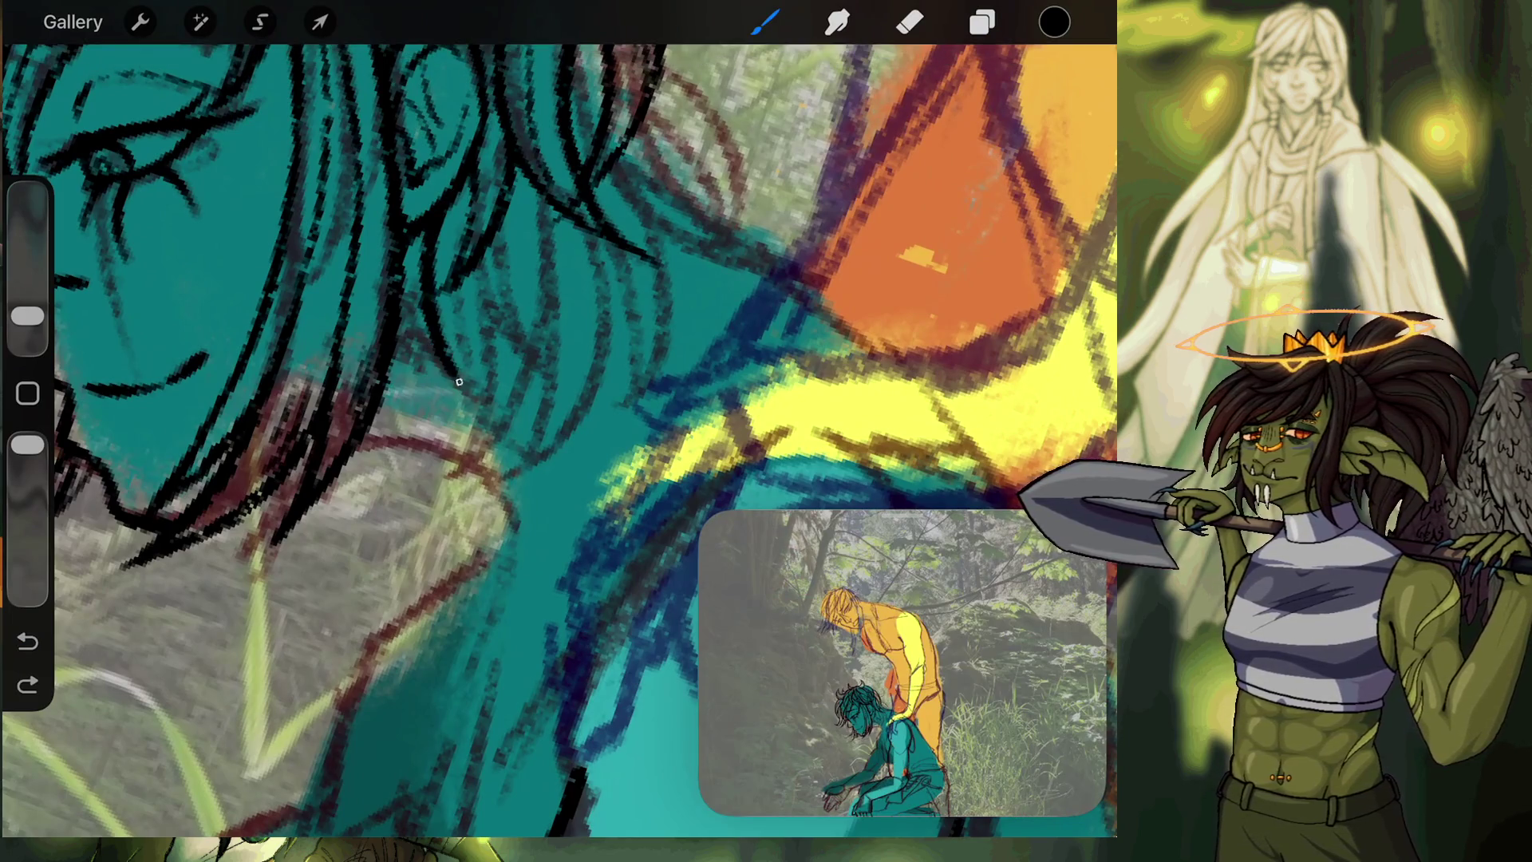
mouse_move(483, 403)
left_mouse_down()
mouse_move(459, 275)
mouse_move(474, 190)
left_mouse_up()
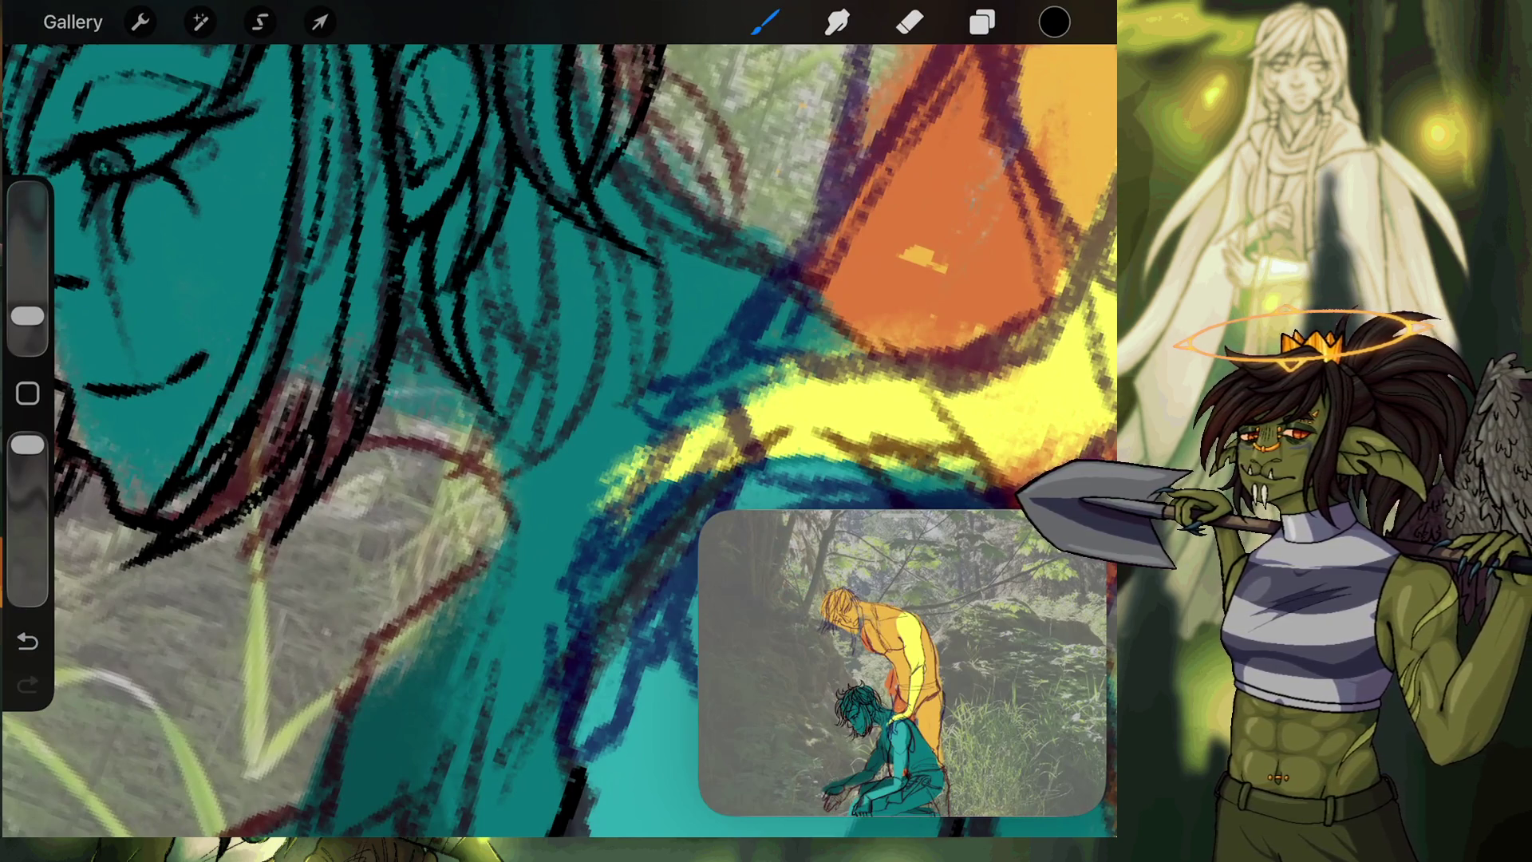
mouse_move(475, 273)
left_mouse_down()
mouse_move(515, 359)
mouse_move(522, 169)
left_mouse_up()
left_click(28, 640)
left_click(27, 640)
mouse_move(512, 154)
left_mouse_down()
mouse_move(497, 408)
mouse_move(483, 247)
left_mouse_up()
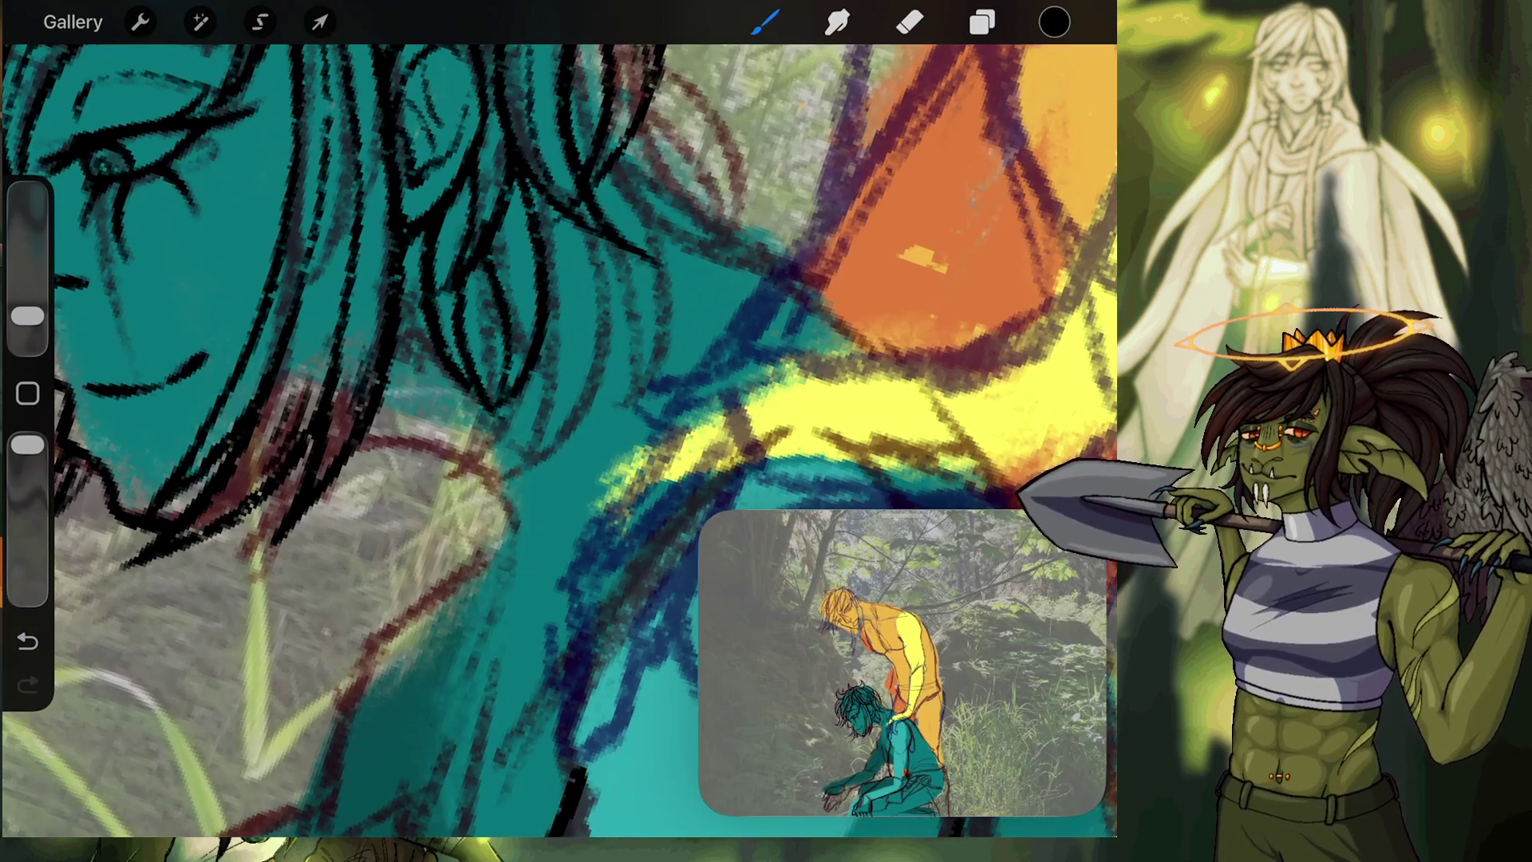
Add more strand lines in the hair: a downward strand, a short one, a long one, and two more.
left_click(28, 641)
left_click(28, 684)
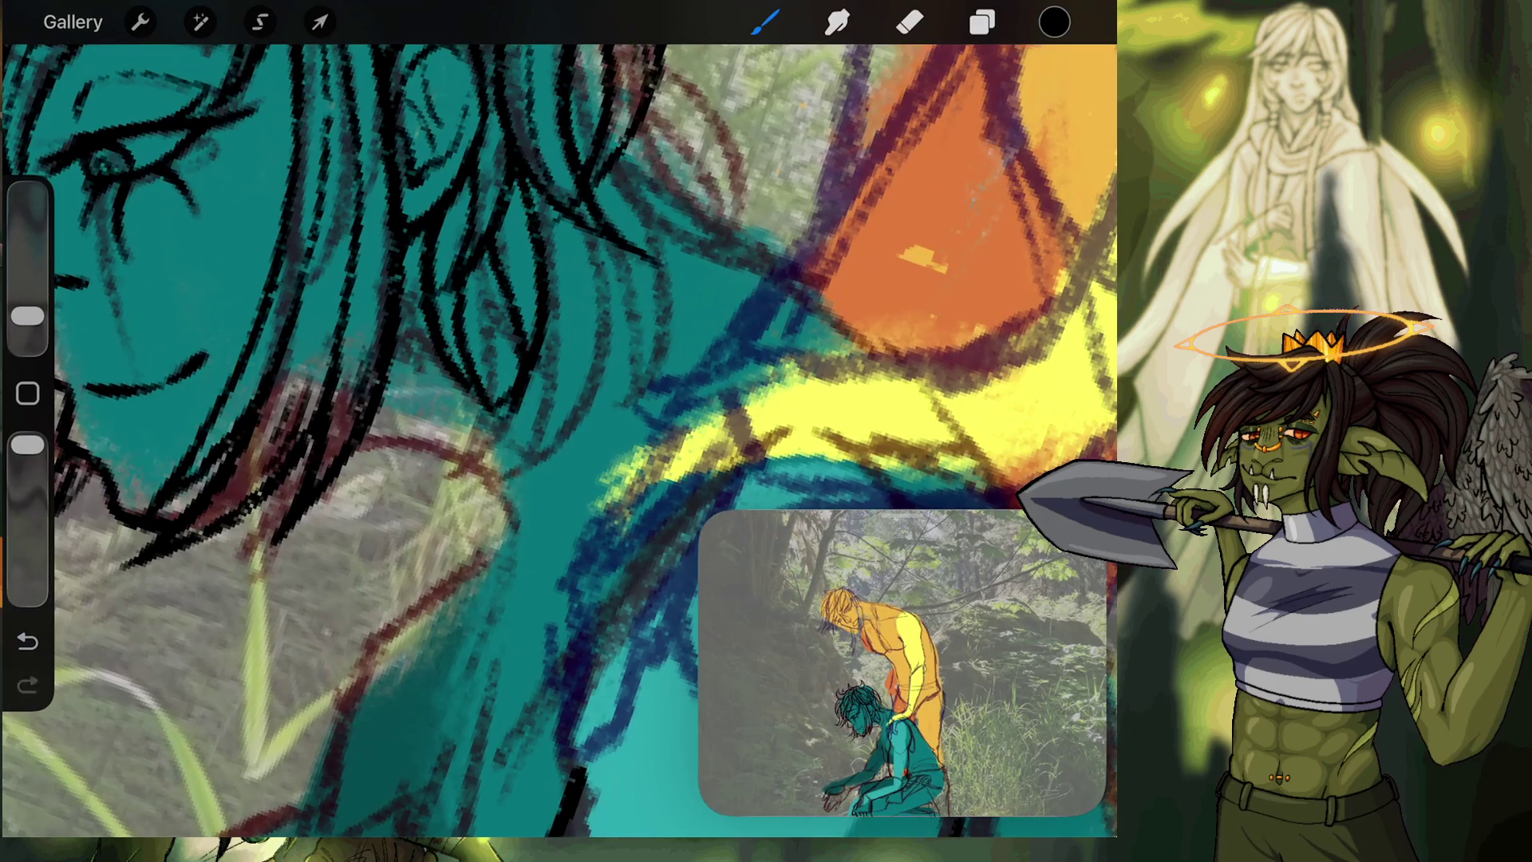
left_click(28, 640)
mouse_move(479, 246)
left_mouse_down()
mouse_move(506, 318)
mouse_move(511, 410)
left_mouse_up()
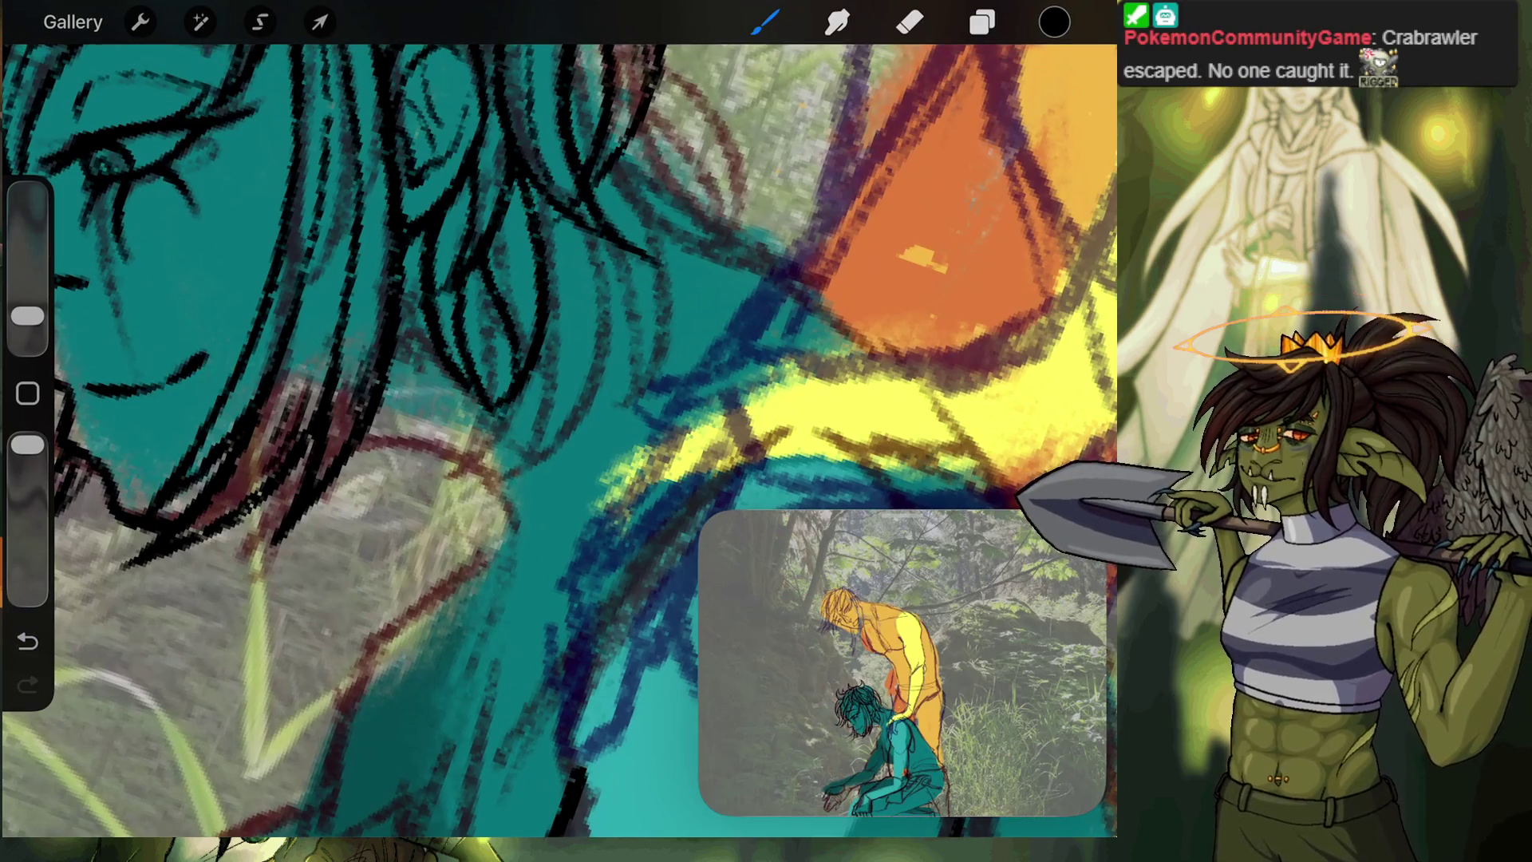
mouse_move(519, 355)
left_mouse_down()
mouse_move(505, 253)
mouse_move(399, 510)
mouse_move(533, 371)
left_mouse_up()
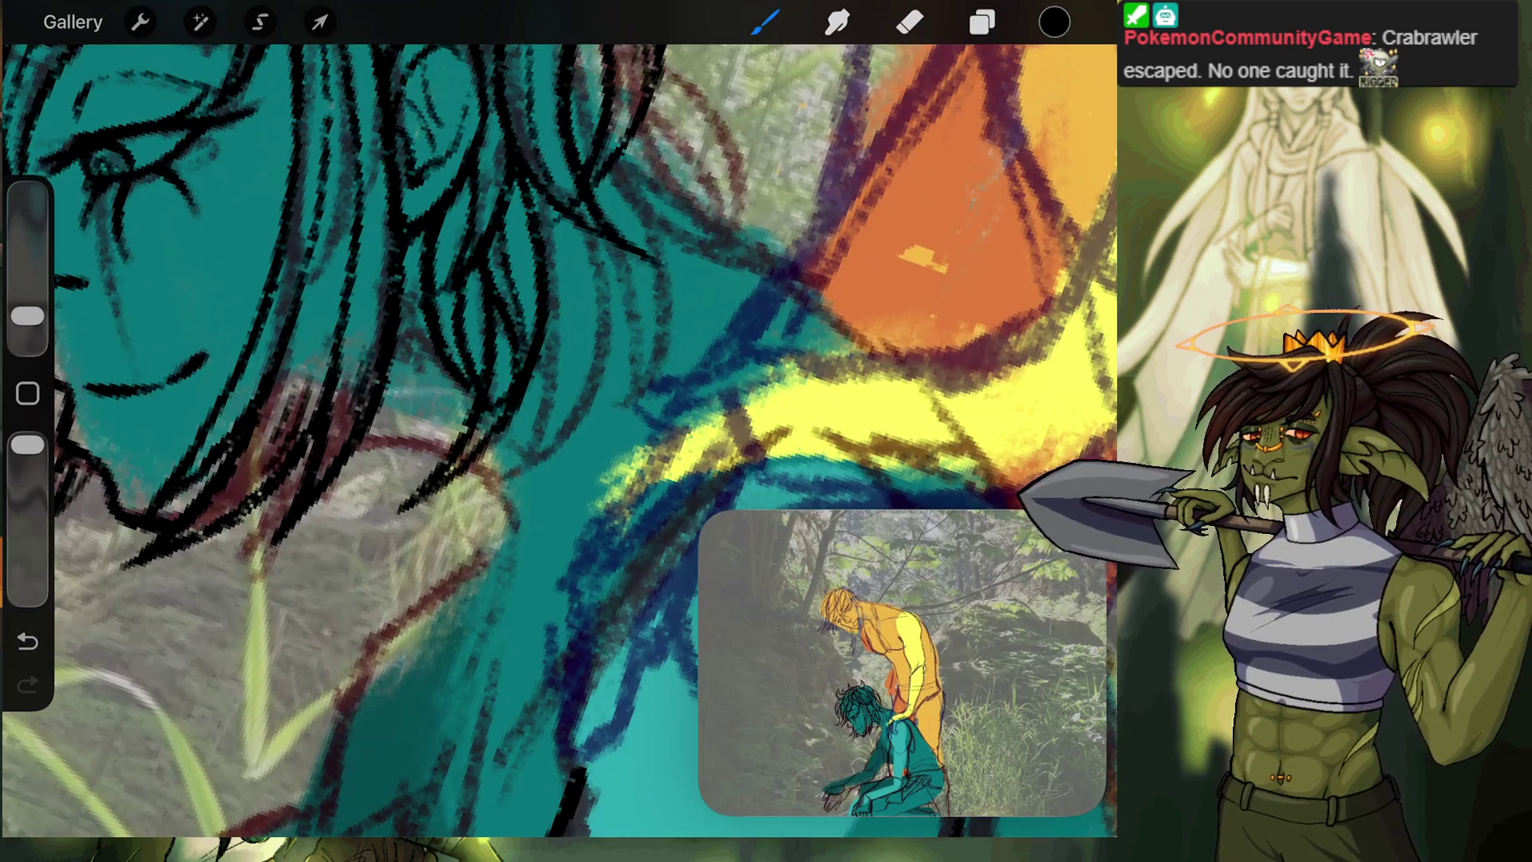
mouse_move(592, 227)
left_mouse_down()
mouse_move(600, 361)
mouse_move(484, 507)
mouse_move(550, 275)
left_mouse_up()
left_click_drag(566, 431, 536, 193)
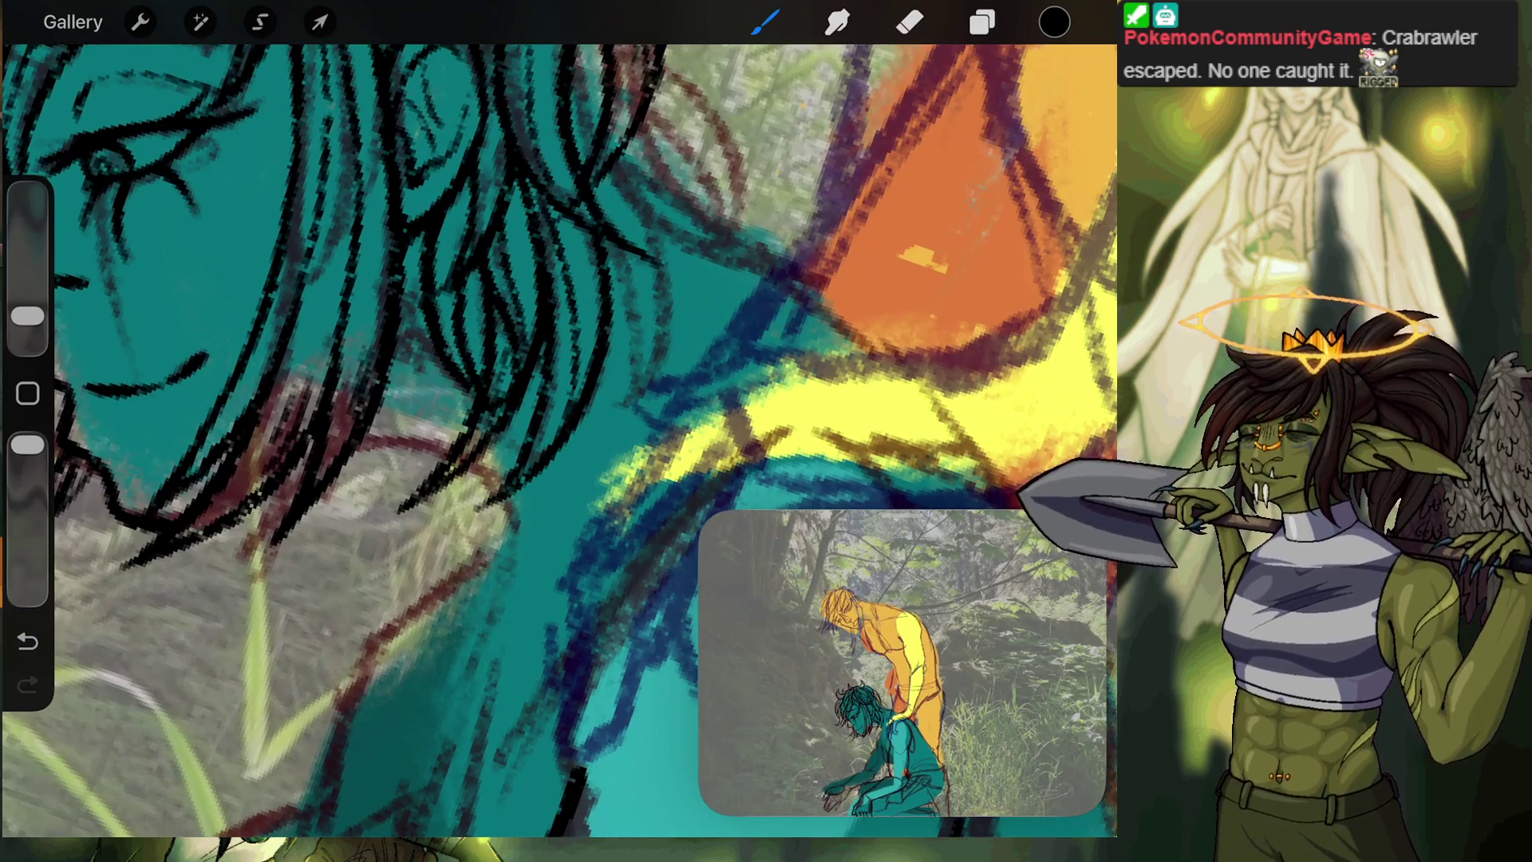
scroll(559, 439, "up", 3)
scroll(558, 439, "up", 2)
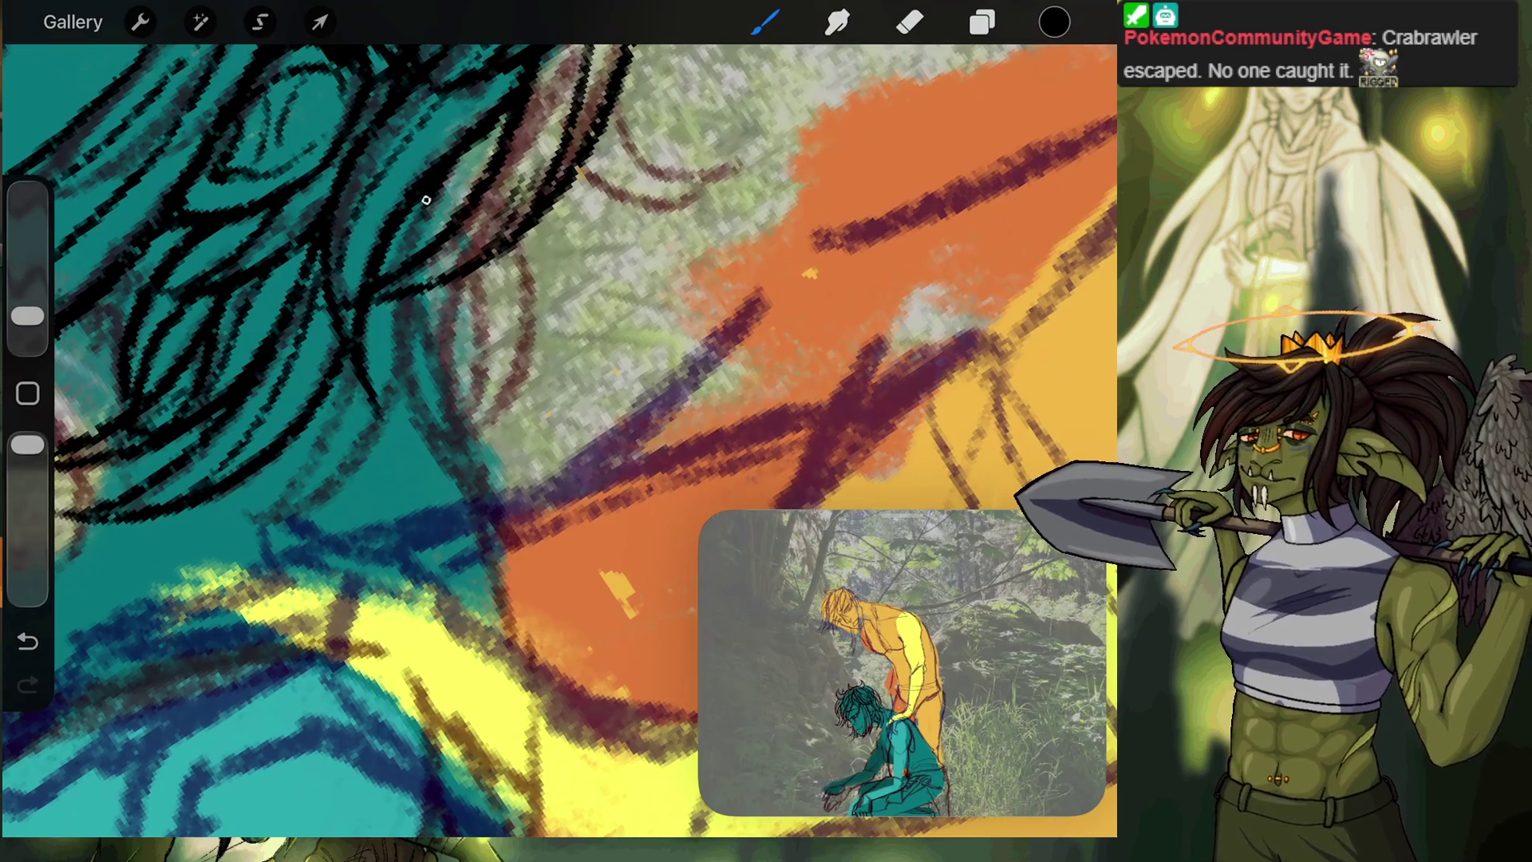
Ink curved black lines around the teal hair strands, undoing one stray stroke.
mouse_move(402, 287)
left_mouse_down()
mouse_move(471, 511)
mouse_move(558, 571)
mouse_move(451, 446)
mouse_move(443, 275)
mouse_move(471, 275)
left_mouse_up()
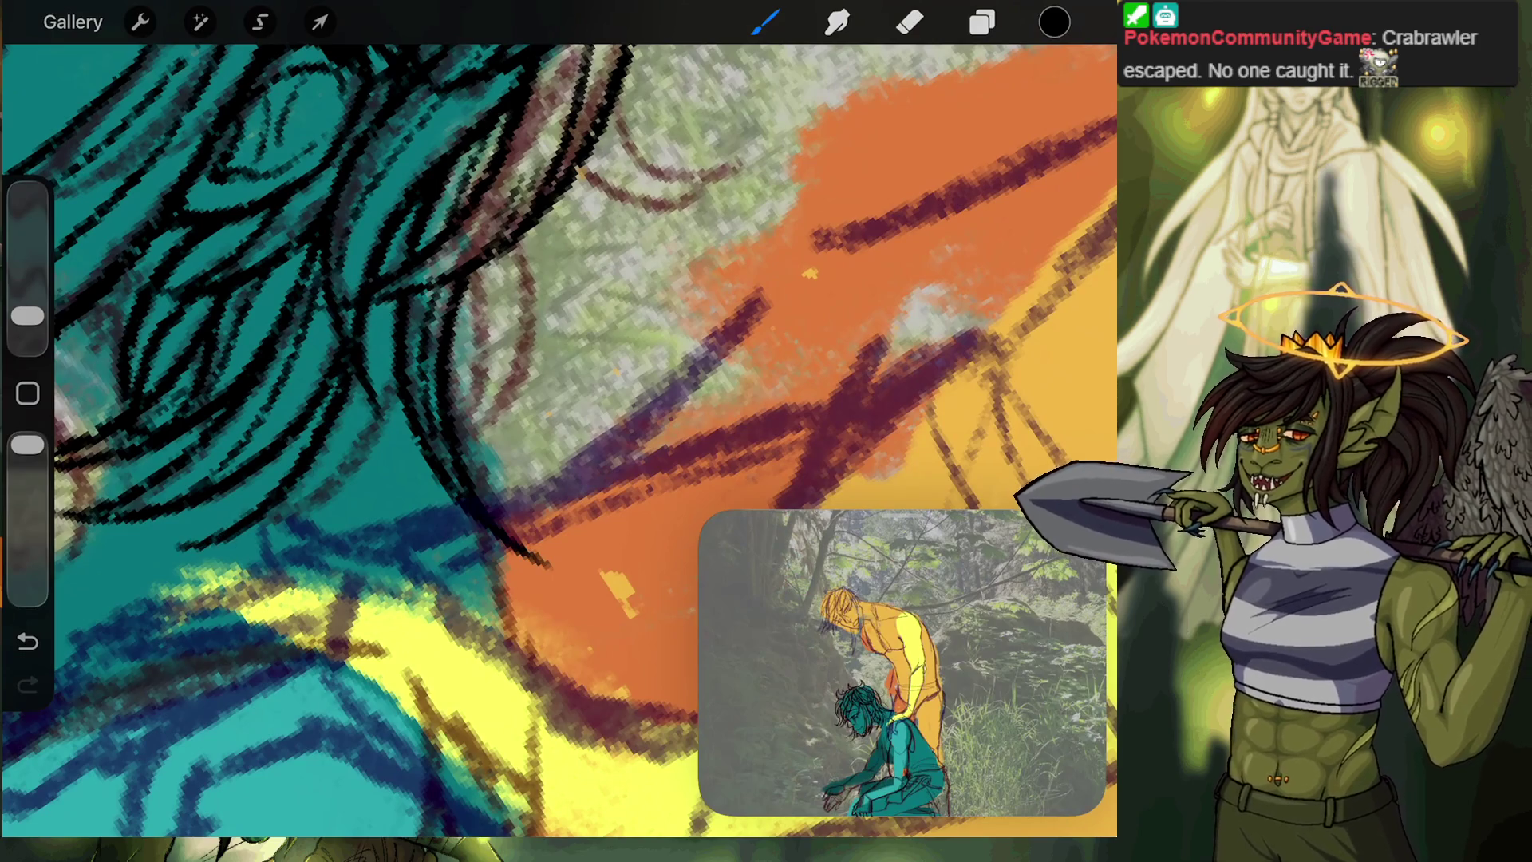
left_click_drag(202, 549, 388, 403)
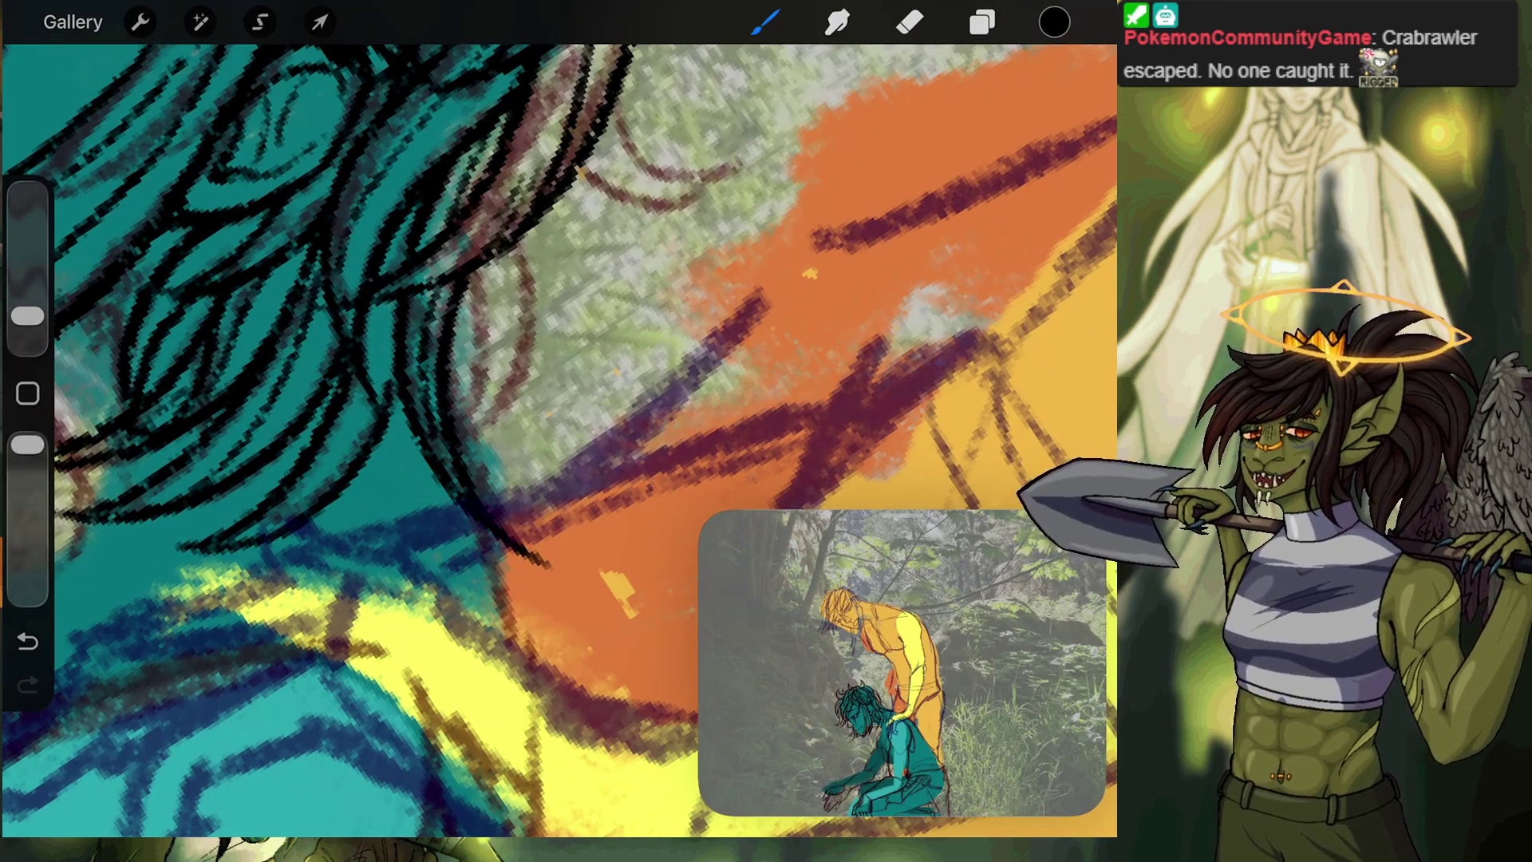
key("ctrl+z")
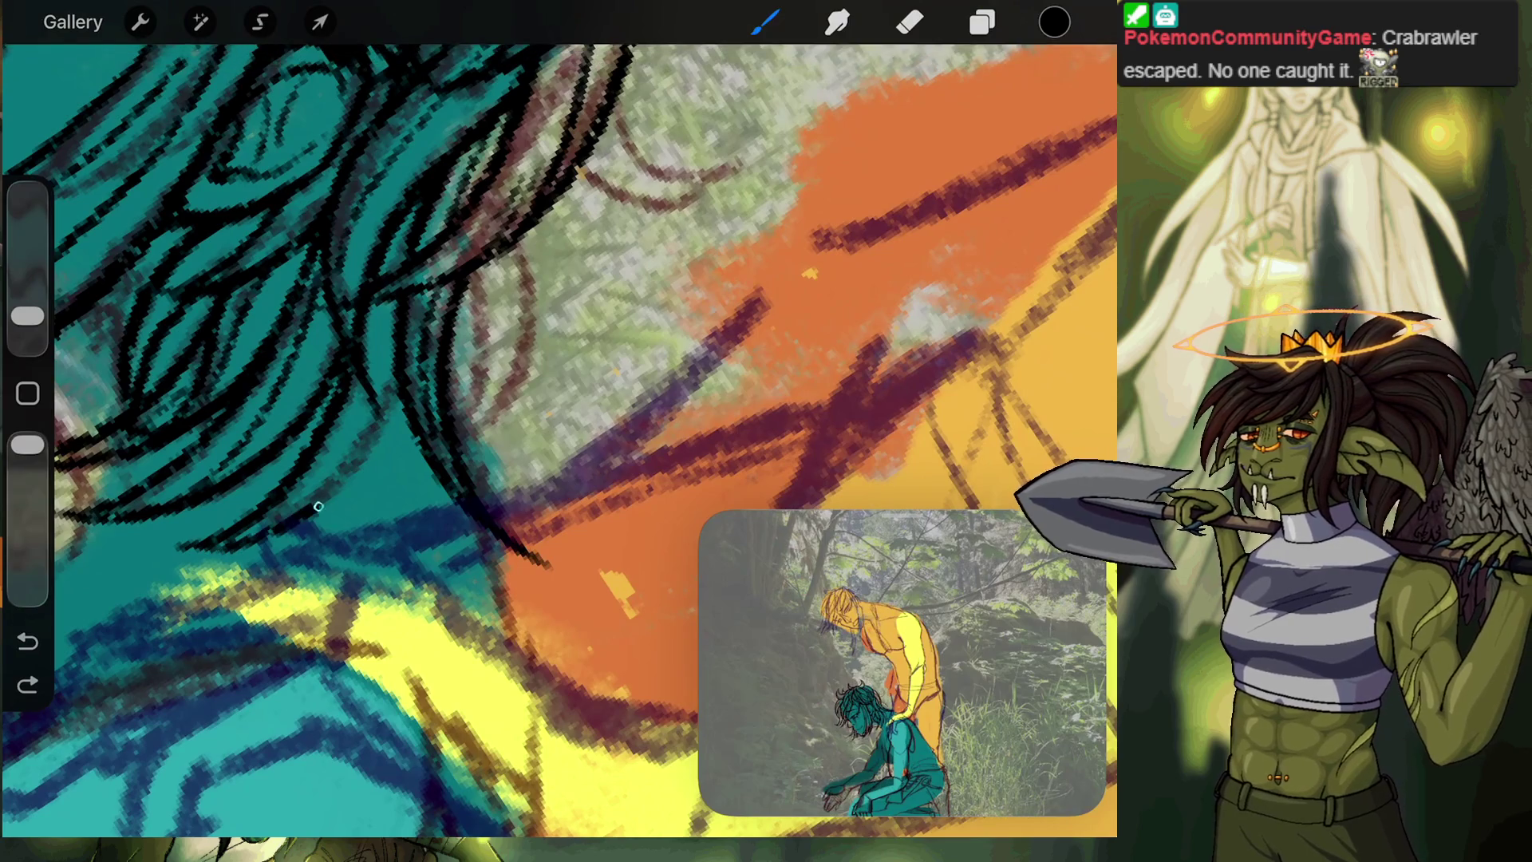
left_click_drag(318, 506, 397, 389)
left_click_drag(259, 529, 374, 333)
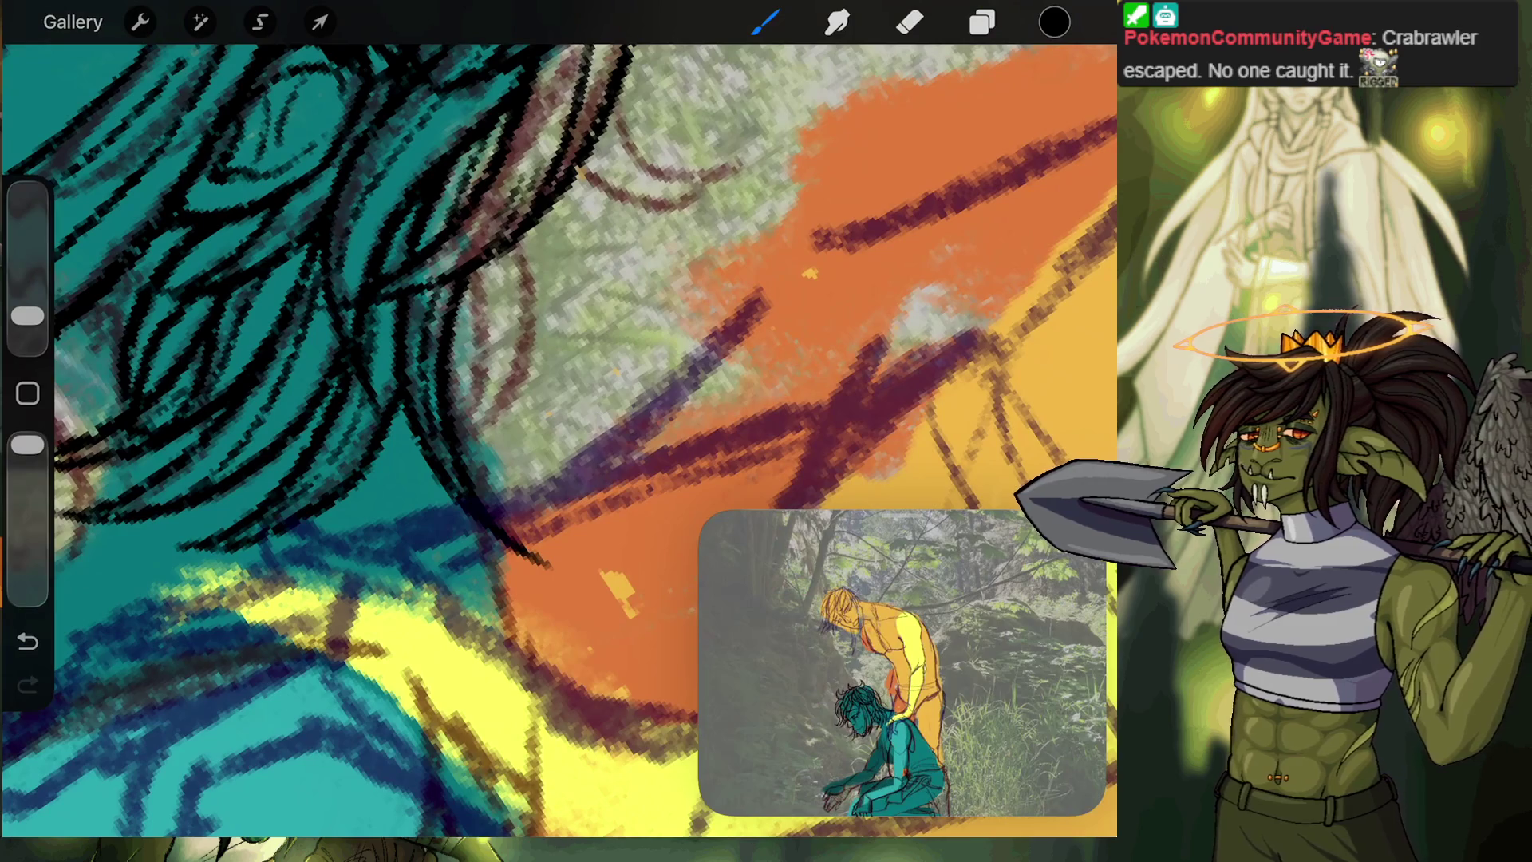
scroll(558, 438, "down", 5)
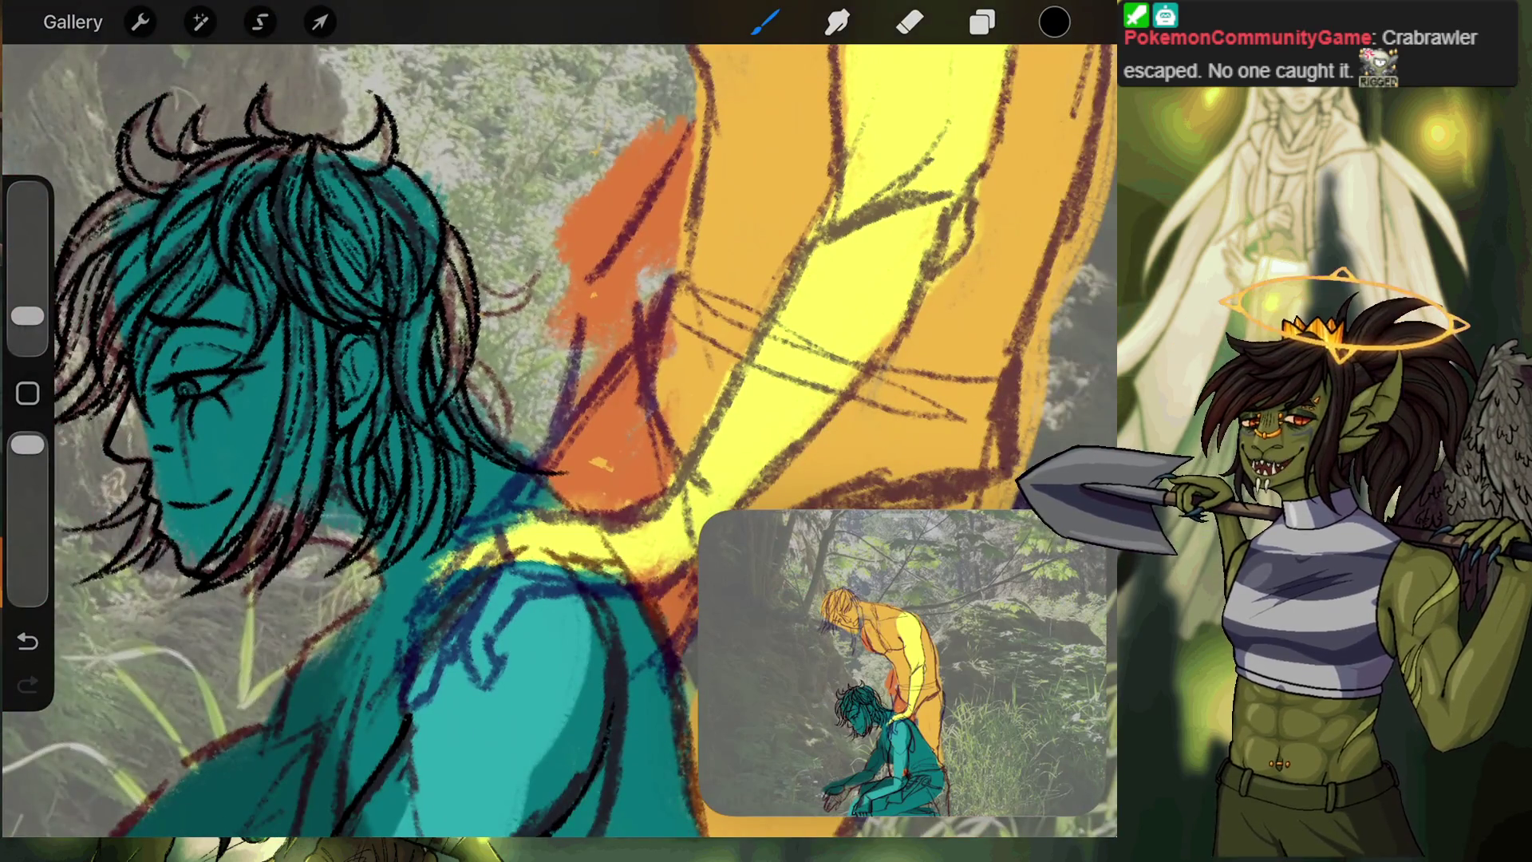
scroll(558, 359, "up", 5)
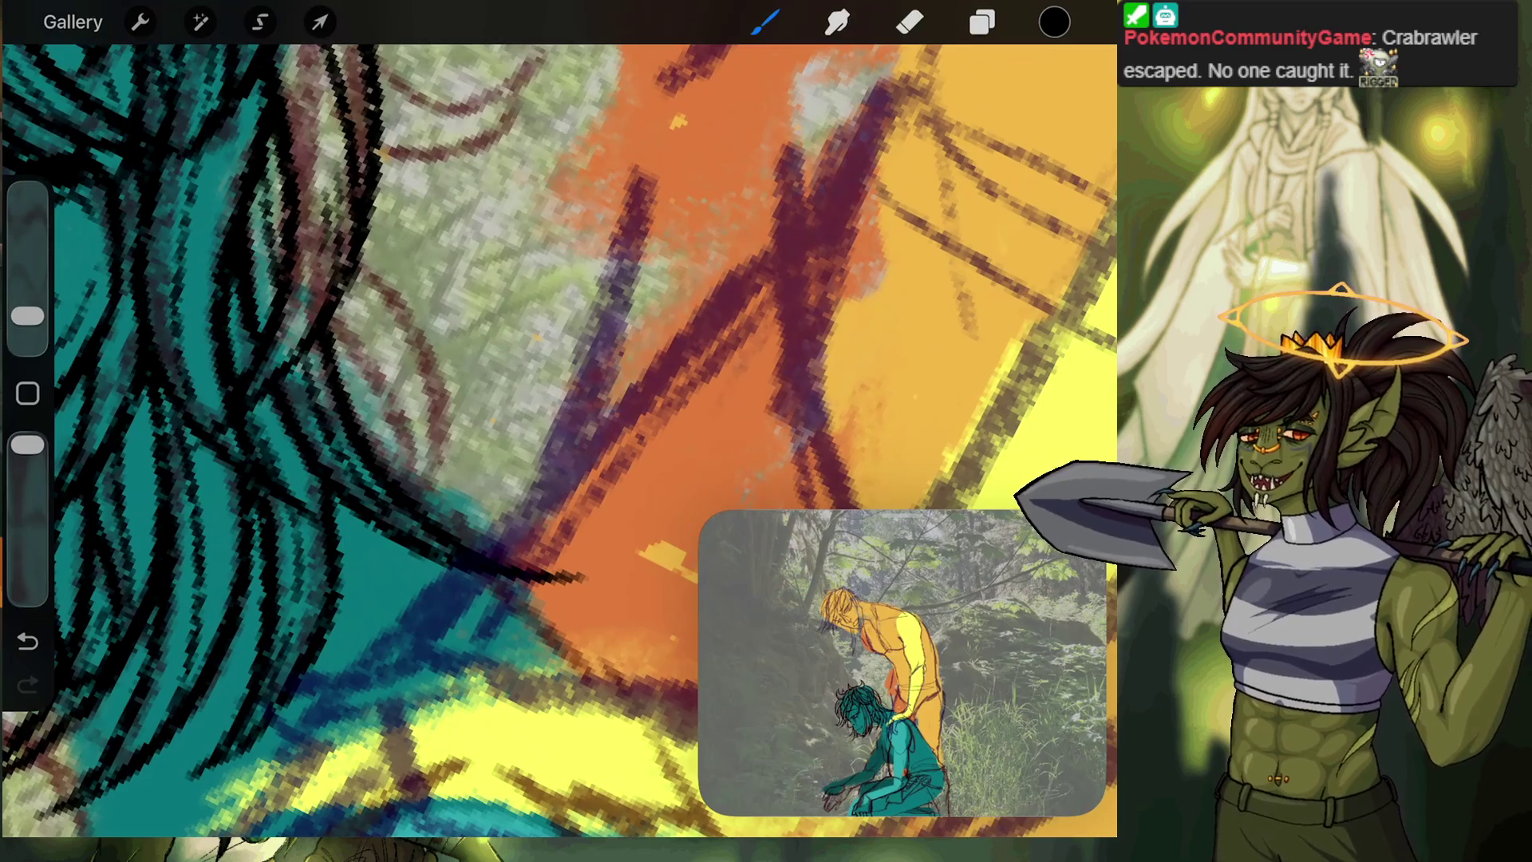
Add long curved black strands along the hair's outer edge, then zoom out.
mouse_move(359, 249)
left_mouse_down()
mouse_move(444, 368)
mouse_move(456, 507)
left_mouse_up()
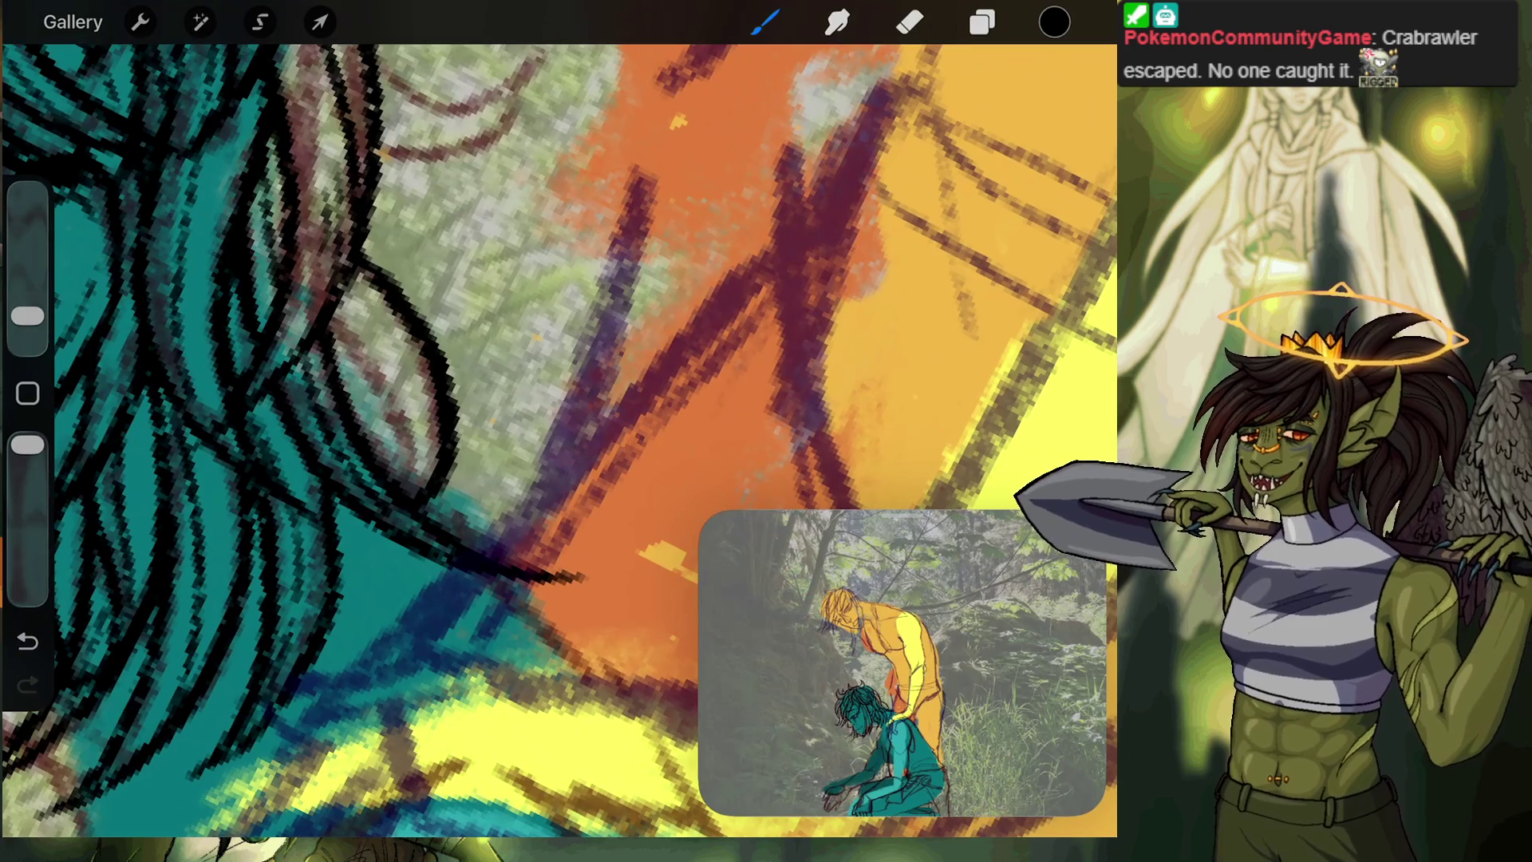
left_click_drag(338, 332, 407, 490)
left_click_drag(413, 409, 427, 499)
left_click_drag(335, 283, 419, 423)
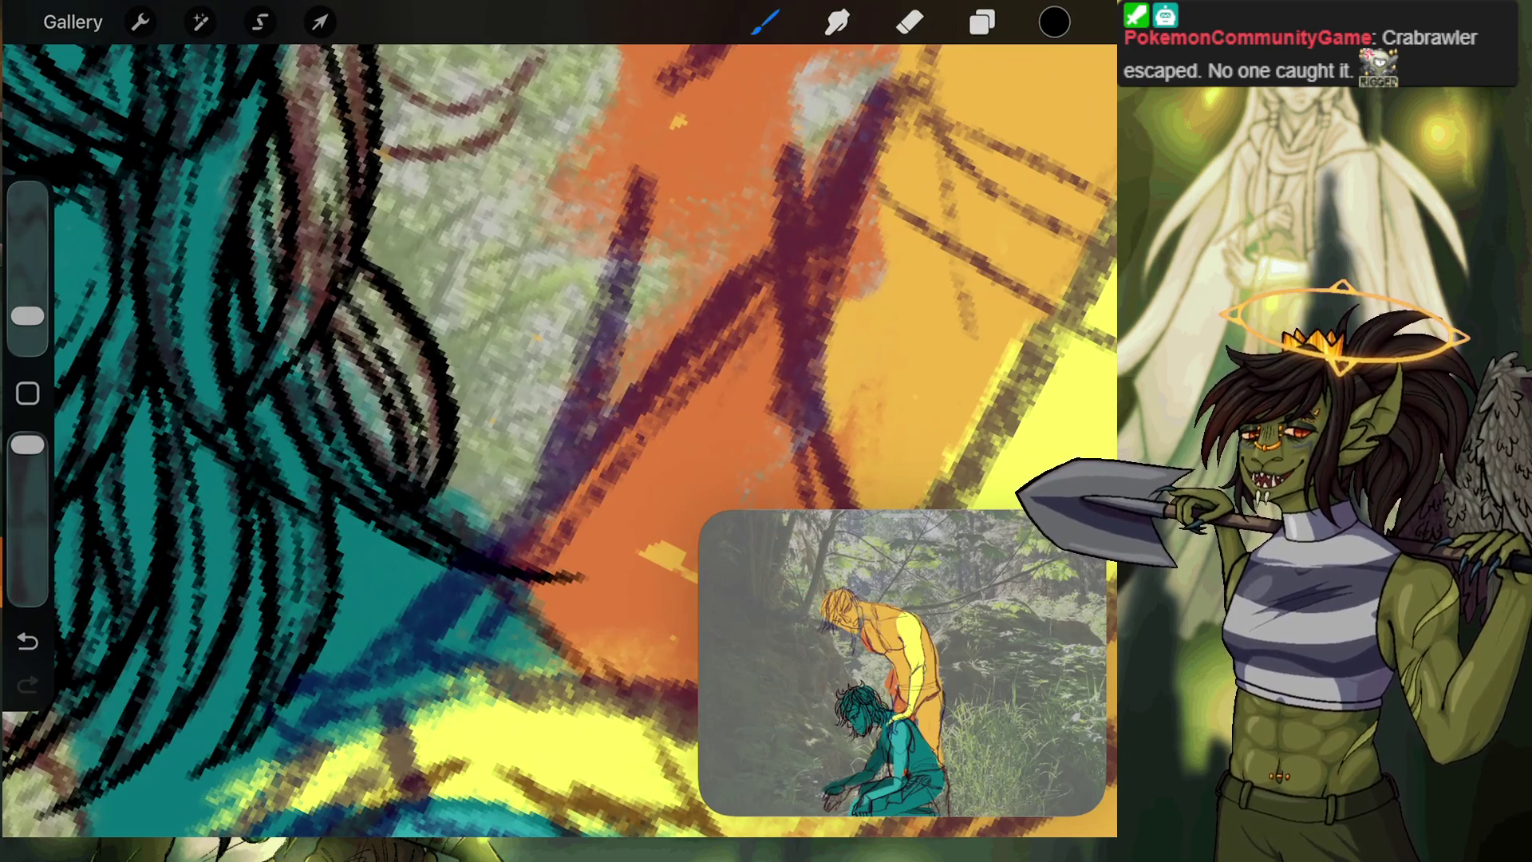
scroll(559, 438, "down", 5)
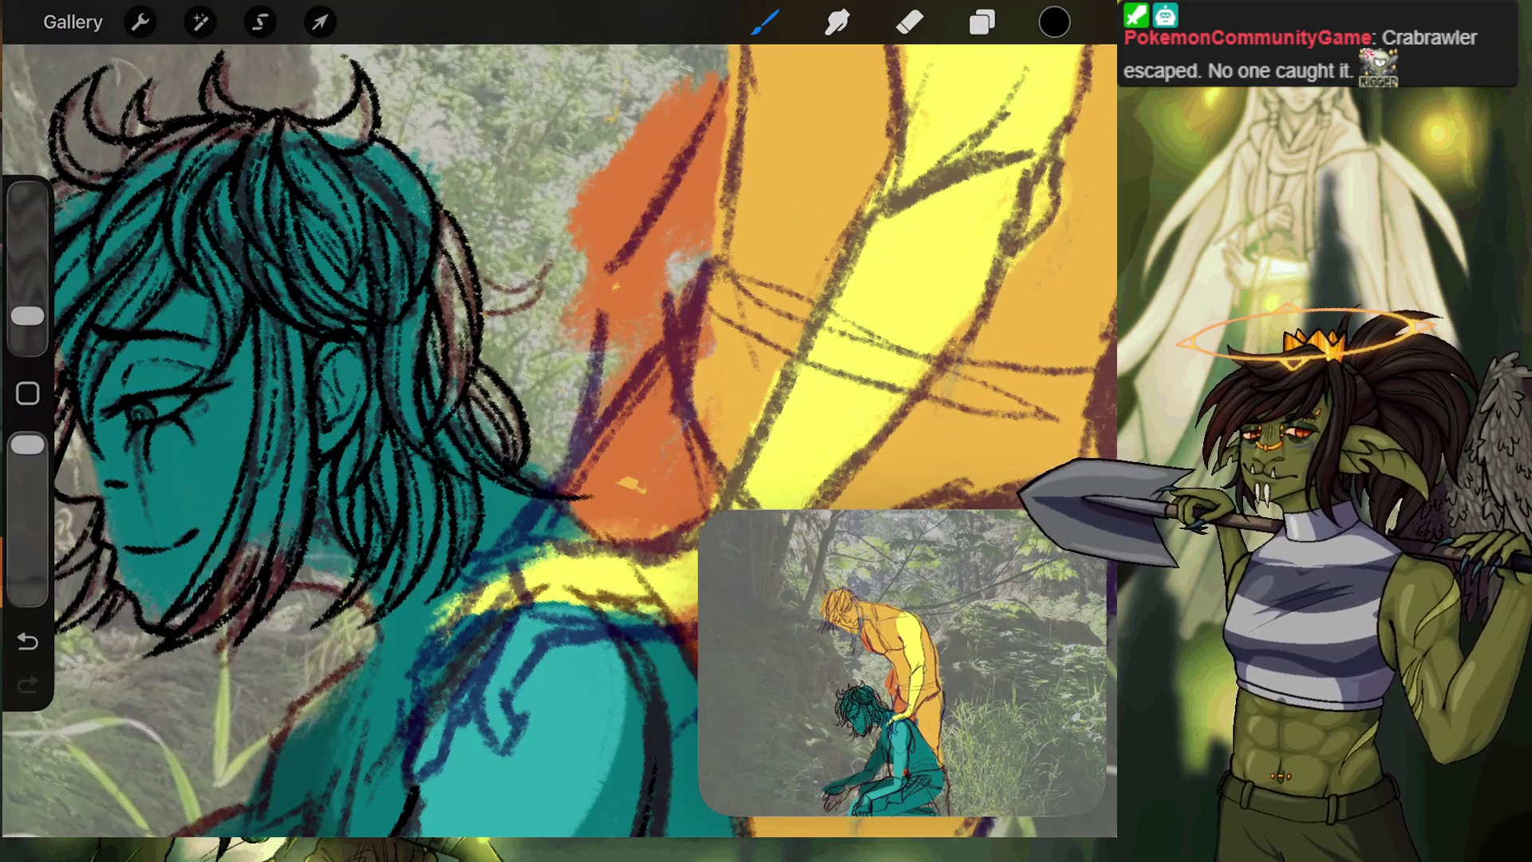
scroll(559, 439, "down", 5)
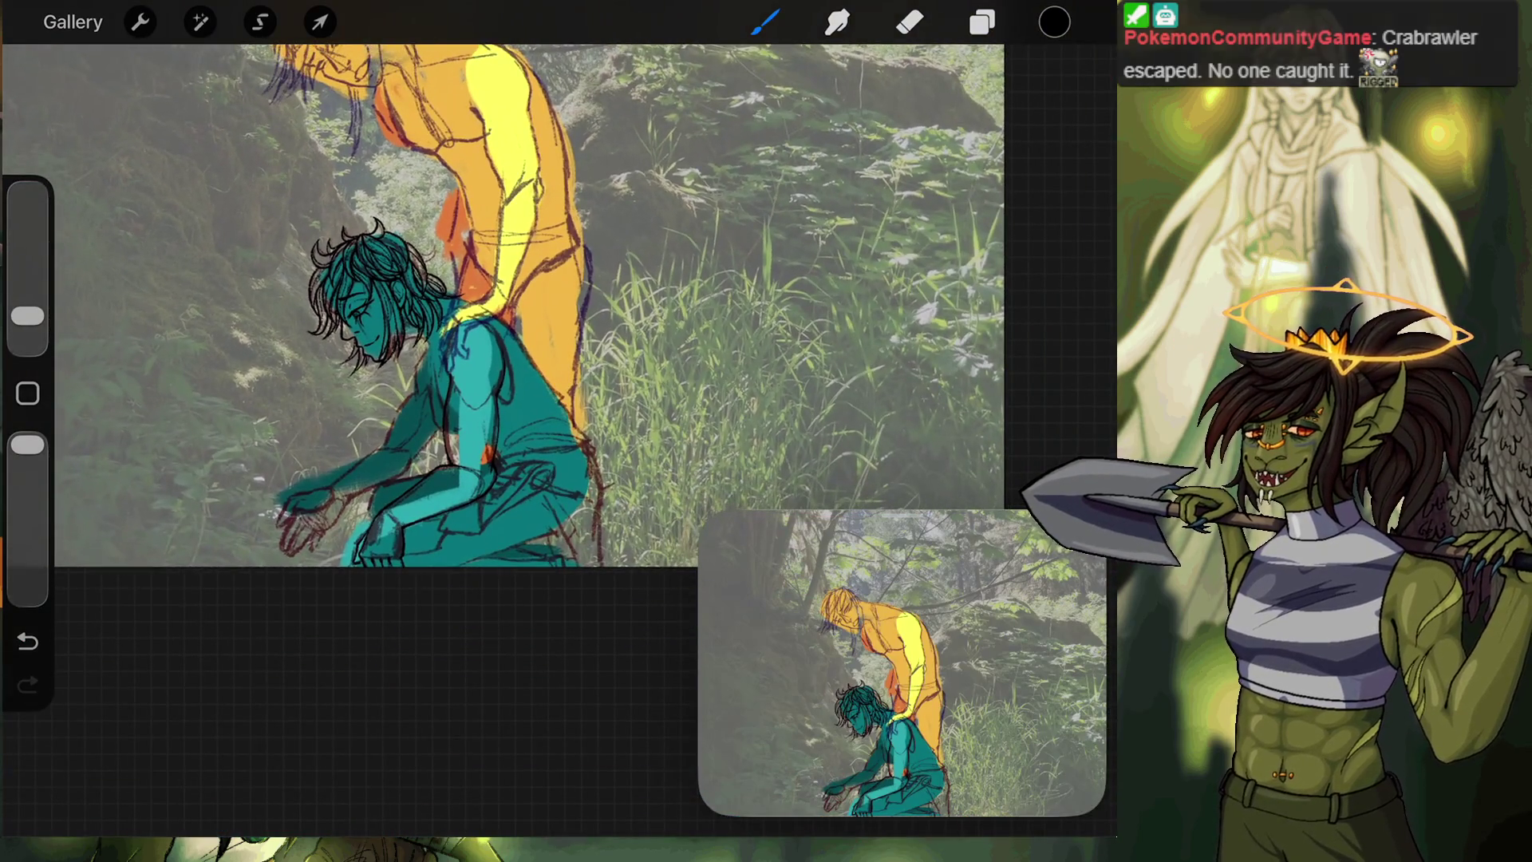
Use Actions > Canvas > Flip horizontal to mirror the illustration so both figures face right.
left_click(140, 21)
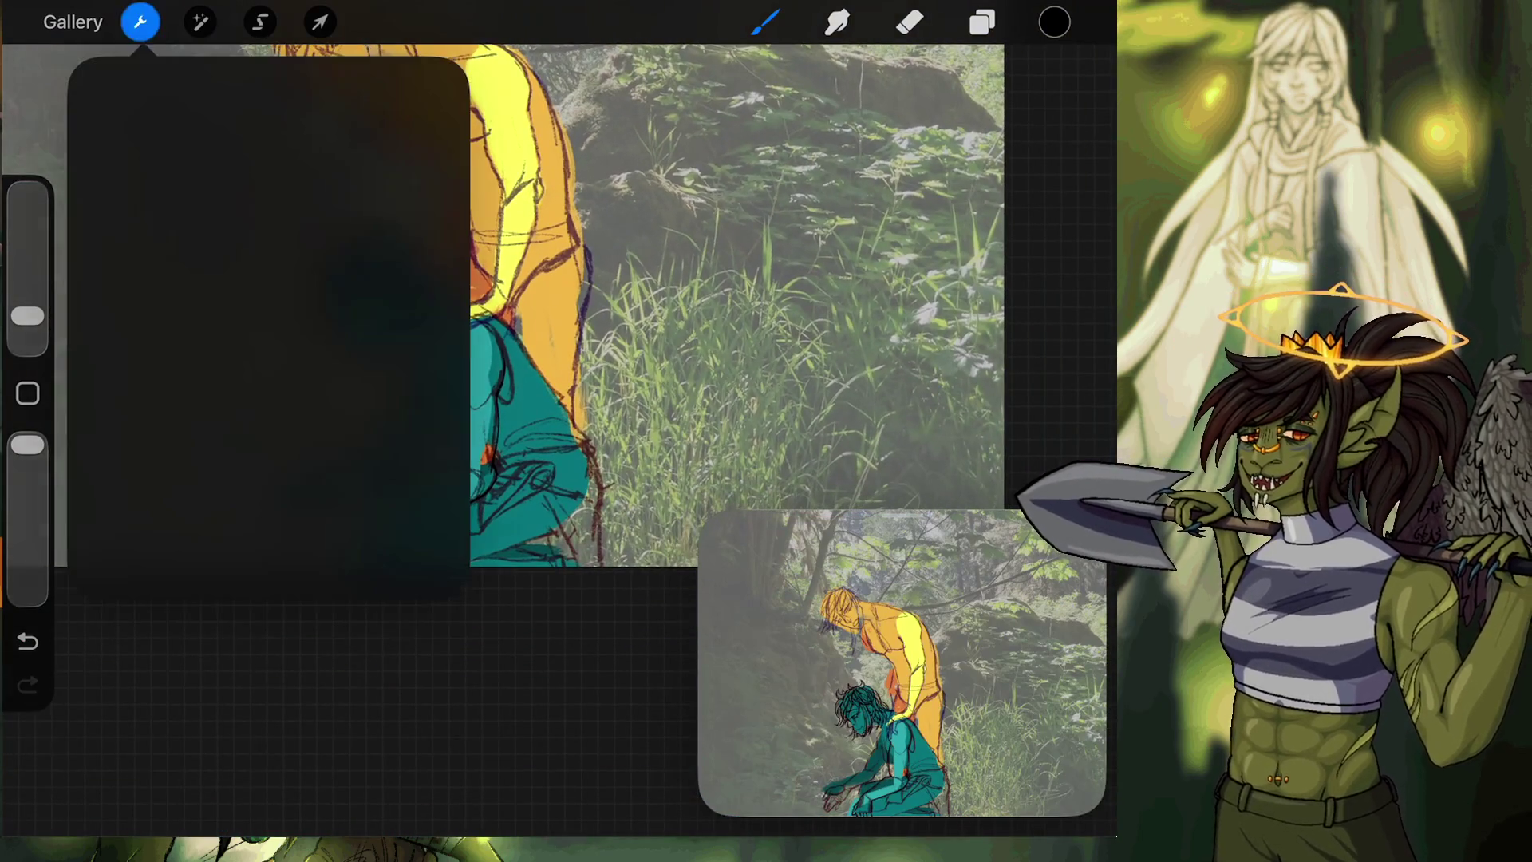
left_click(171, 144)
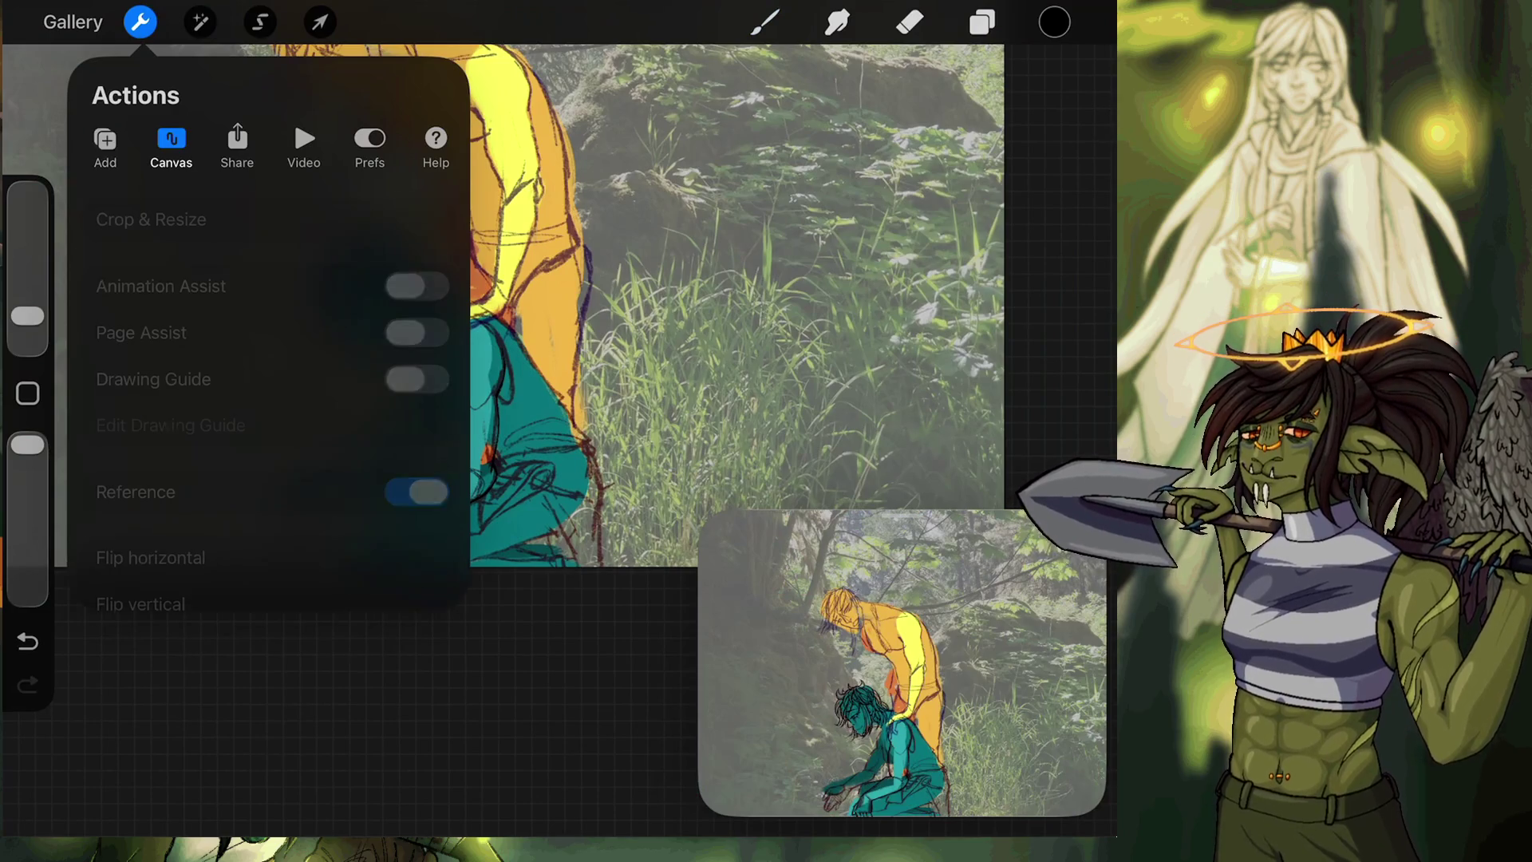
left_click(151, 556)
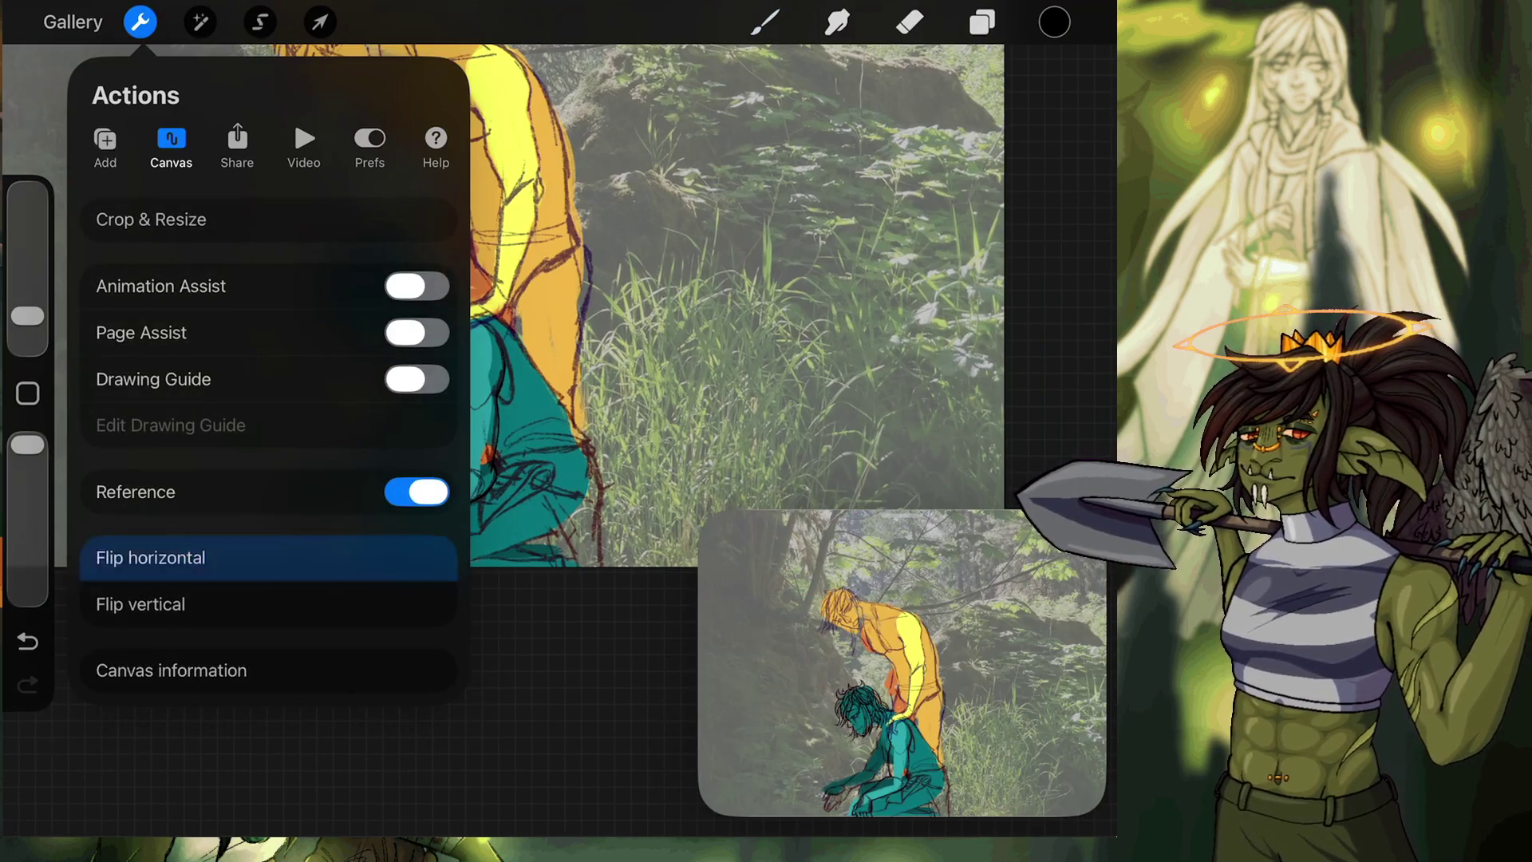
left_click(140, 22)
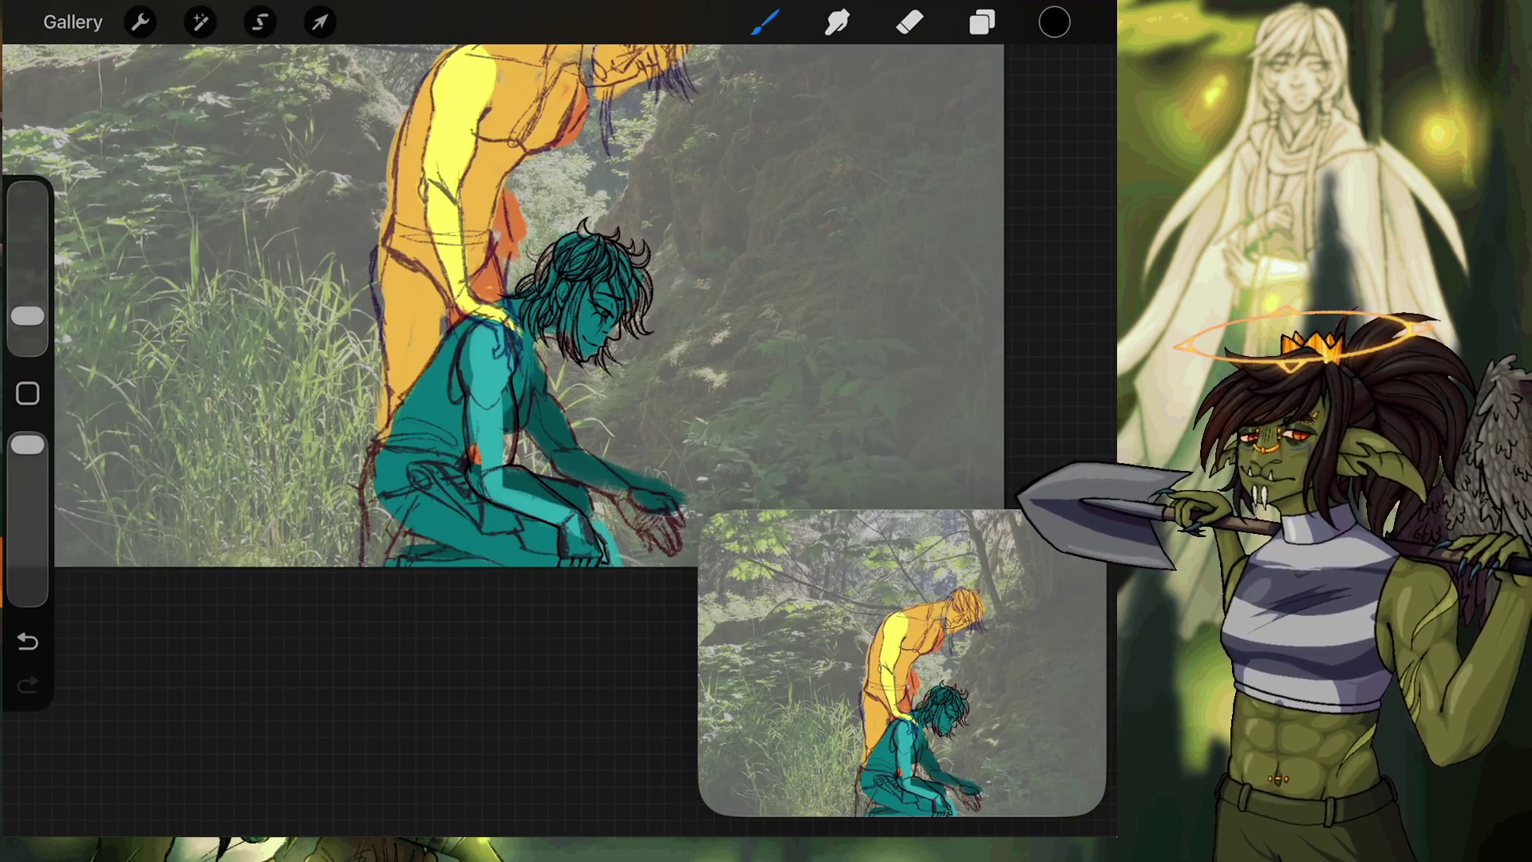
scroll(478, 359, "up", 2)
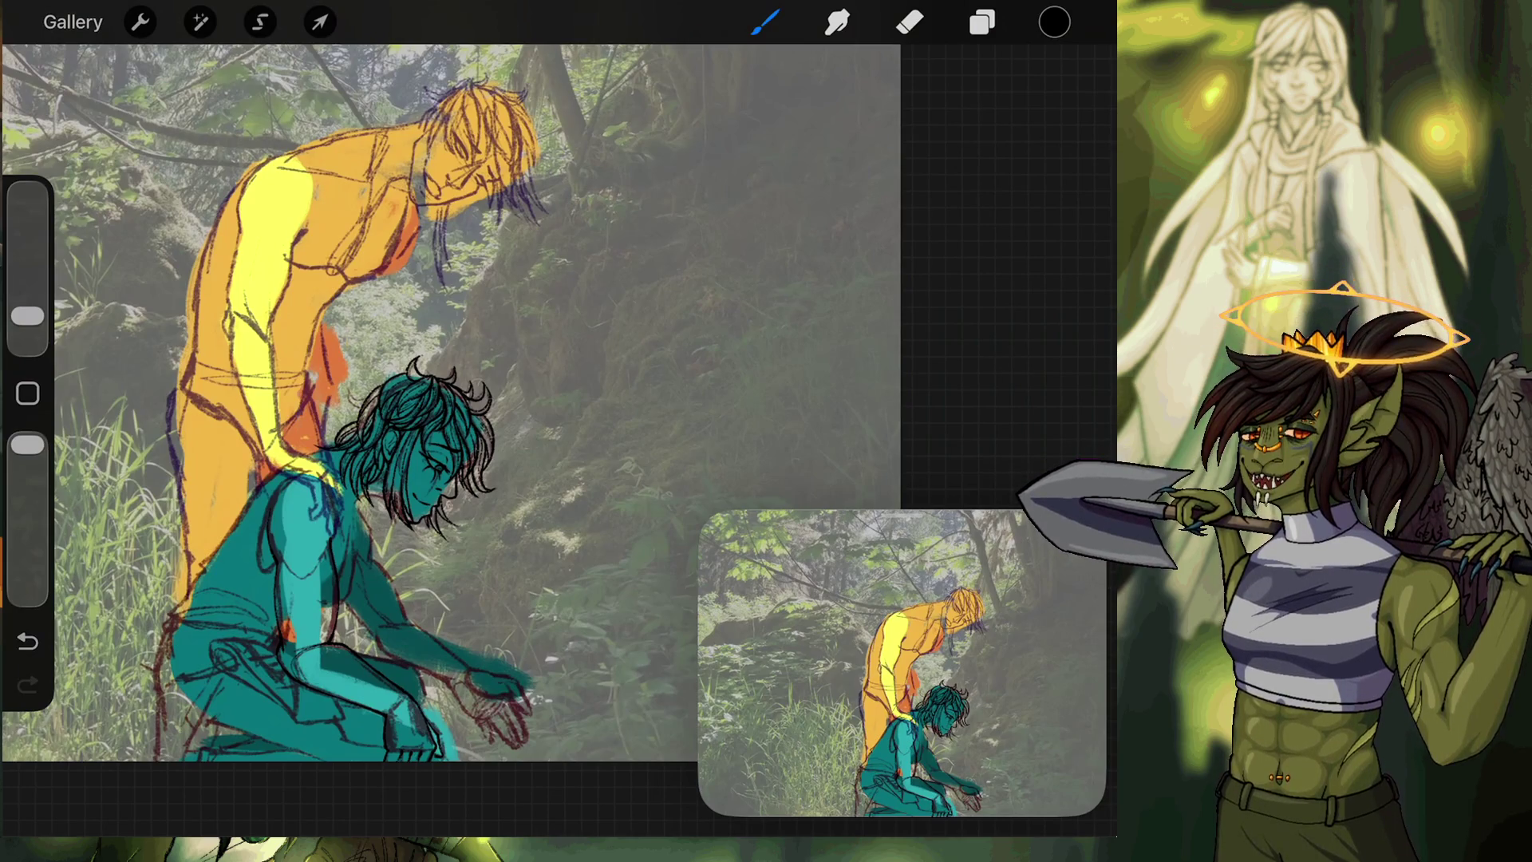
Make Layer 11 the working layer and undo an accidental paint stroke.
left_click(260, 21)
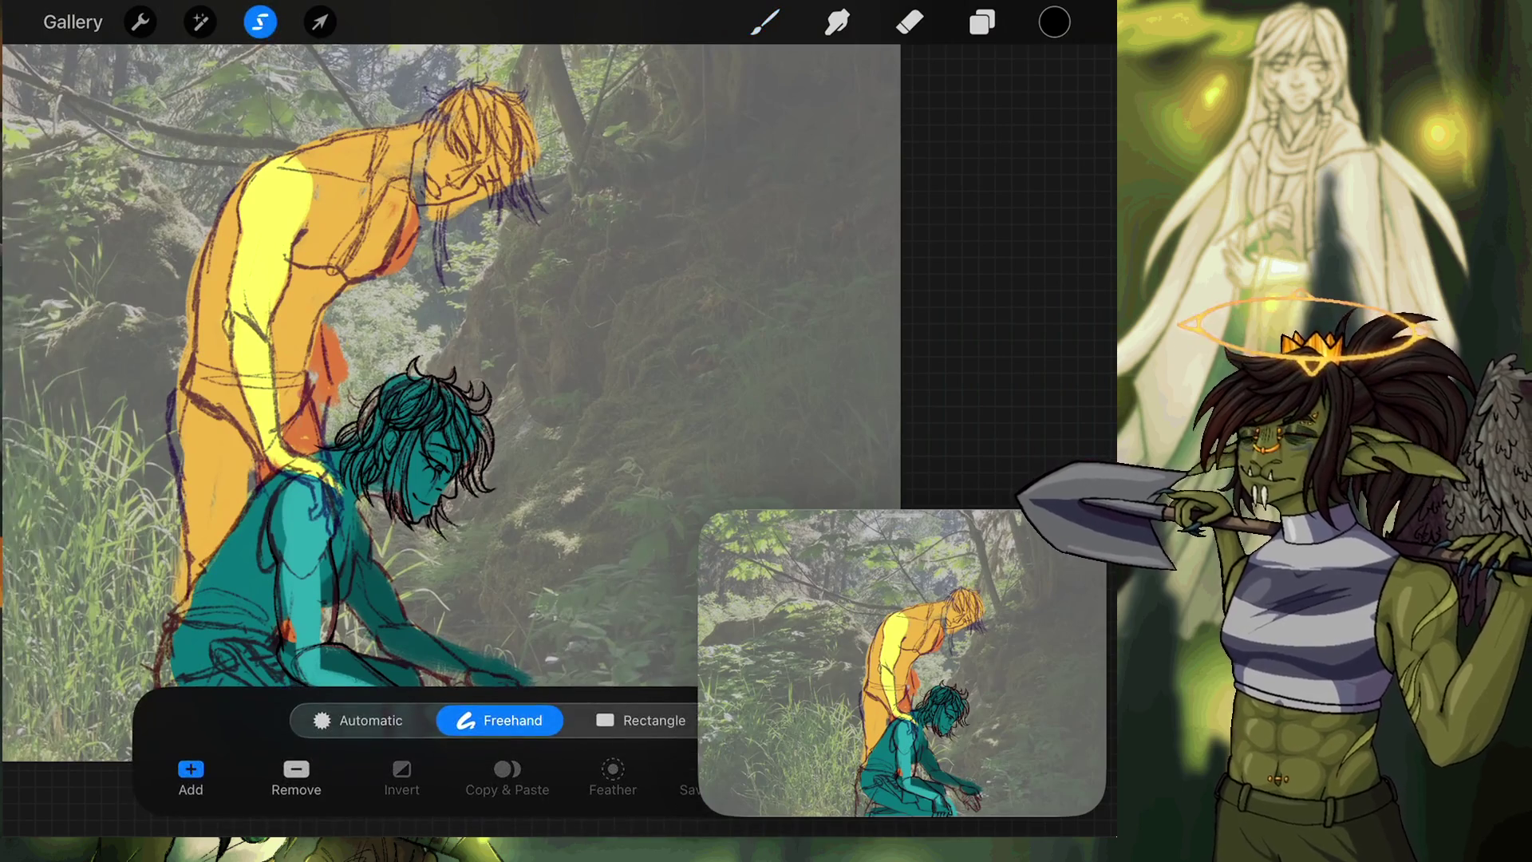
left_click(981, 21)
left_click(895, 205)
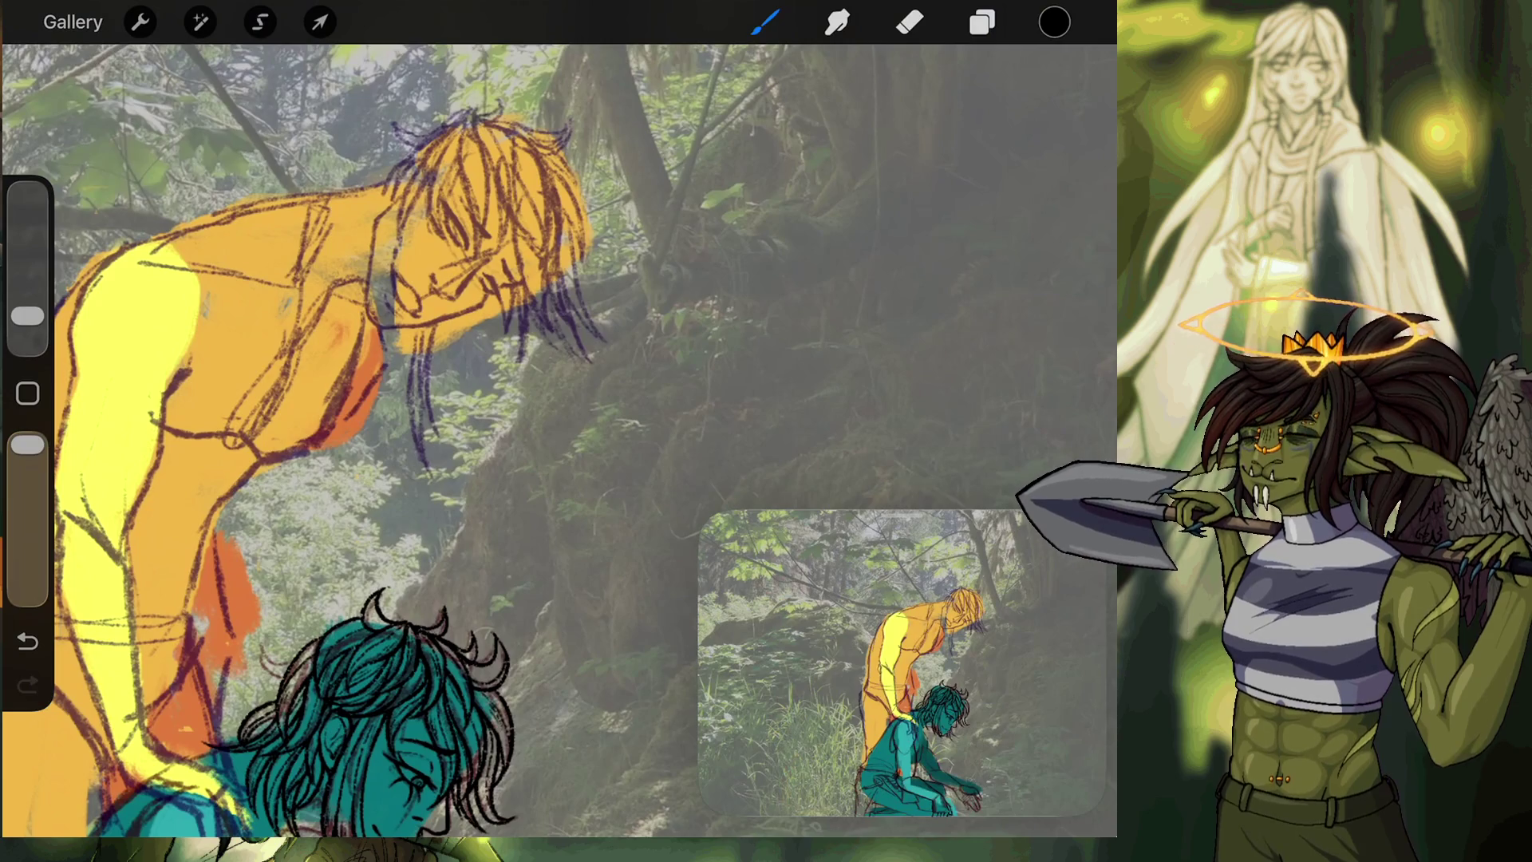
left_click_drag(381, 330, 366, 221)
left_click(27, 641)
Lasso the orange figure's head freehand and nudge it left with Uniform transform.
left_click(260, 21)
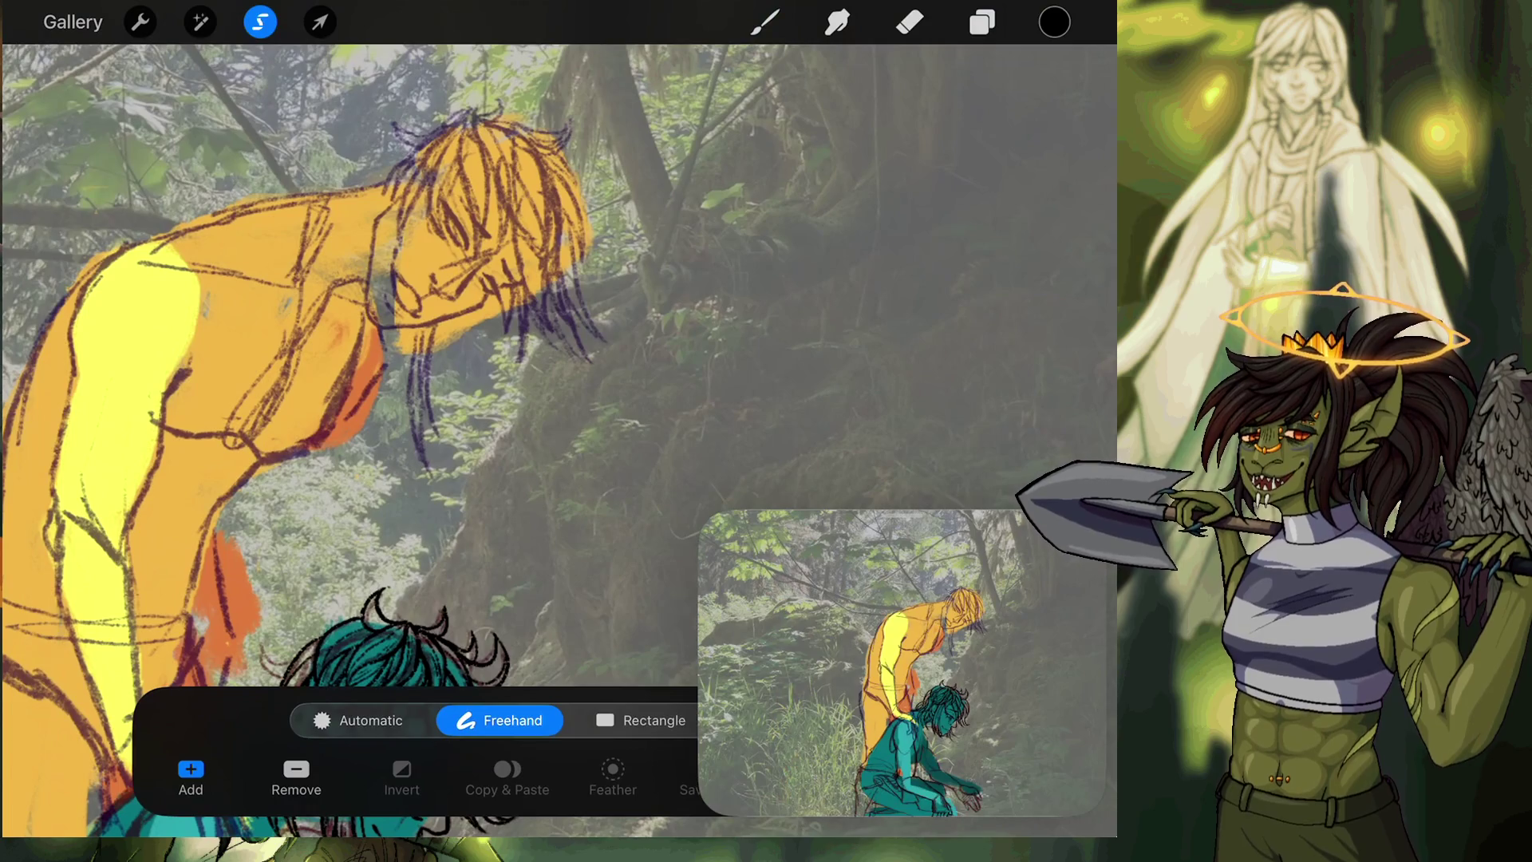
mouse_move(402, 333)
left_mouse_down()
mouse_move(358, 299)
mouse_move(359, 247)
mouse_move(436, 46)
mouse_move(718, 168)
mouse_move(493, 500)
left_mouse_up()
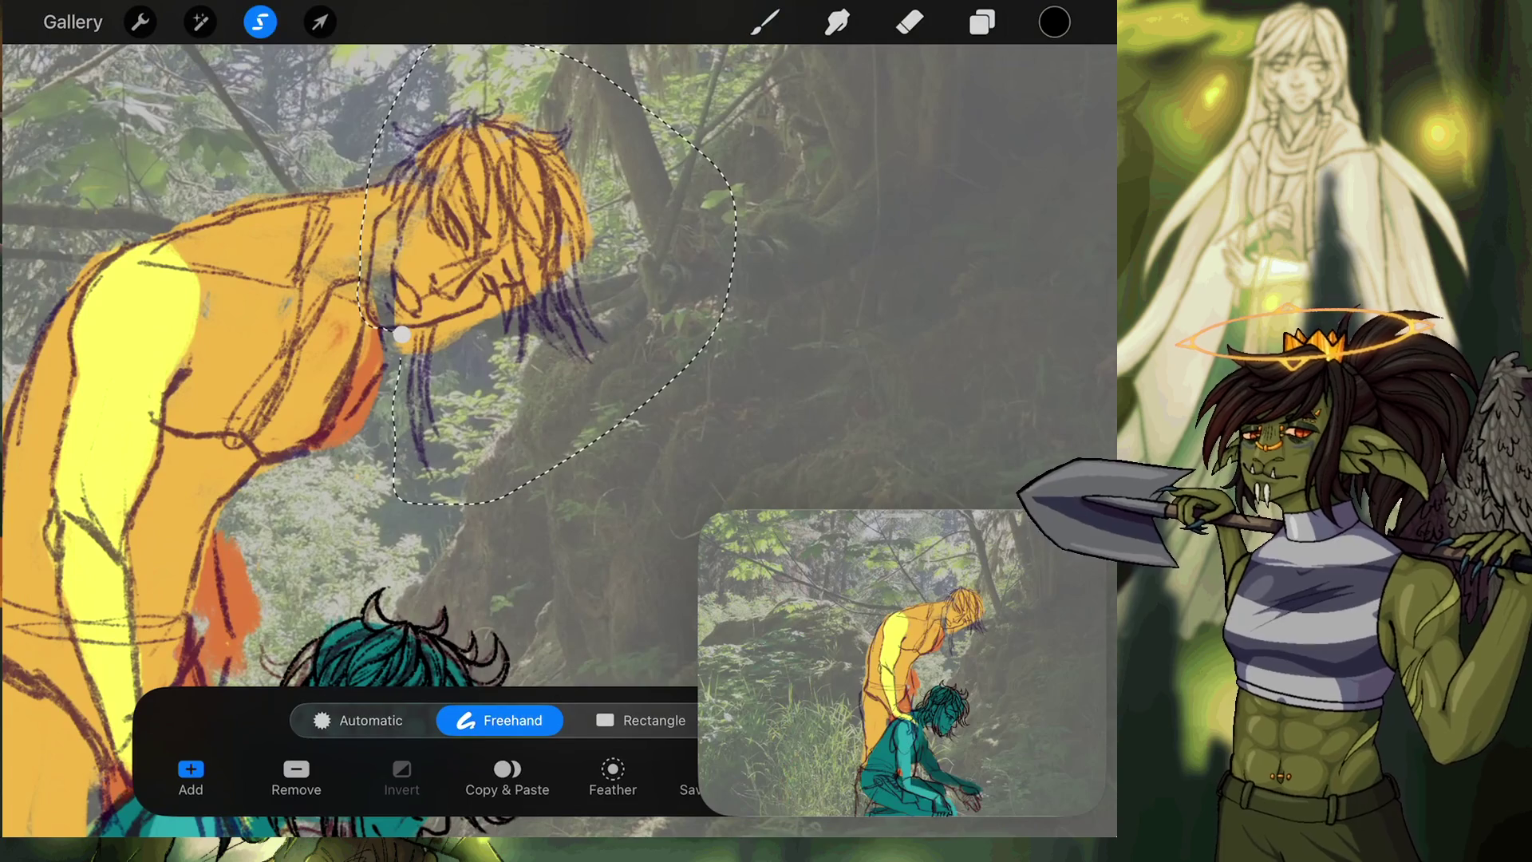
left_click(319, 22)
left_click(511, 720)
left_click_drag(483, 288, 455, 293)
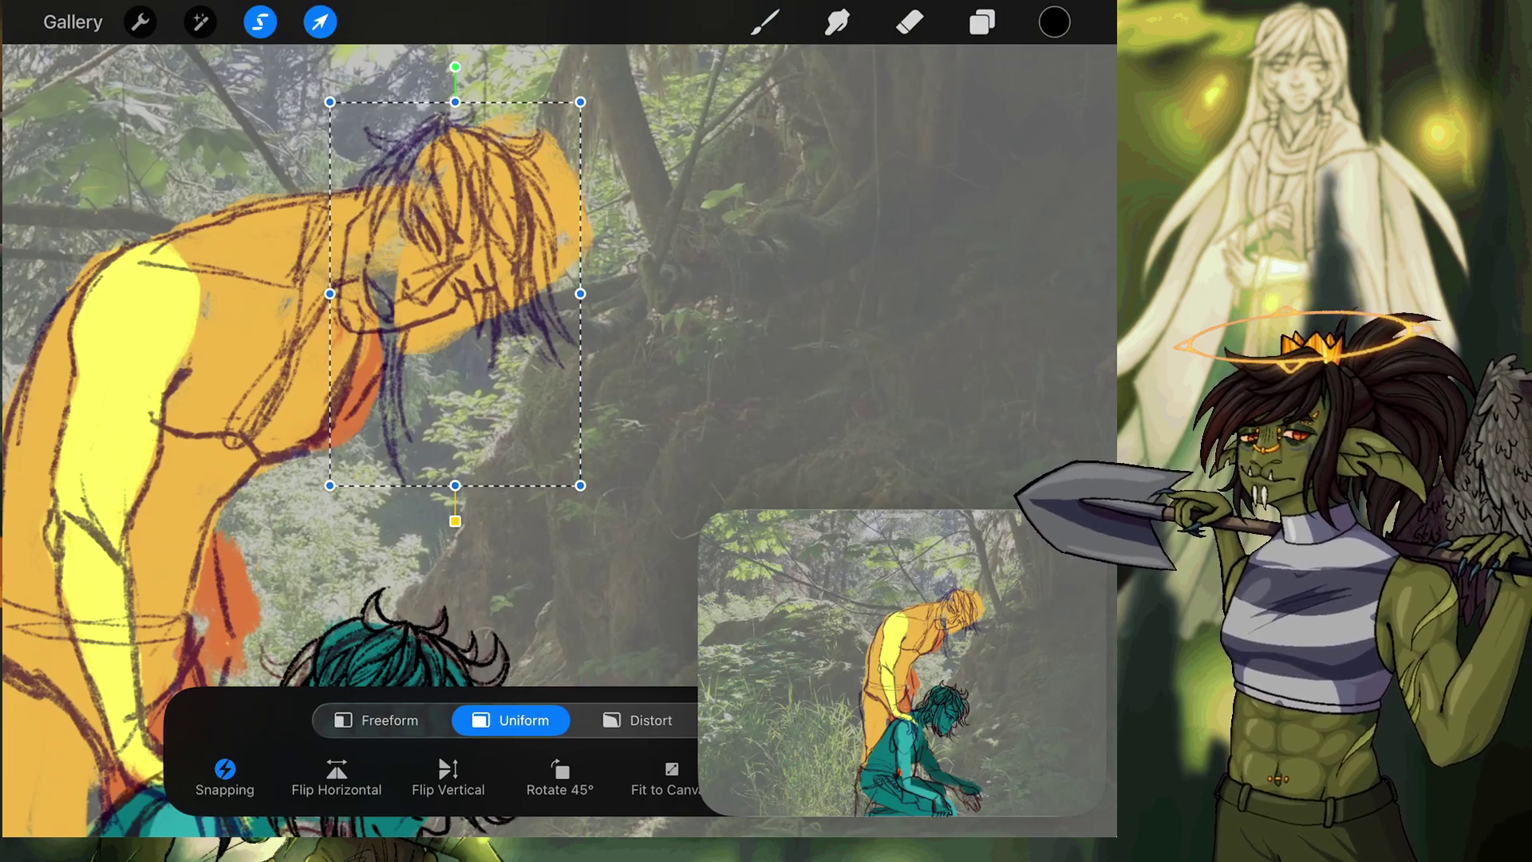
left_click(982, 22)
left_click(909, 22)
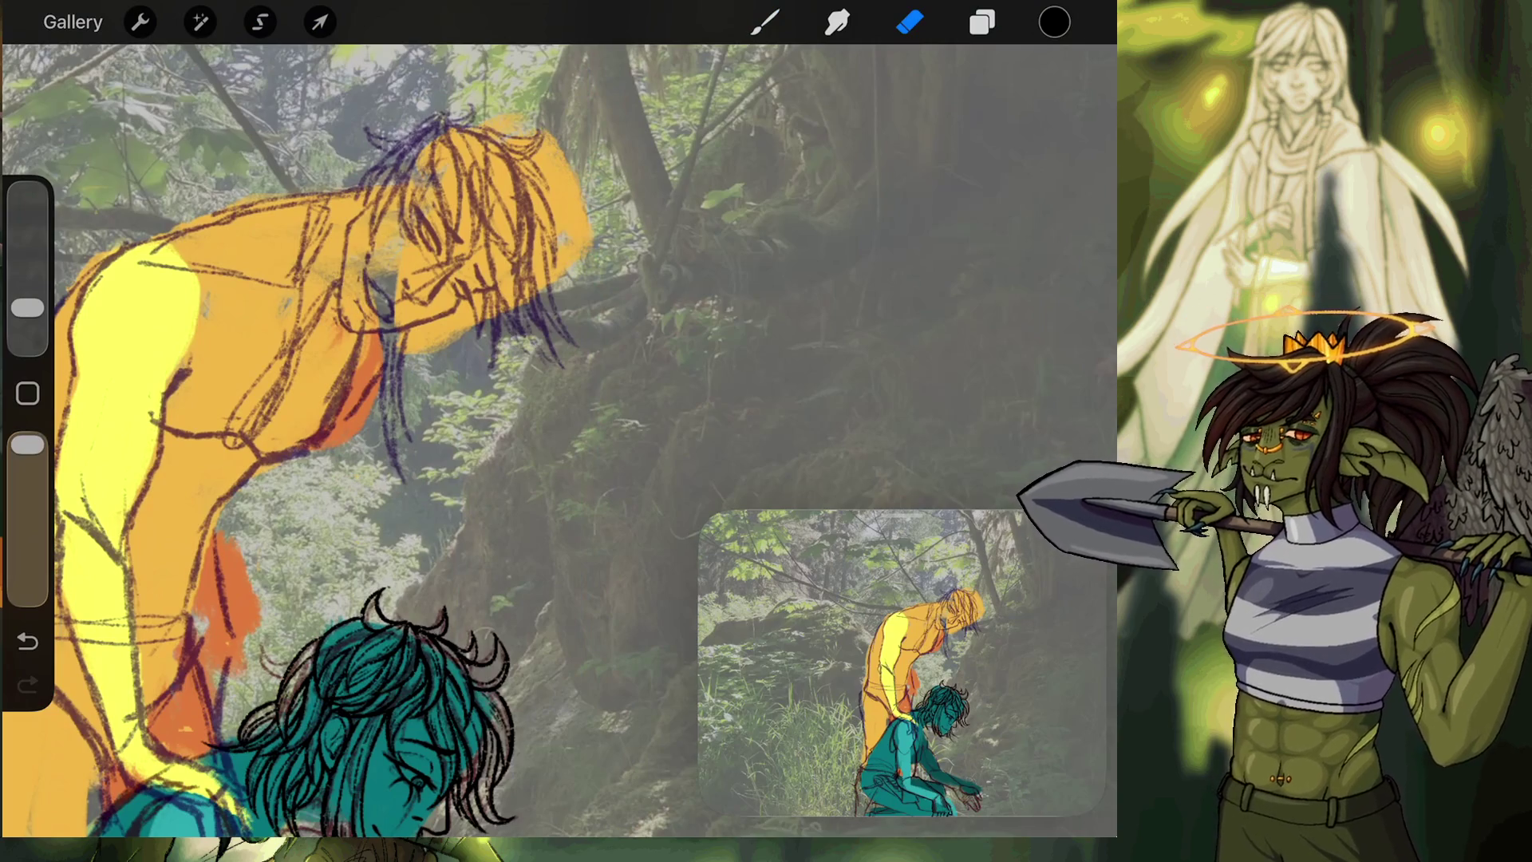
scroll(349, 441, "down", 3)
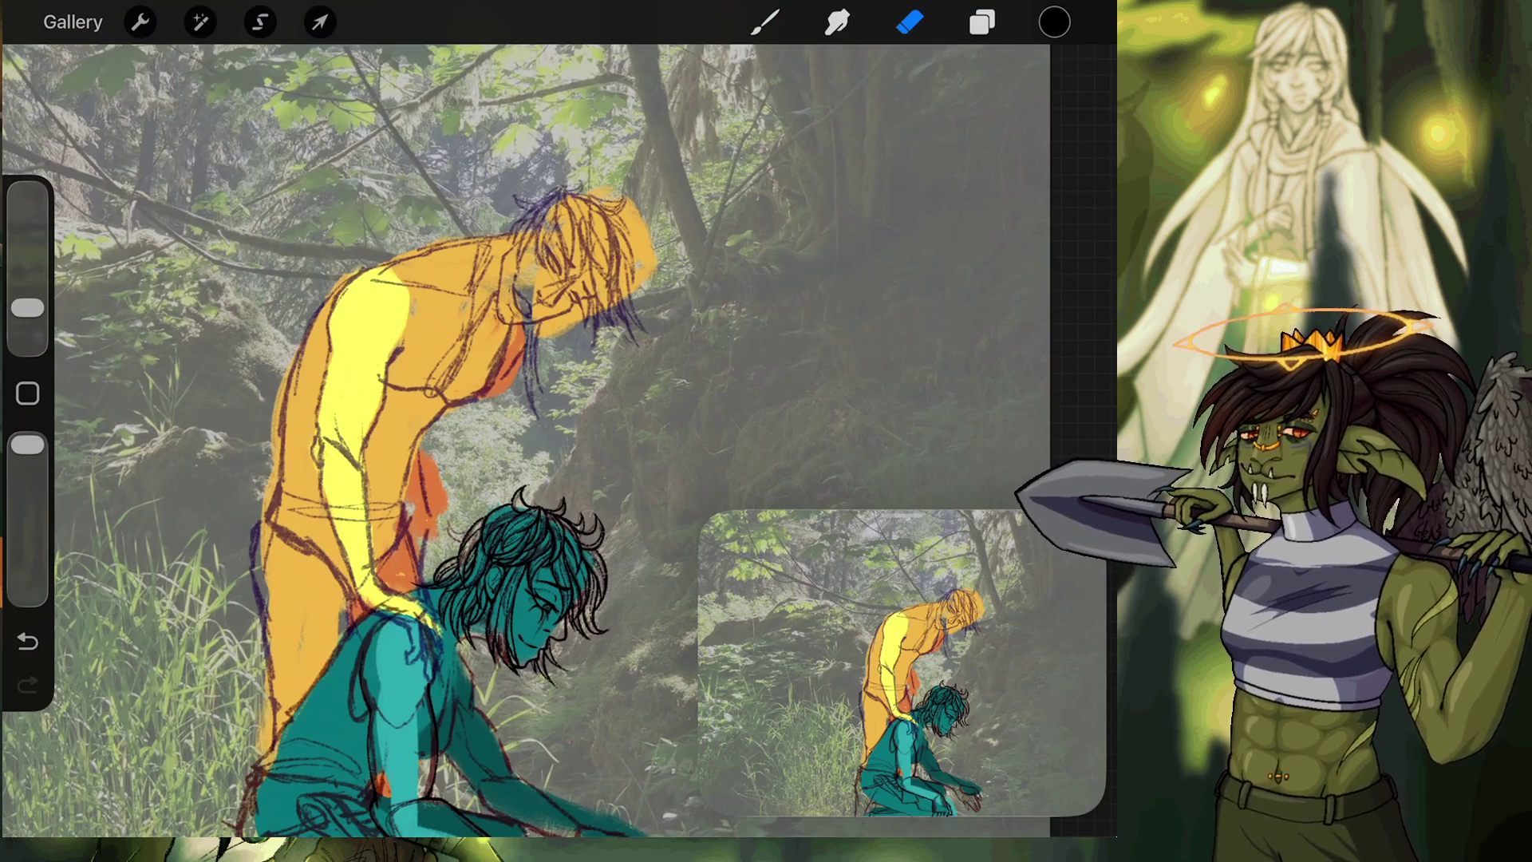
Undo the previous move and re-transform the selected head slightly further left.
key("ctrl+z")
key("ctrl+z")
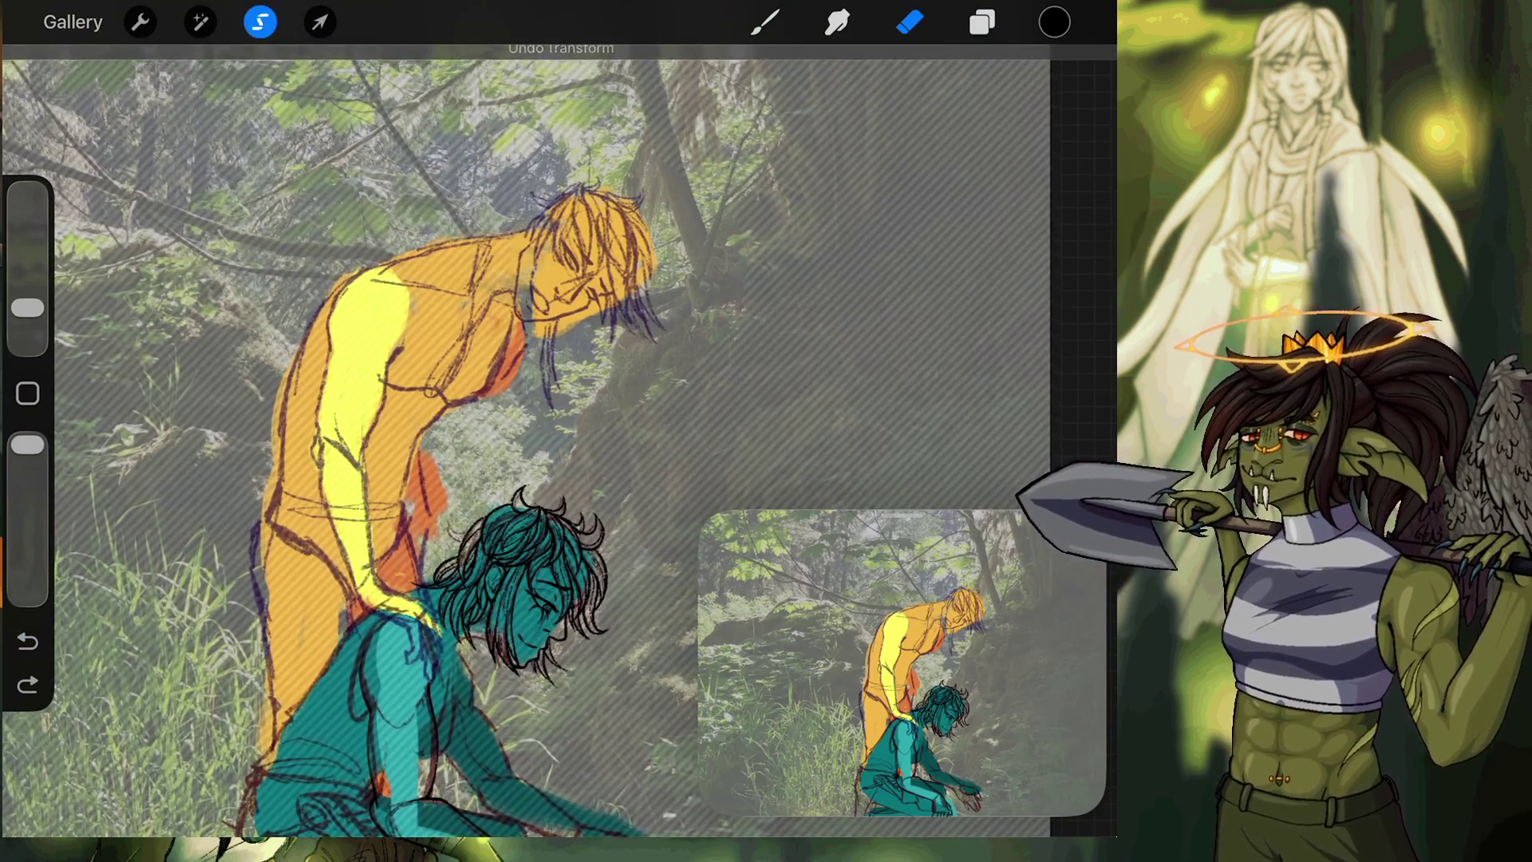
key("v")
left_click_drag(581, 295, 575, 295)
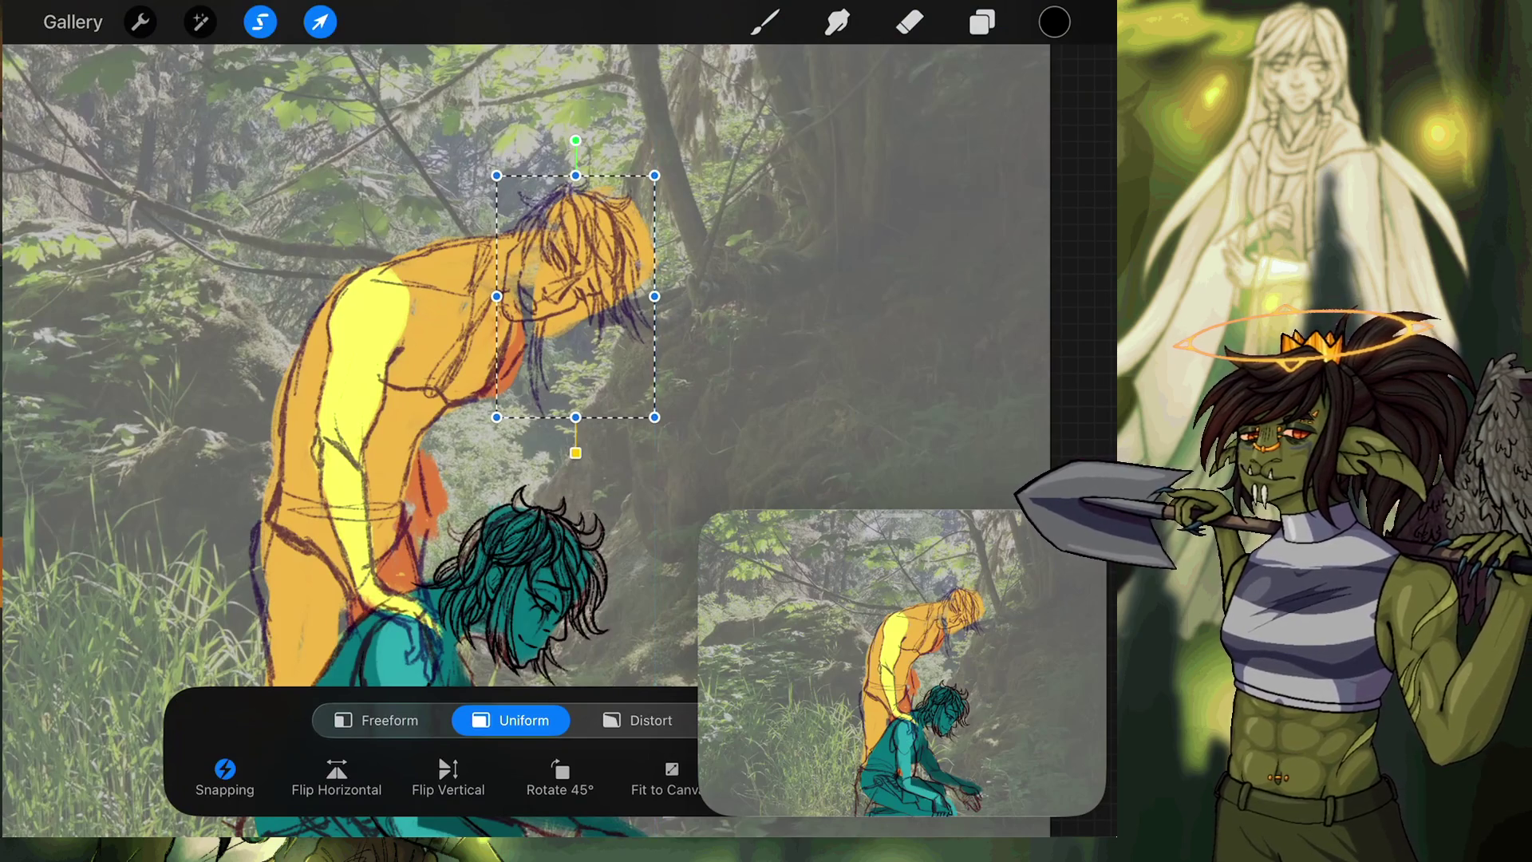
key("e")
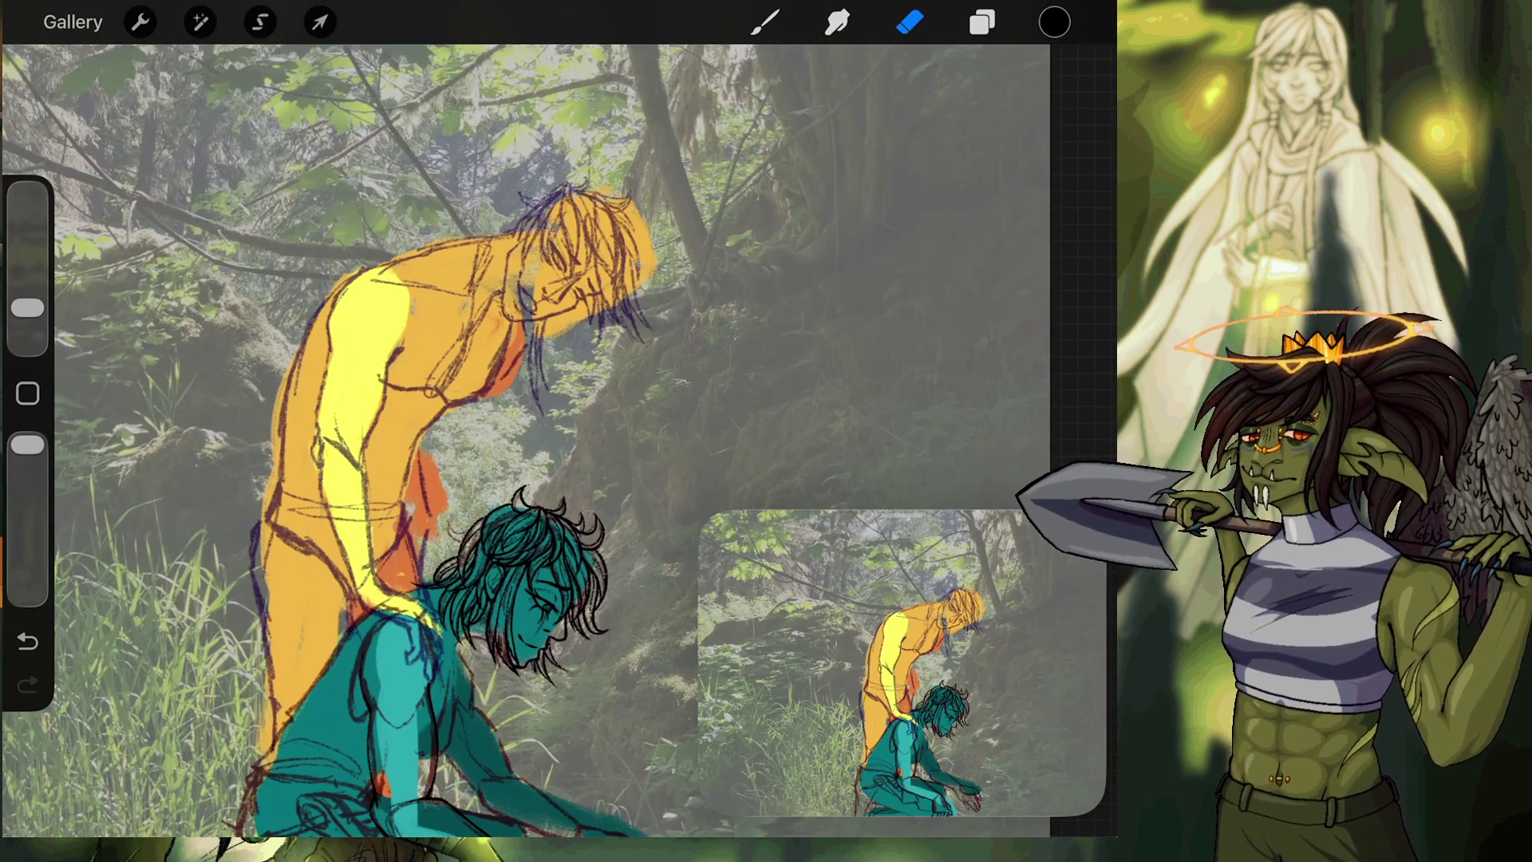
scroll(518, 264, "up", 5)
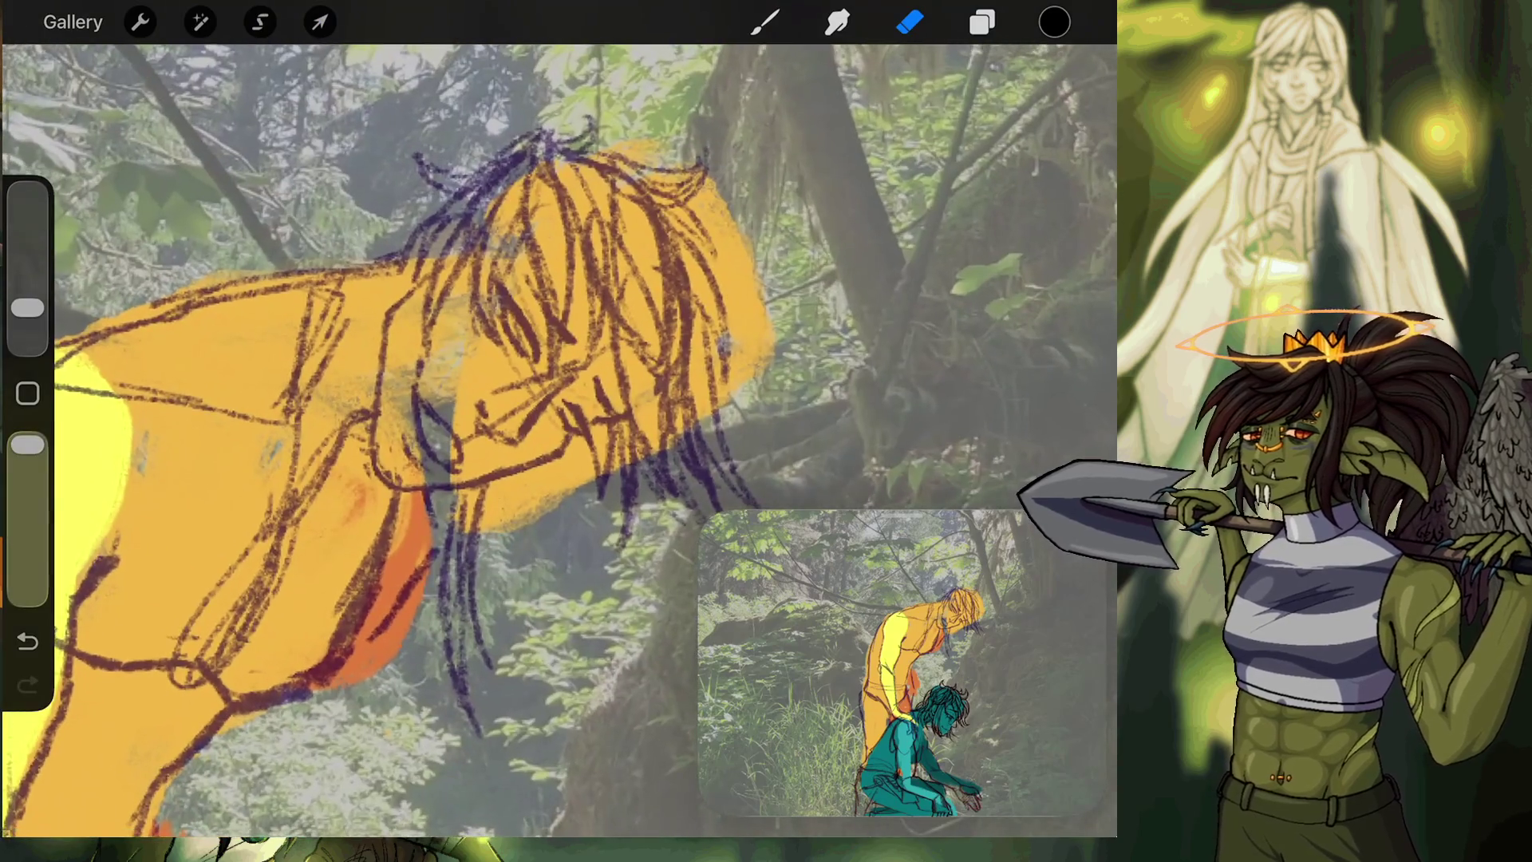
Sketch dark lines on the orange figure's face with the brush.
key("b")
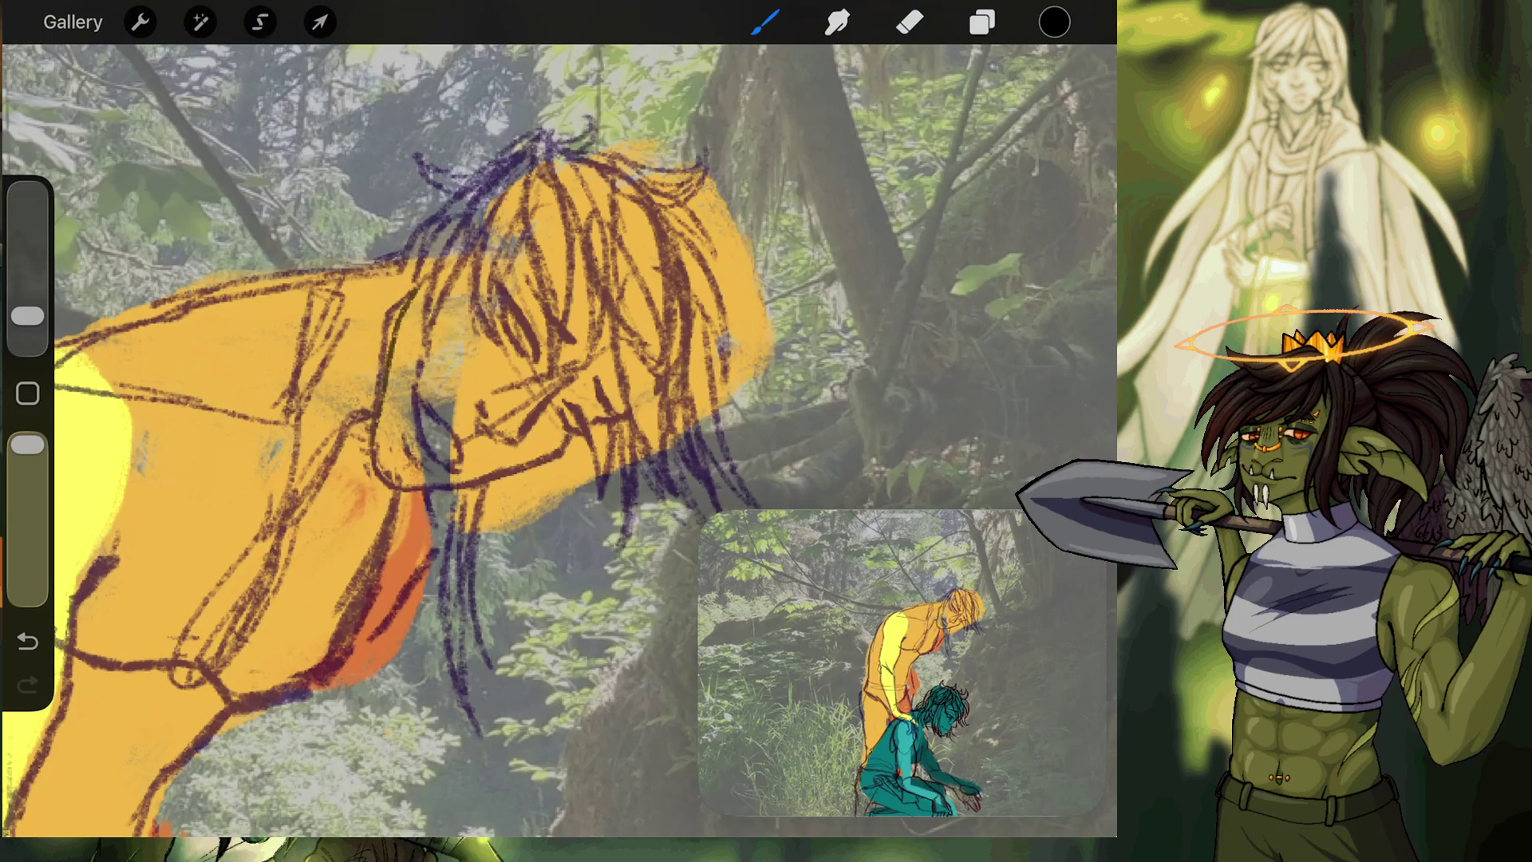
key("ctrl+z")
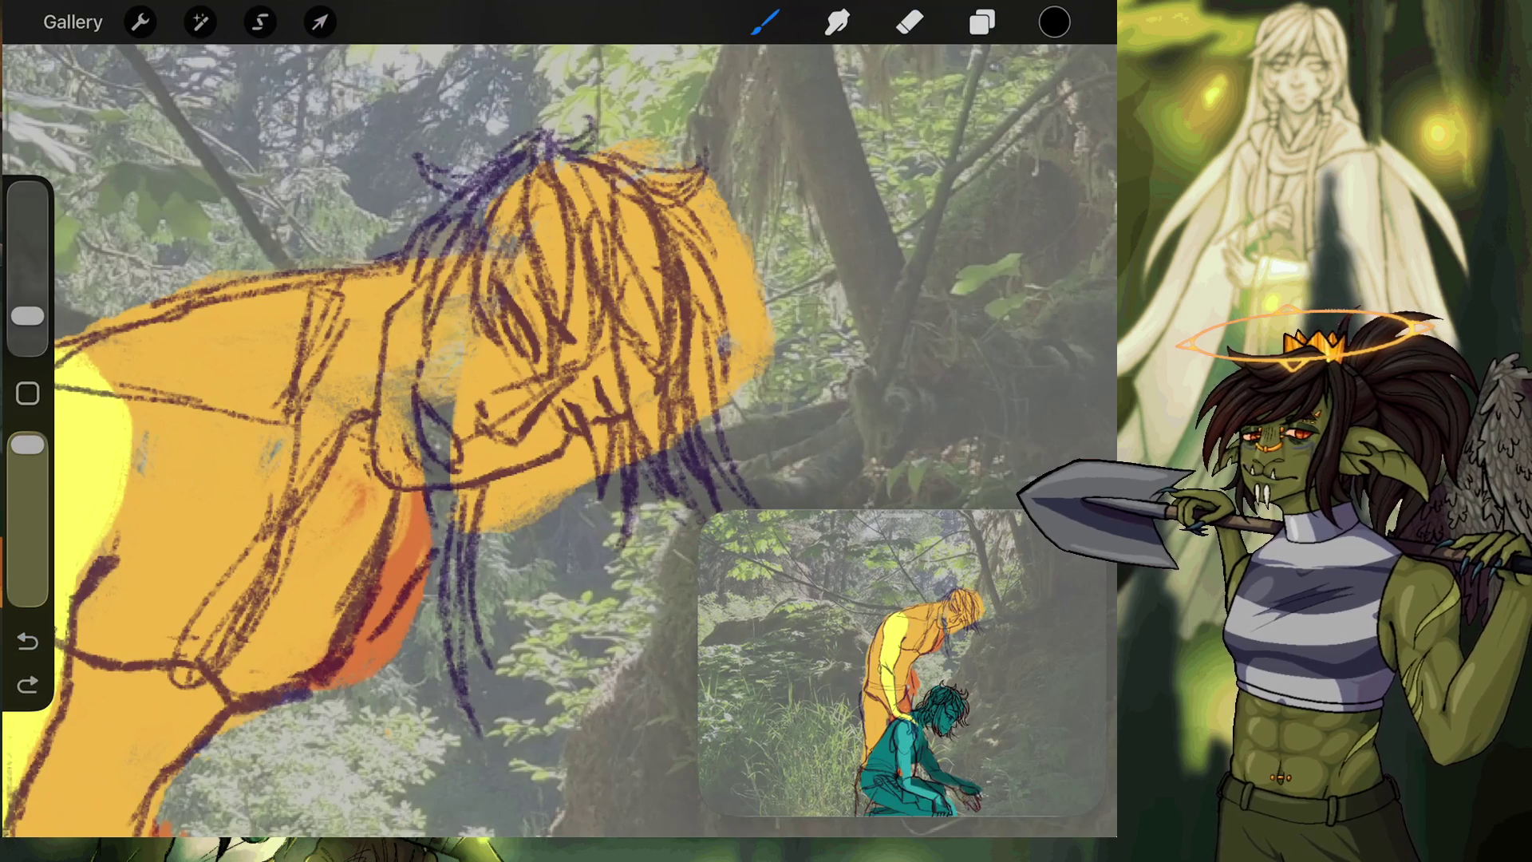
mouse_move(419, 284)
left_mouse_down()
mouse_move(387, 331)
mouse_move(370, 461)
left_mouse_up()
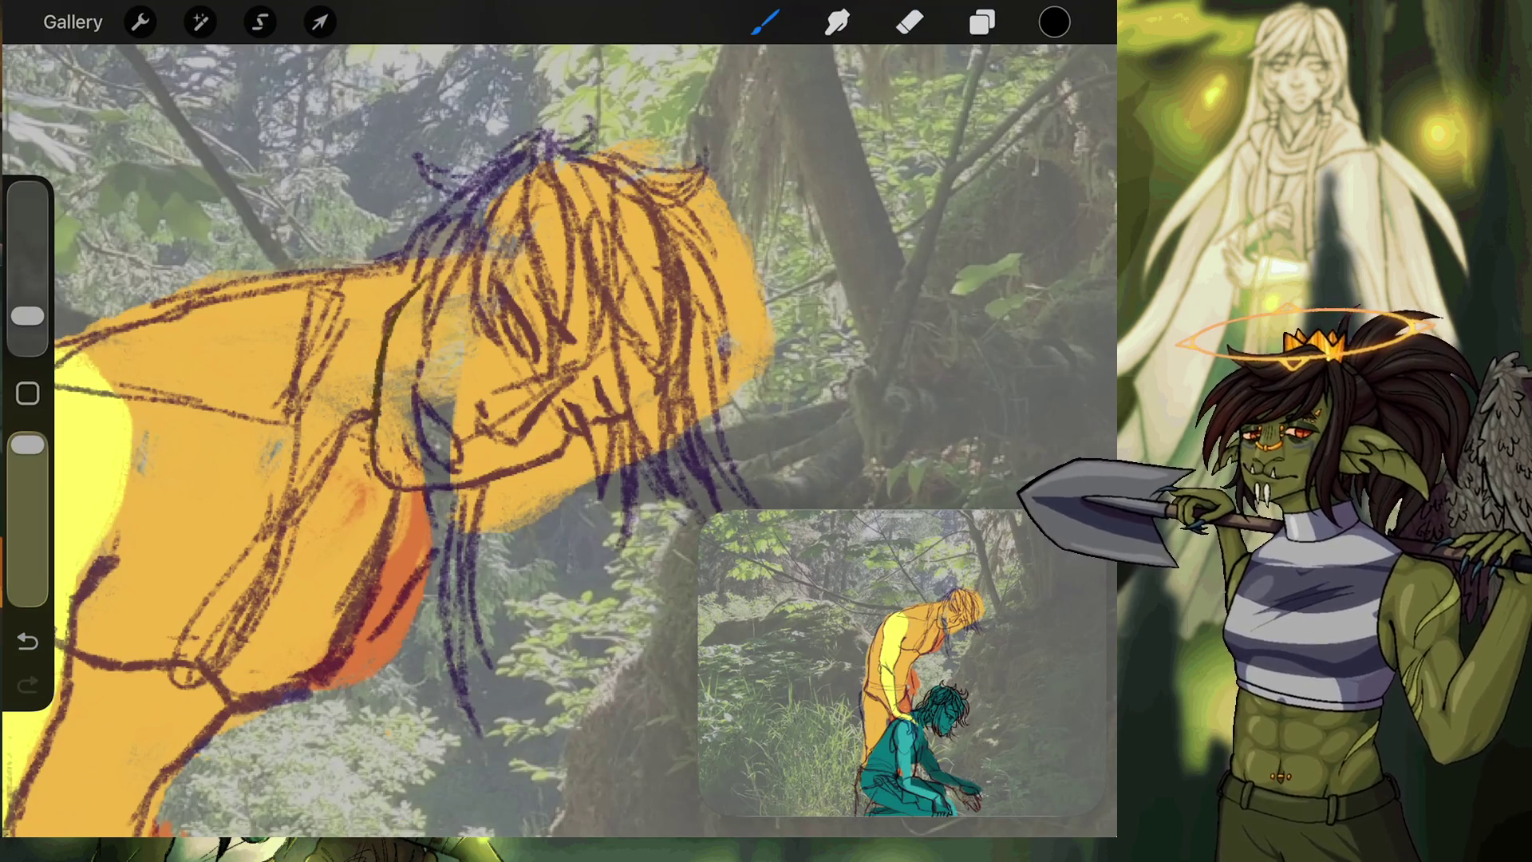
scroll(558, 439, "down", 5)
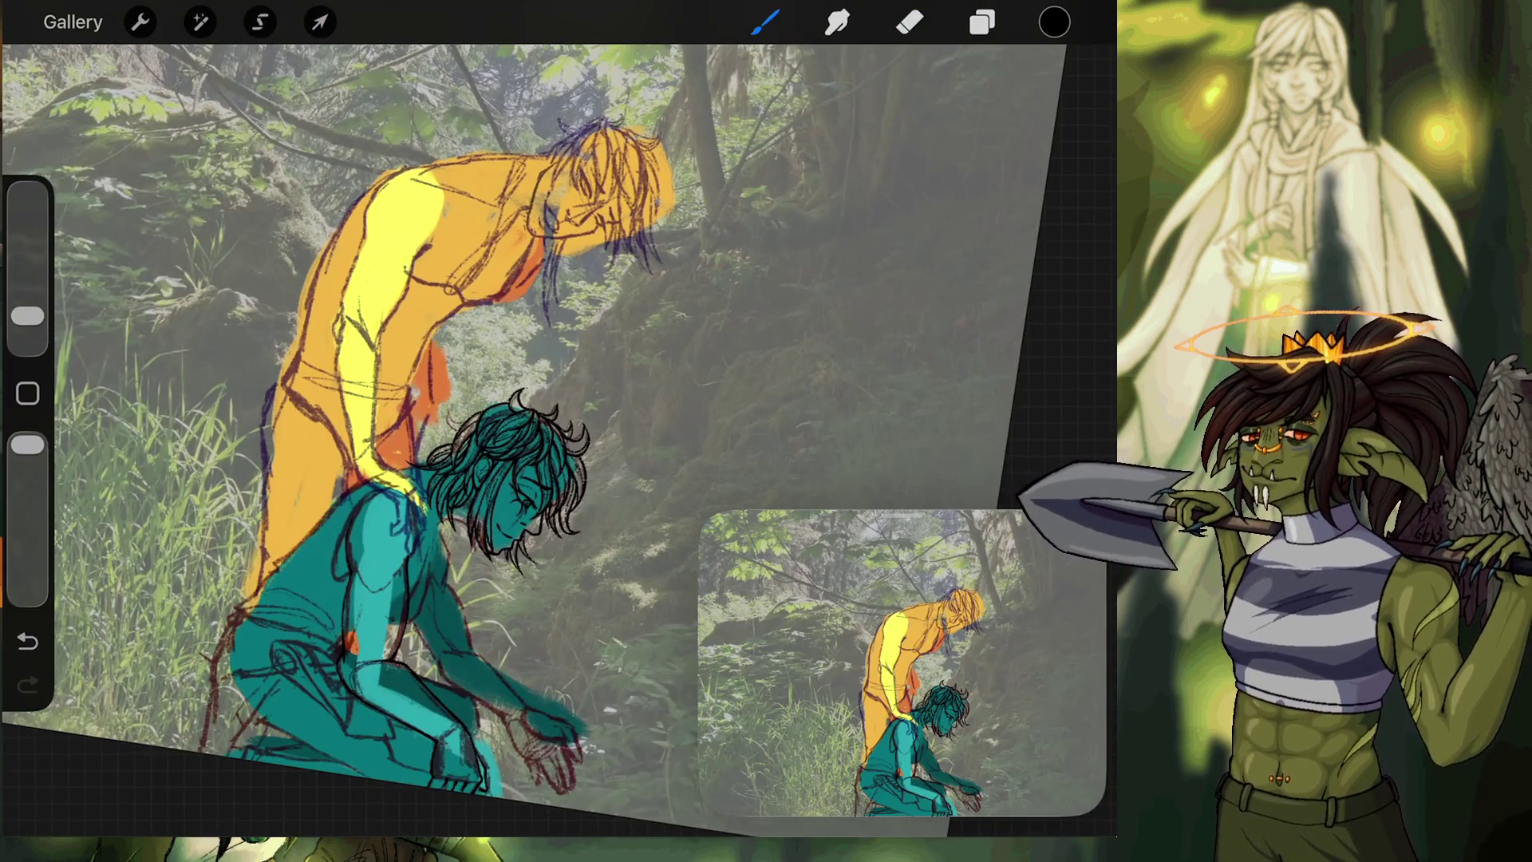
Zoom into the head and select Layer 12 as the inking layer.
scroll(519, 463, "up", 10)
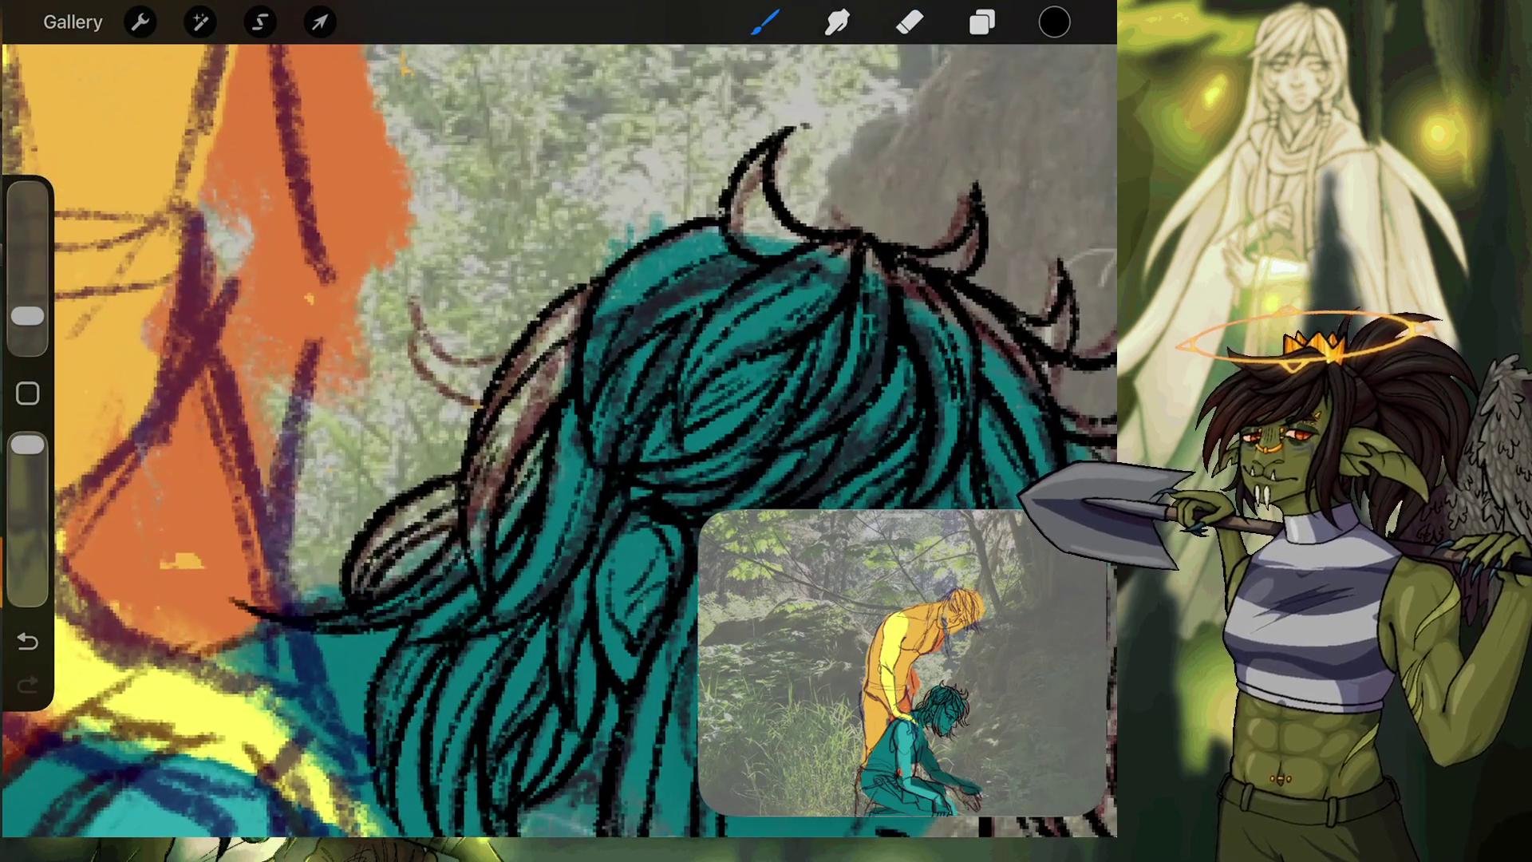
left_click(982, 22)
left_click(896, 276)
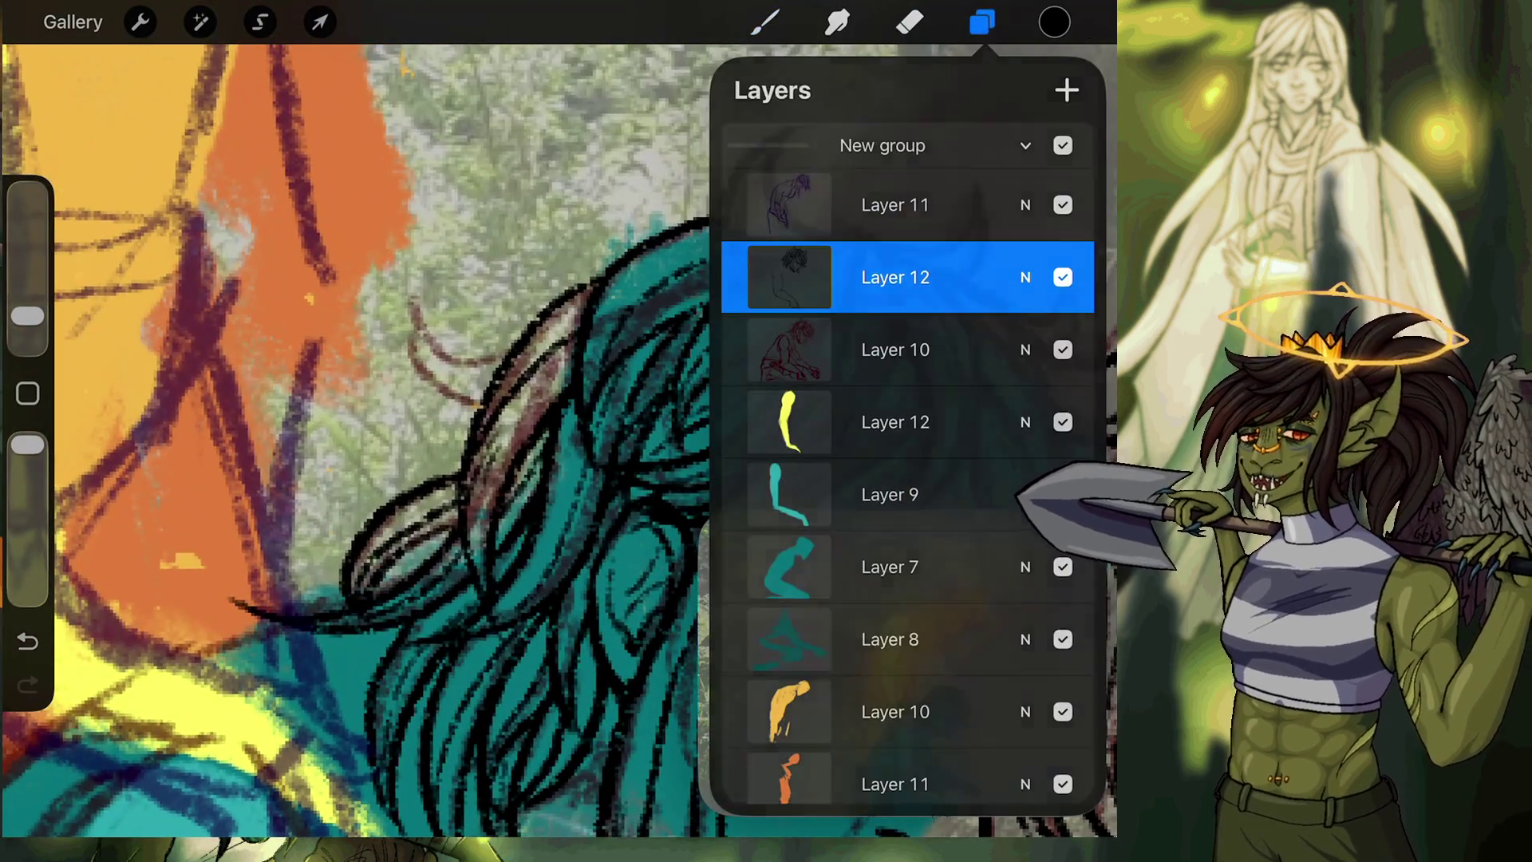
left_click(765, 22)
scroll(558, 439, "up", 3)
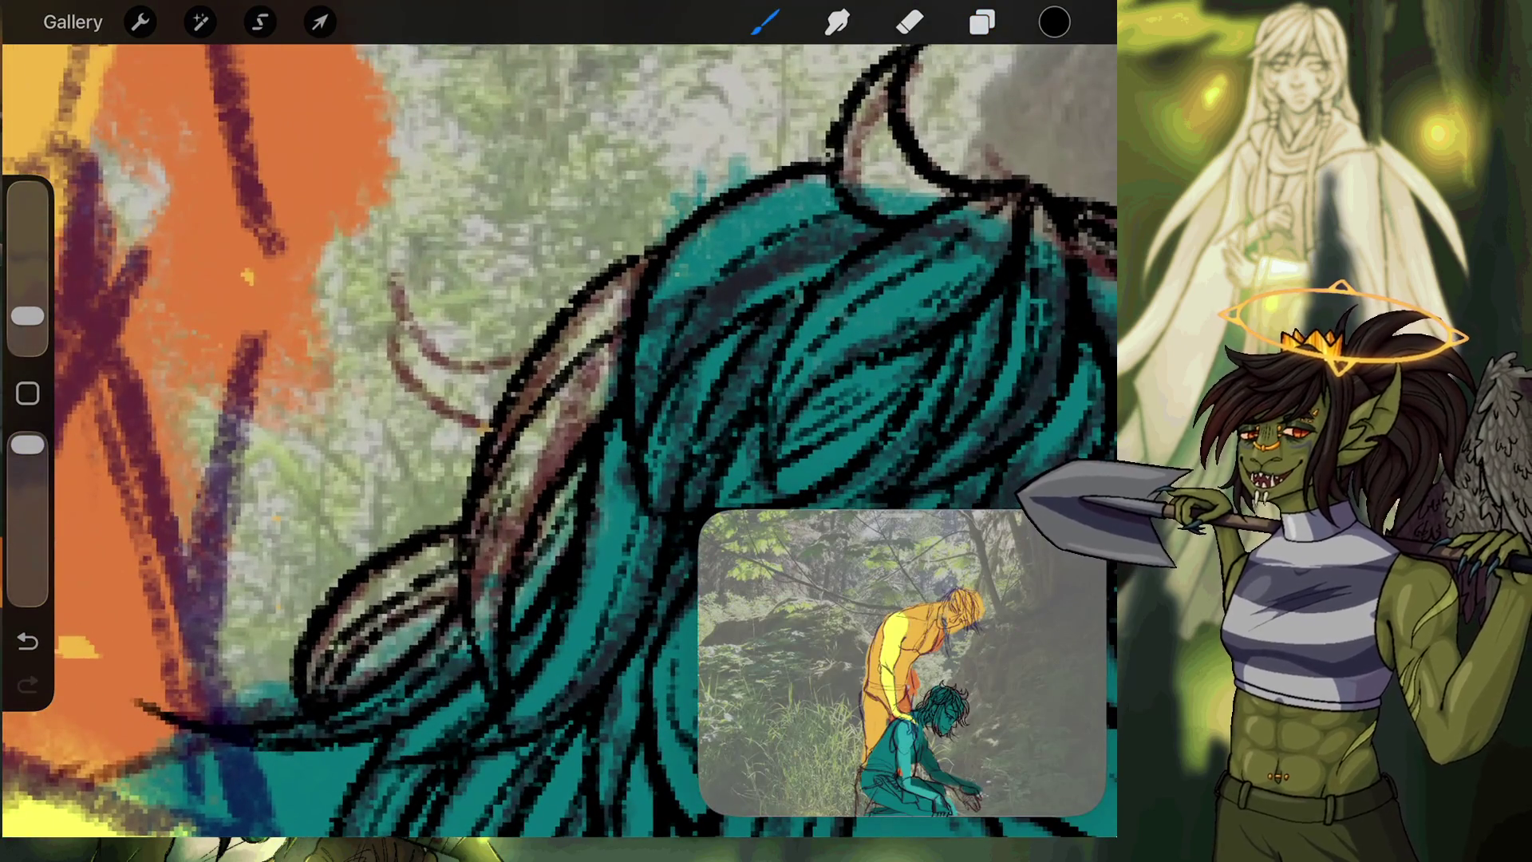
Ink black lines over the teal figure's hair strands and the strands hanging beside the face.
left_click_drag(489, 431, 396, 297)
left_click_drag(396, 359, 488, 440)
mouse_move(402, 310)
left_mouse_down()
mouse_move(458, 384)
mouse_move(449, 395)
mouse_move(495, 422)
mouse_move(463, 437)
left_mouse_up()
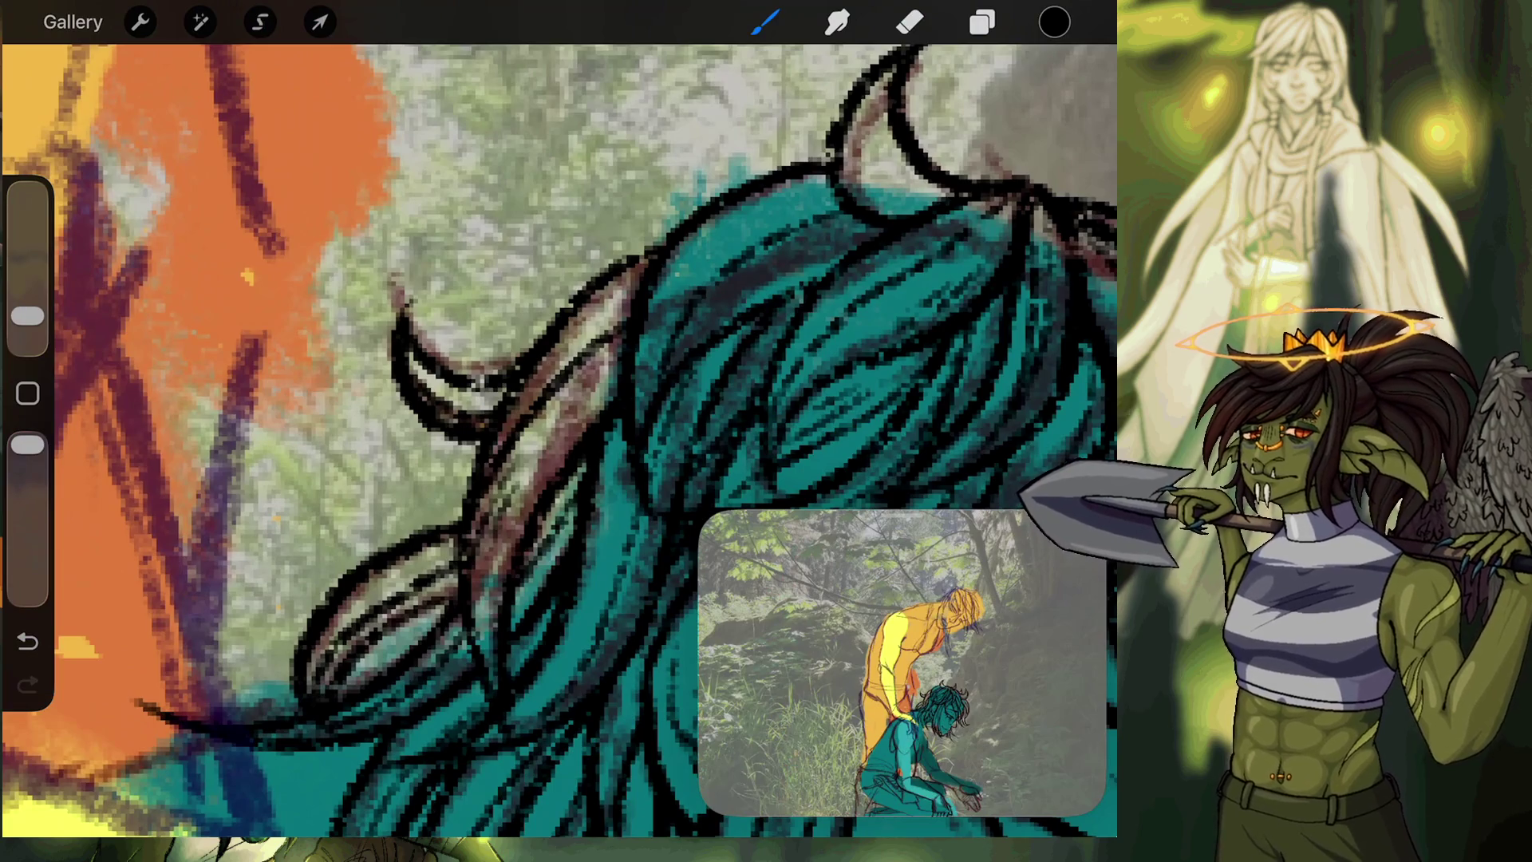
scroll(558, 439, "down", 5)
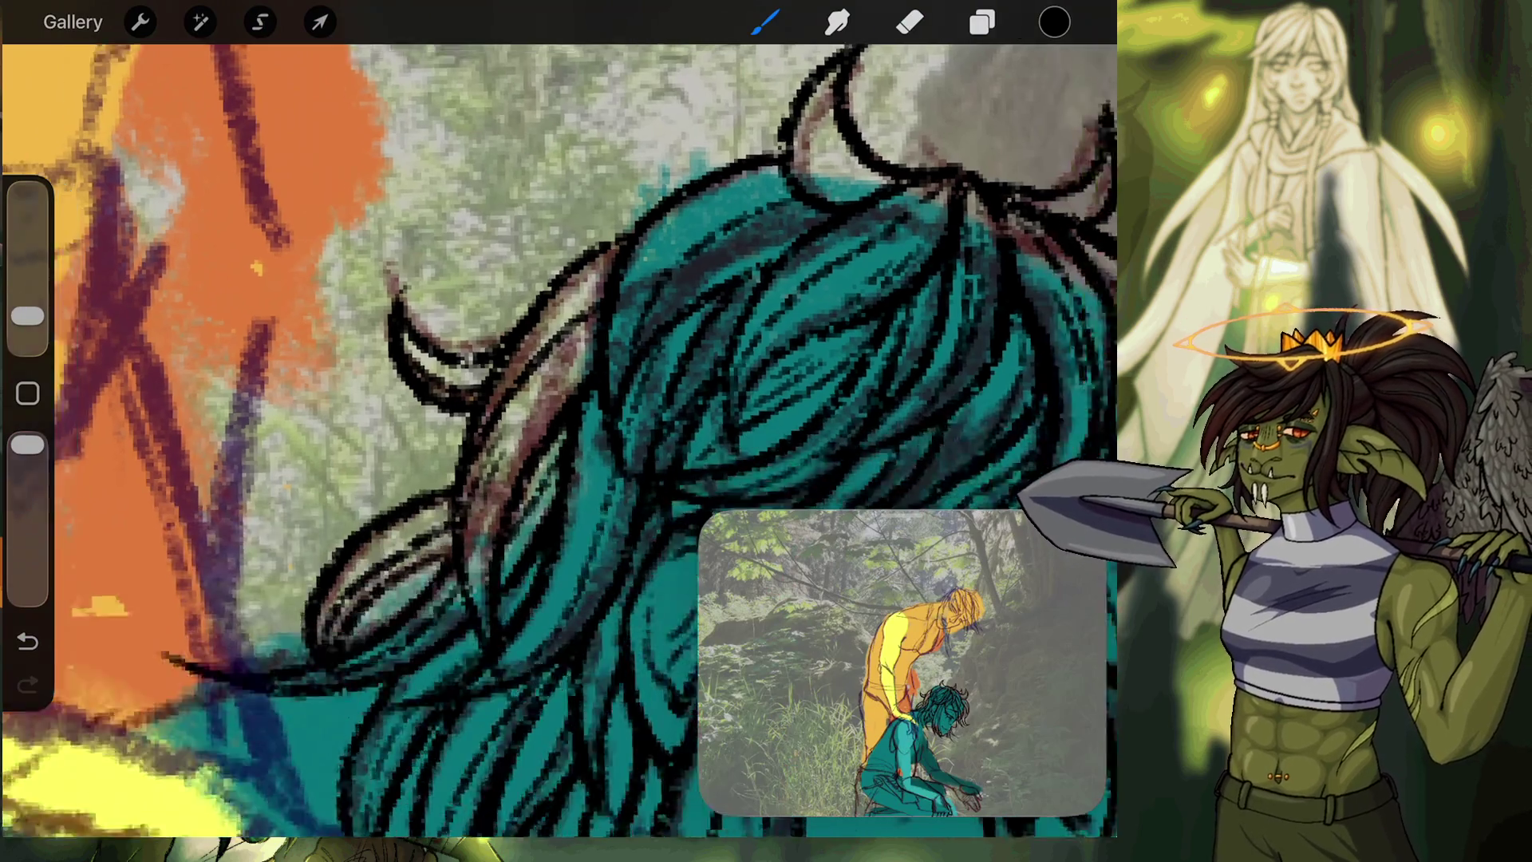
scroll(559, 439, "down", 5)
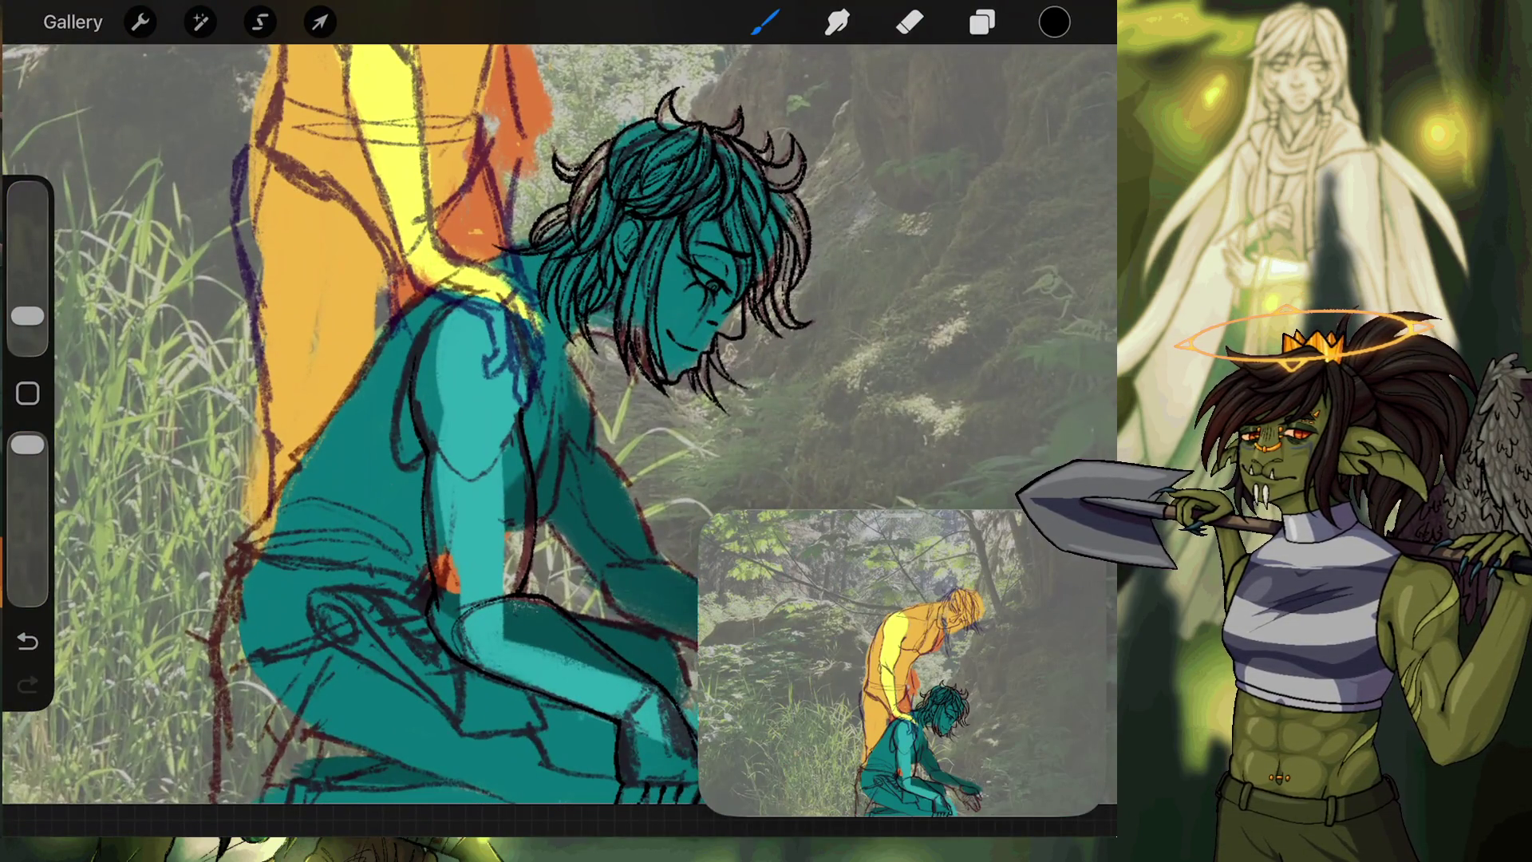
scroll(558, 359, "up", 5)
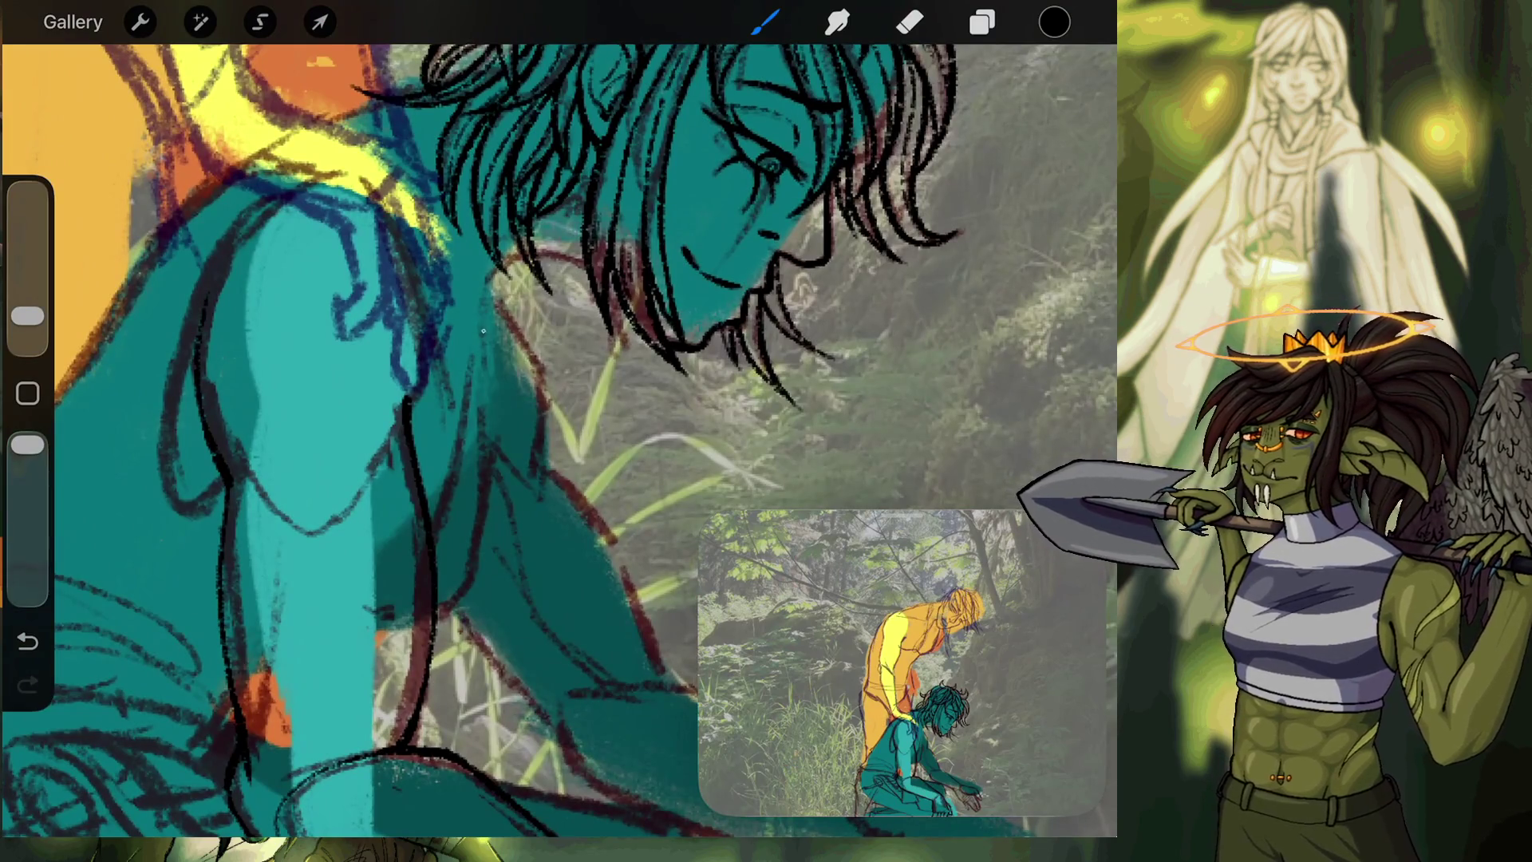
scroll(679, 296, "up", 5)
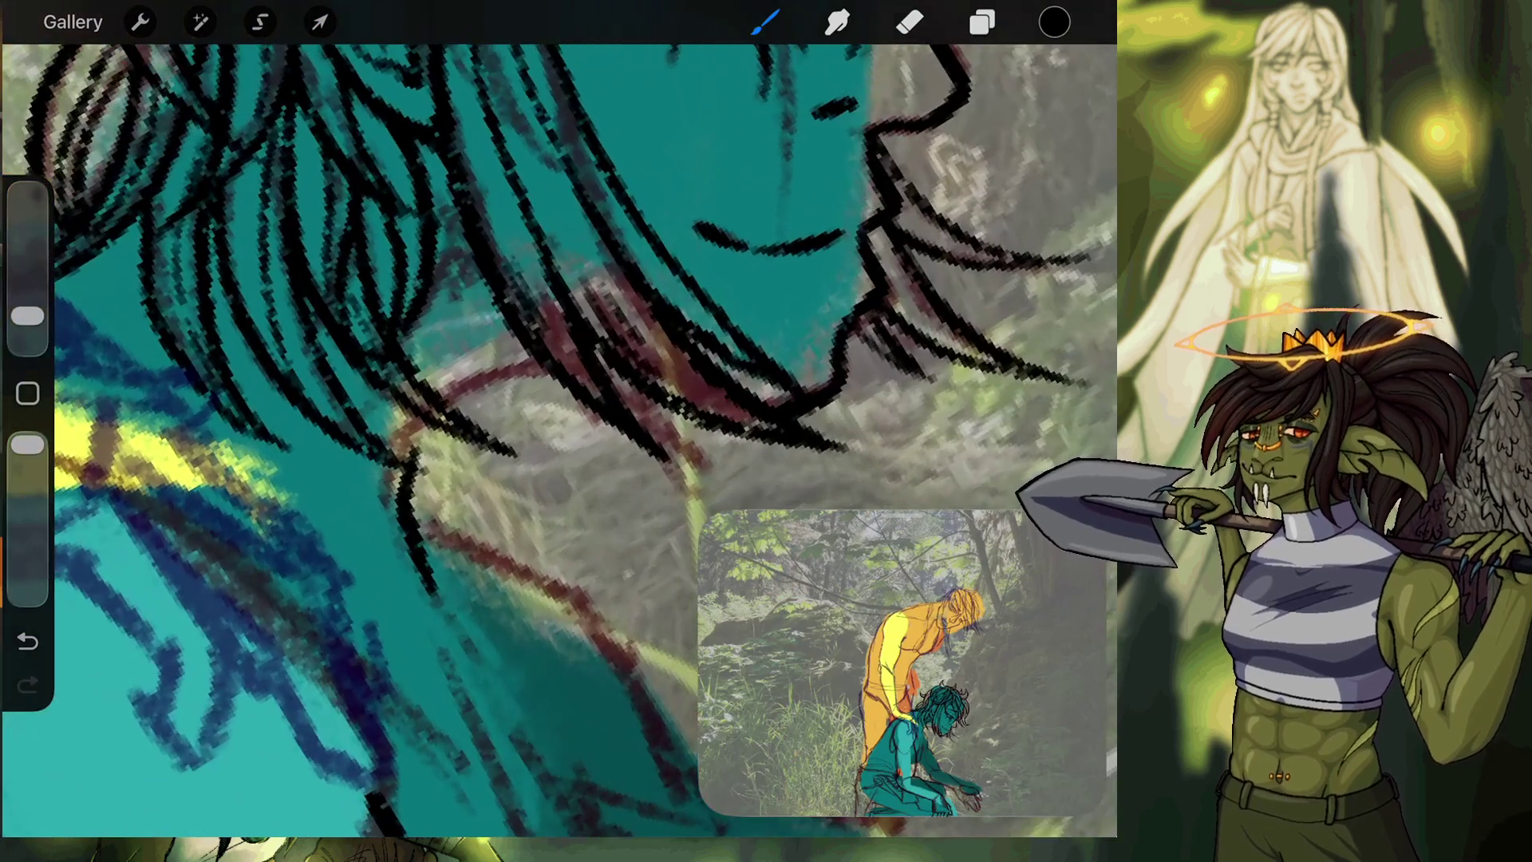
mouse_move(418, 437)
left_mouse_down()
mouse_move(510, 379)
mouse_move(559, 375)
left_mouse_up()
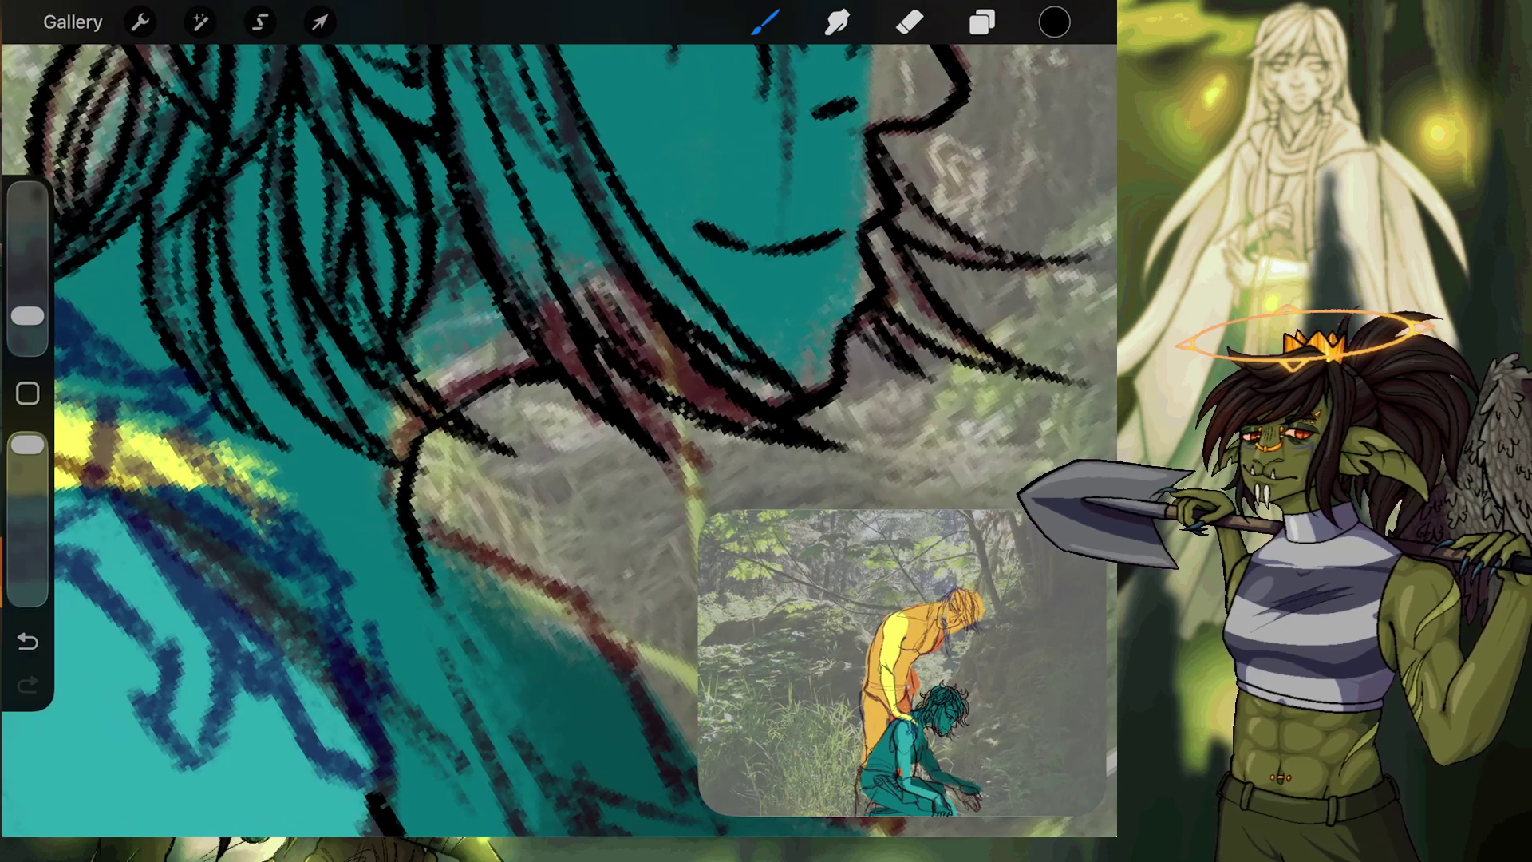
scroll(559, 439, "down", 5)
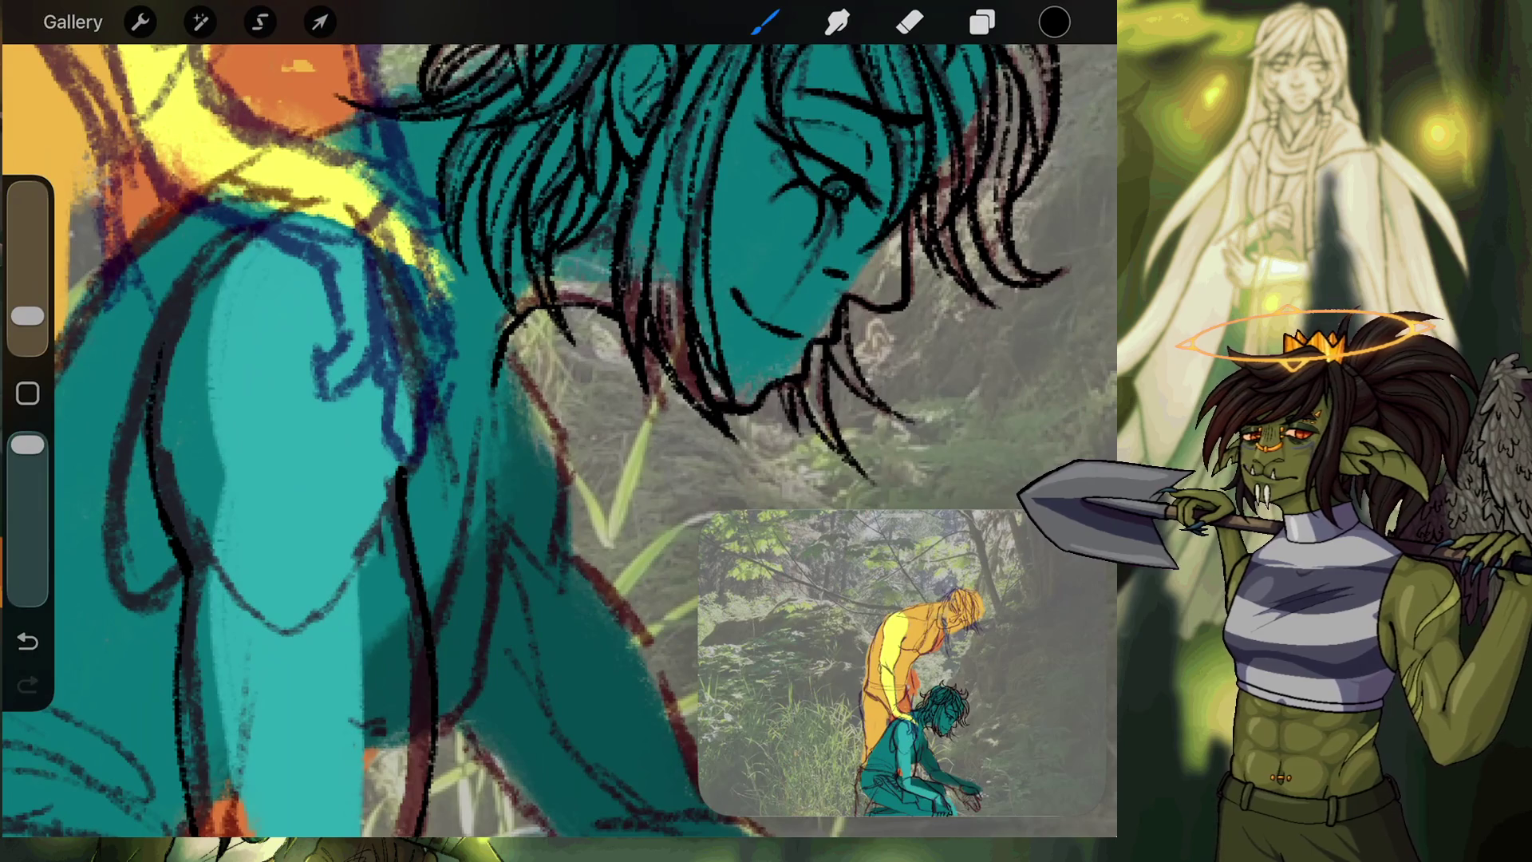
left_click(982, 22)
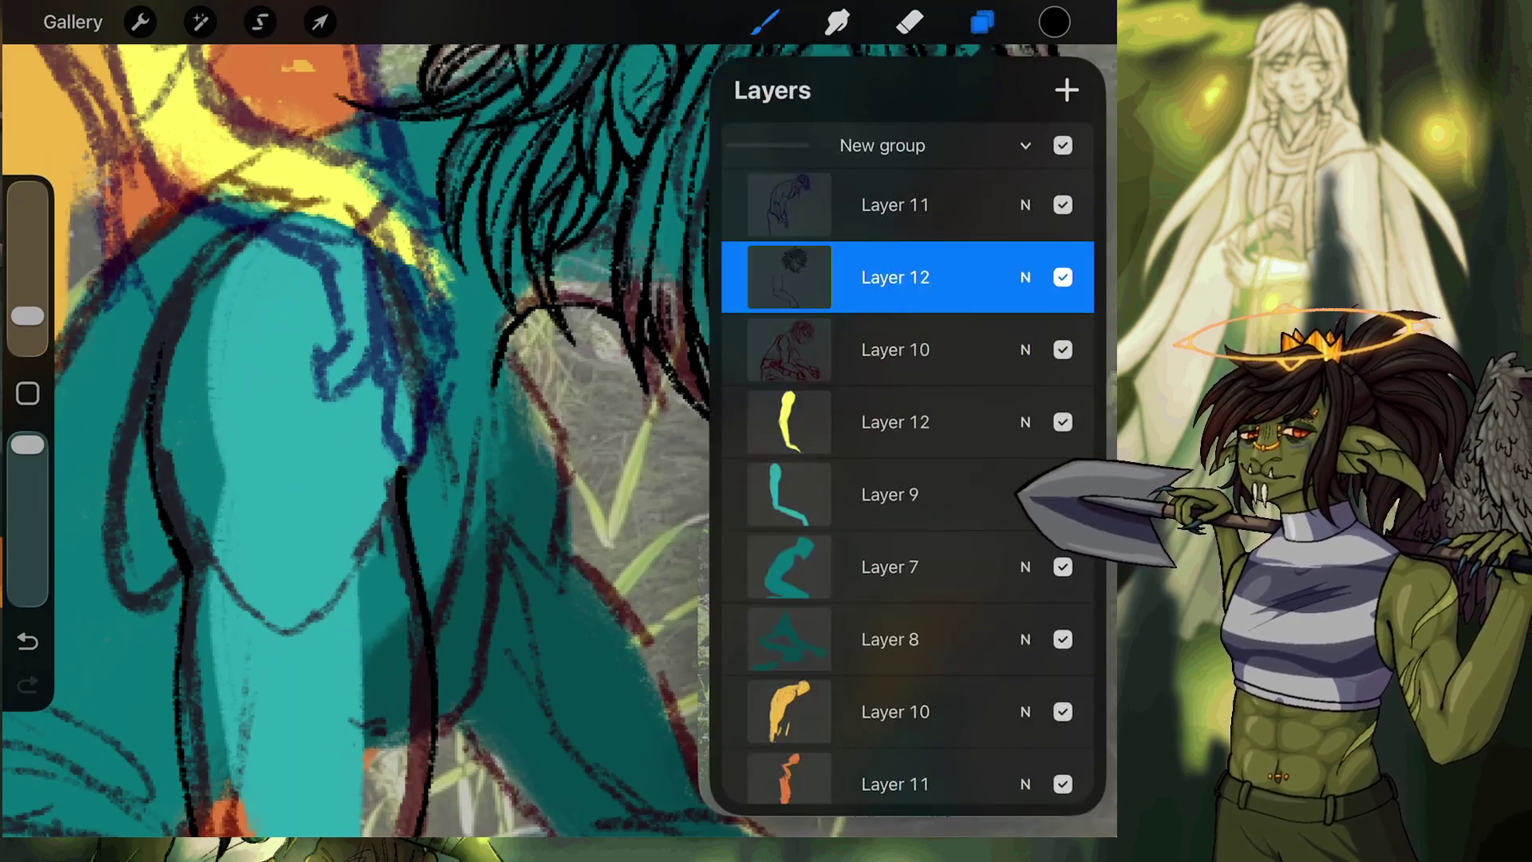
Flip the canvas horizontally from Actions > Canvas.
left_click(140, 21)
left_click(256, 553)
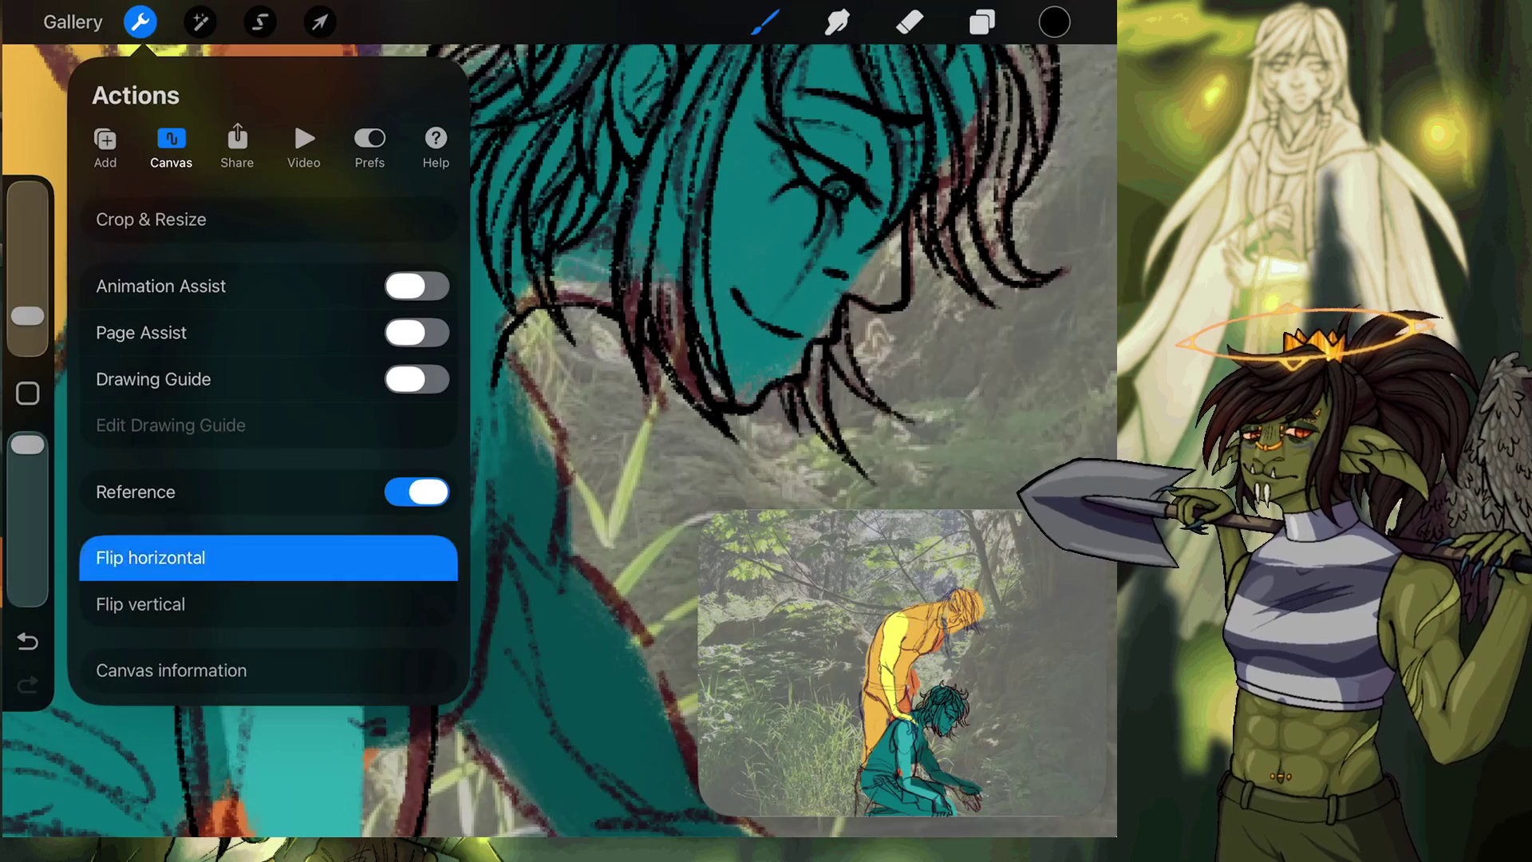
left_click(140, 21)
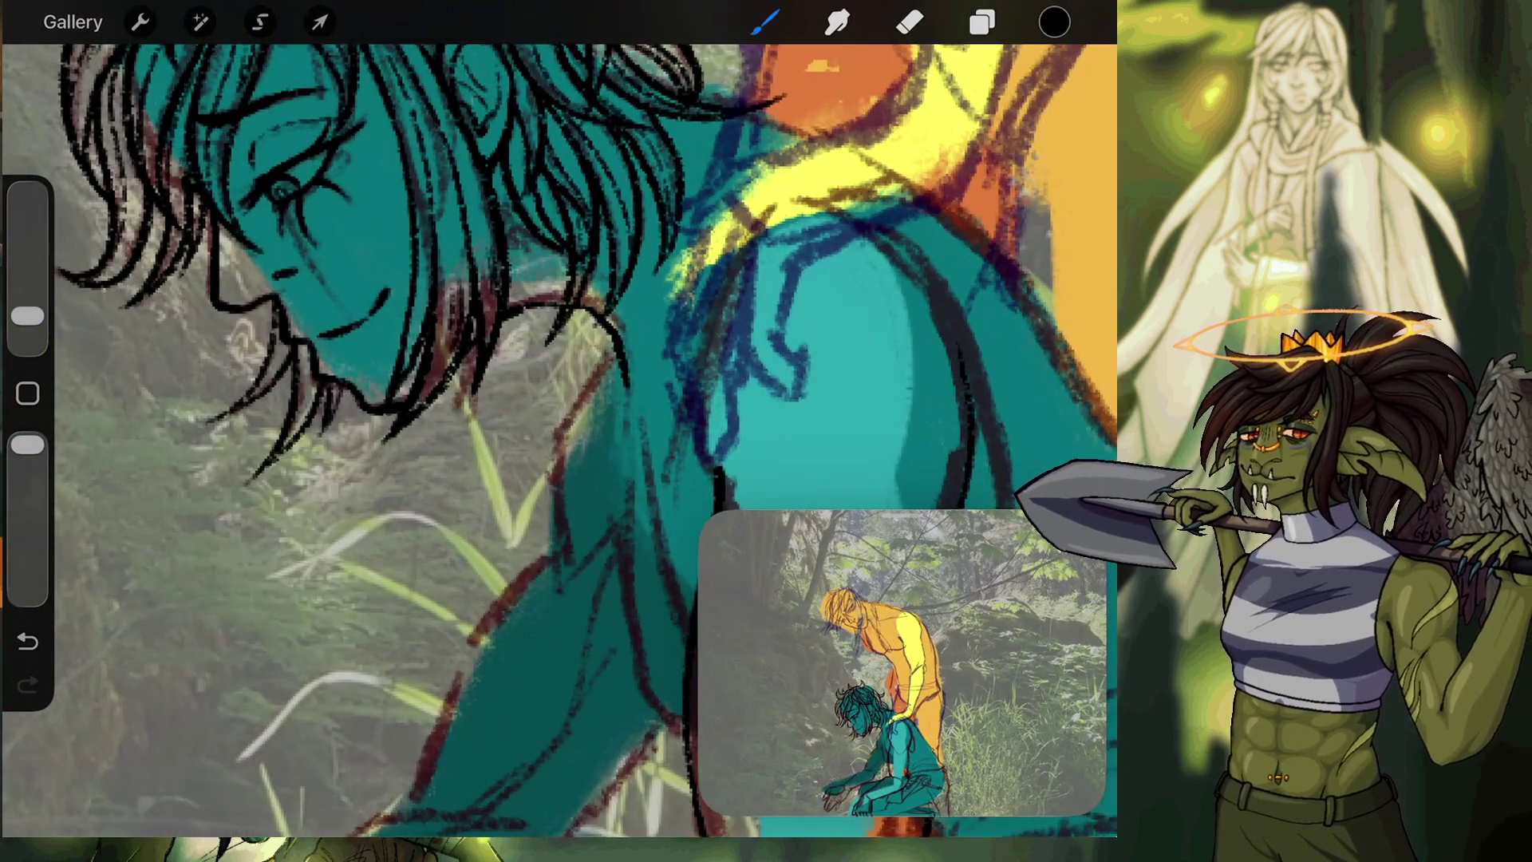
In Layers, turn on visibility of the top Inserted Image layer showing the character reference.
left_click(982, 22)
scroll(907, 470, "down", 5)
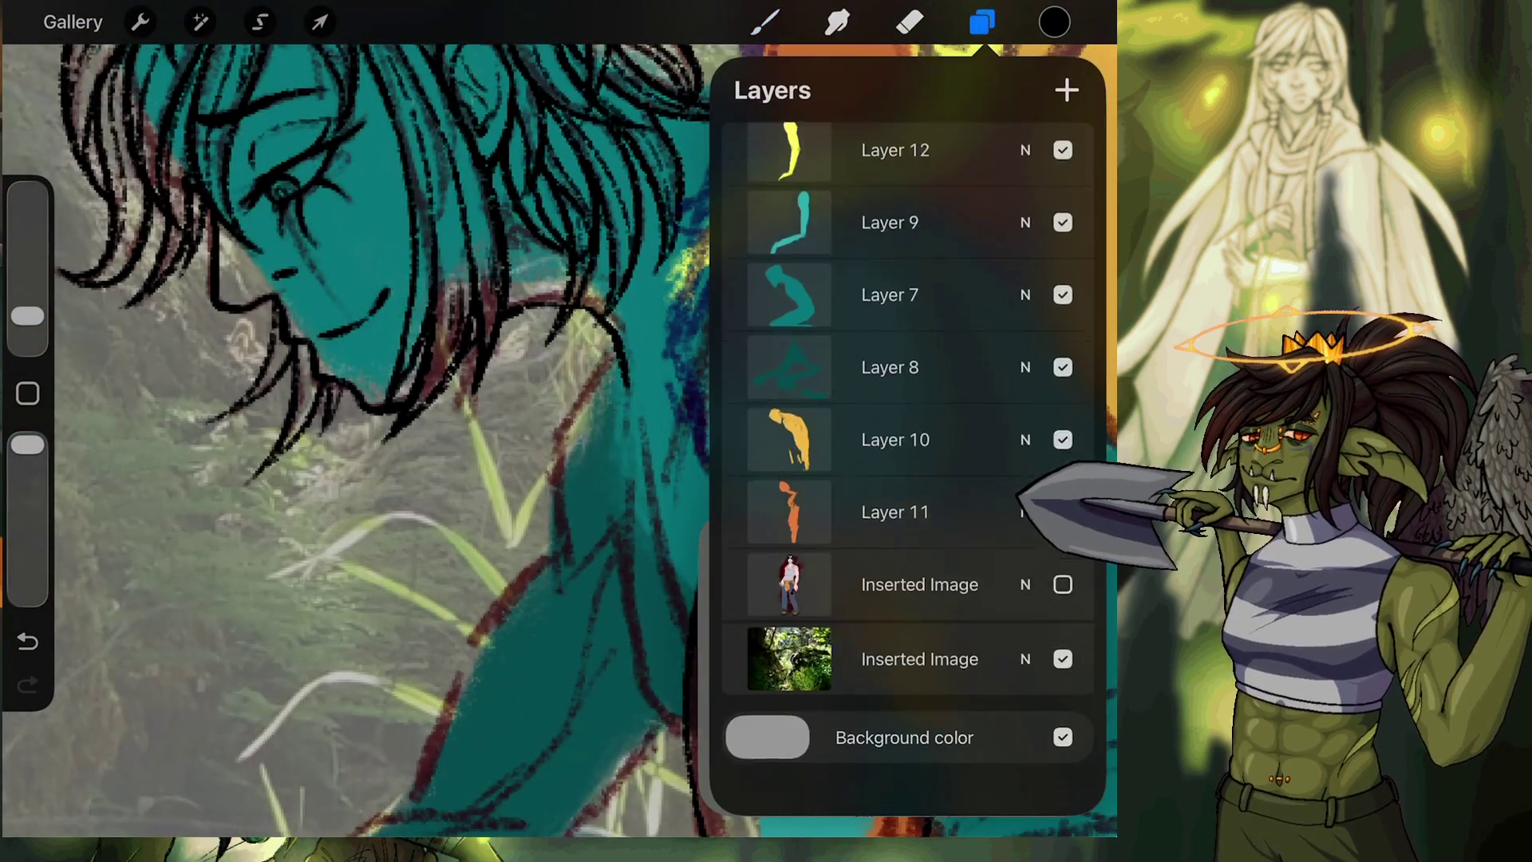
left_click(1063, 633)
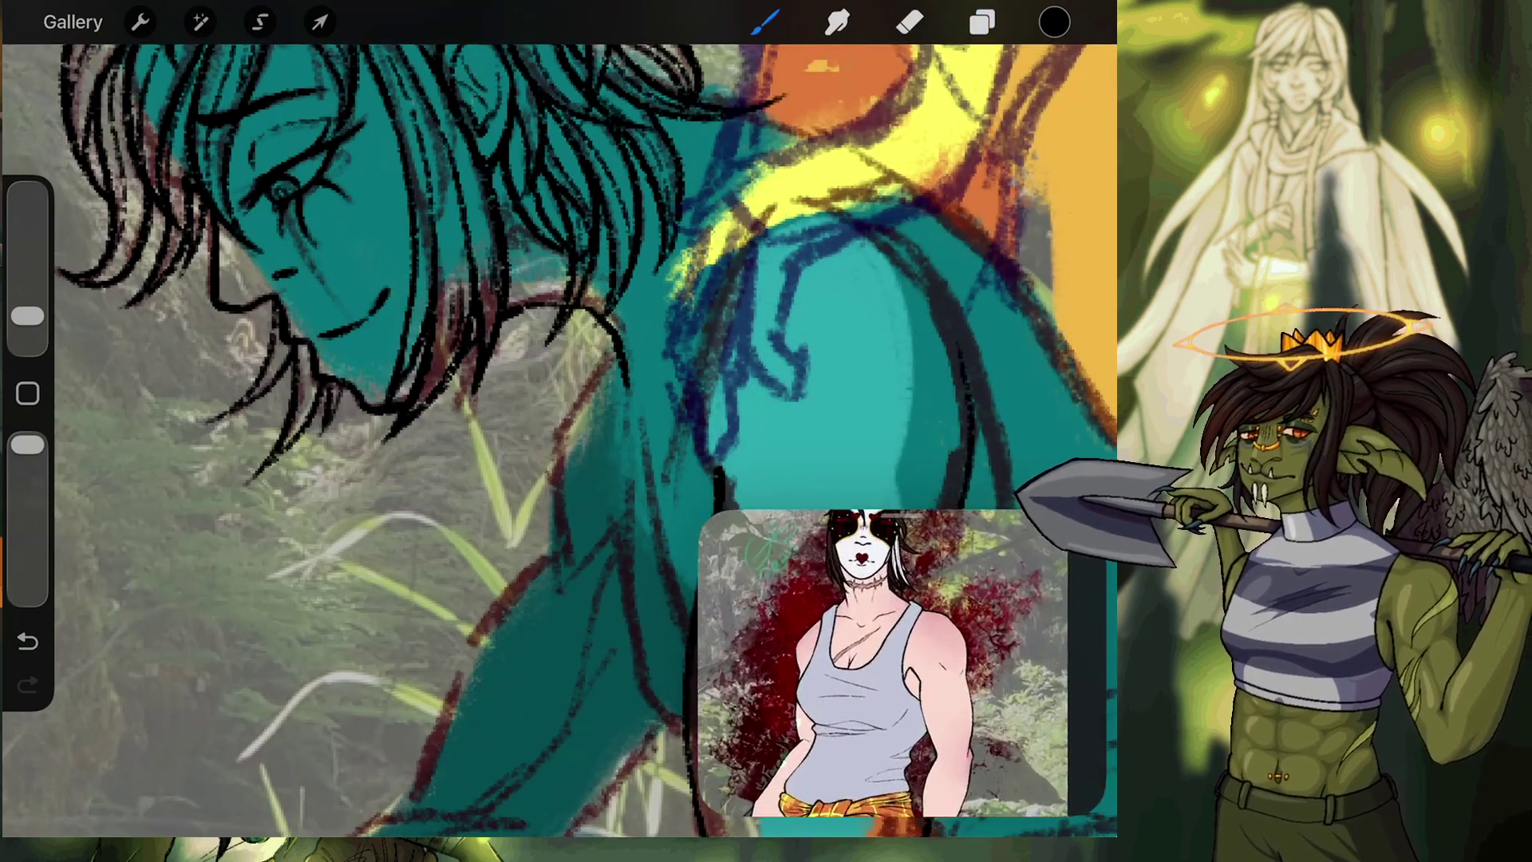
scroll(638, 279, "up", 5)
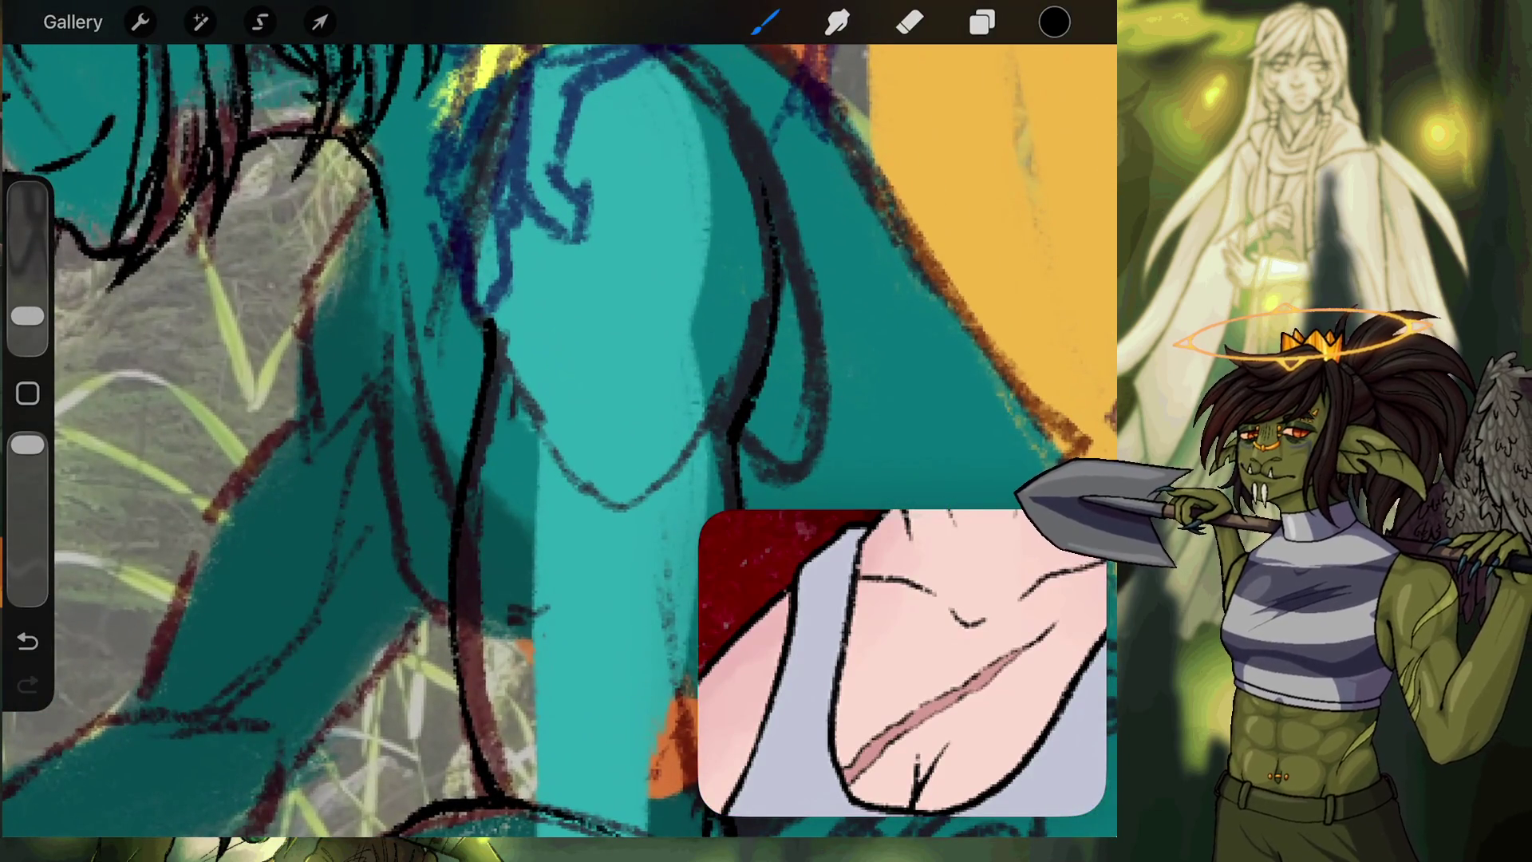
Draw short dark strokes along the teal figure's shoulder, undoing stray ones.
left_click_drag(418, 442, 483, 331)
key("ctrl+z")
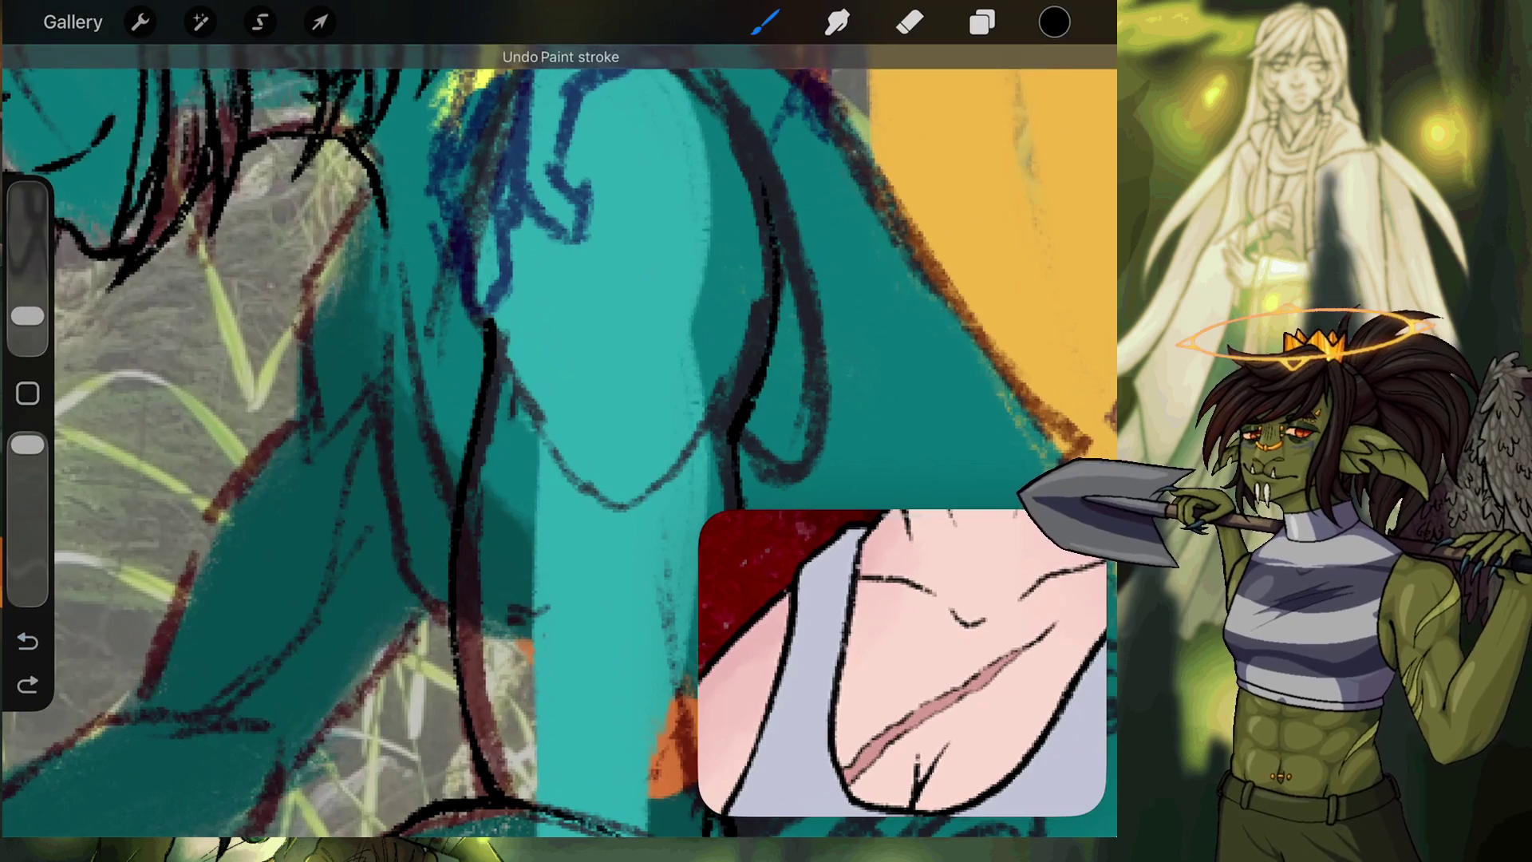
mouse_move(427, 395)
left_mouse_down()
mouse_move(457, 331)
mouse_move(449, 375)
left_mouse_up()
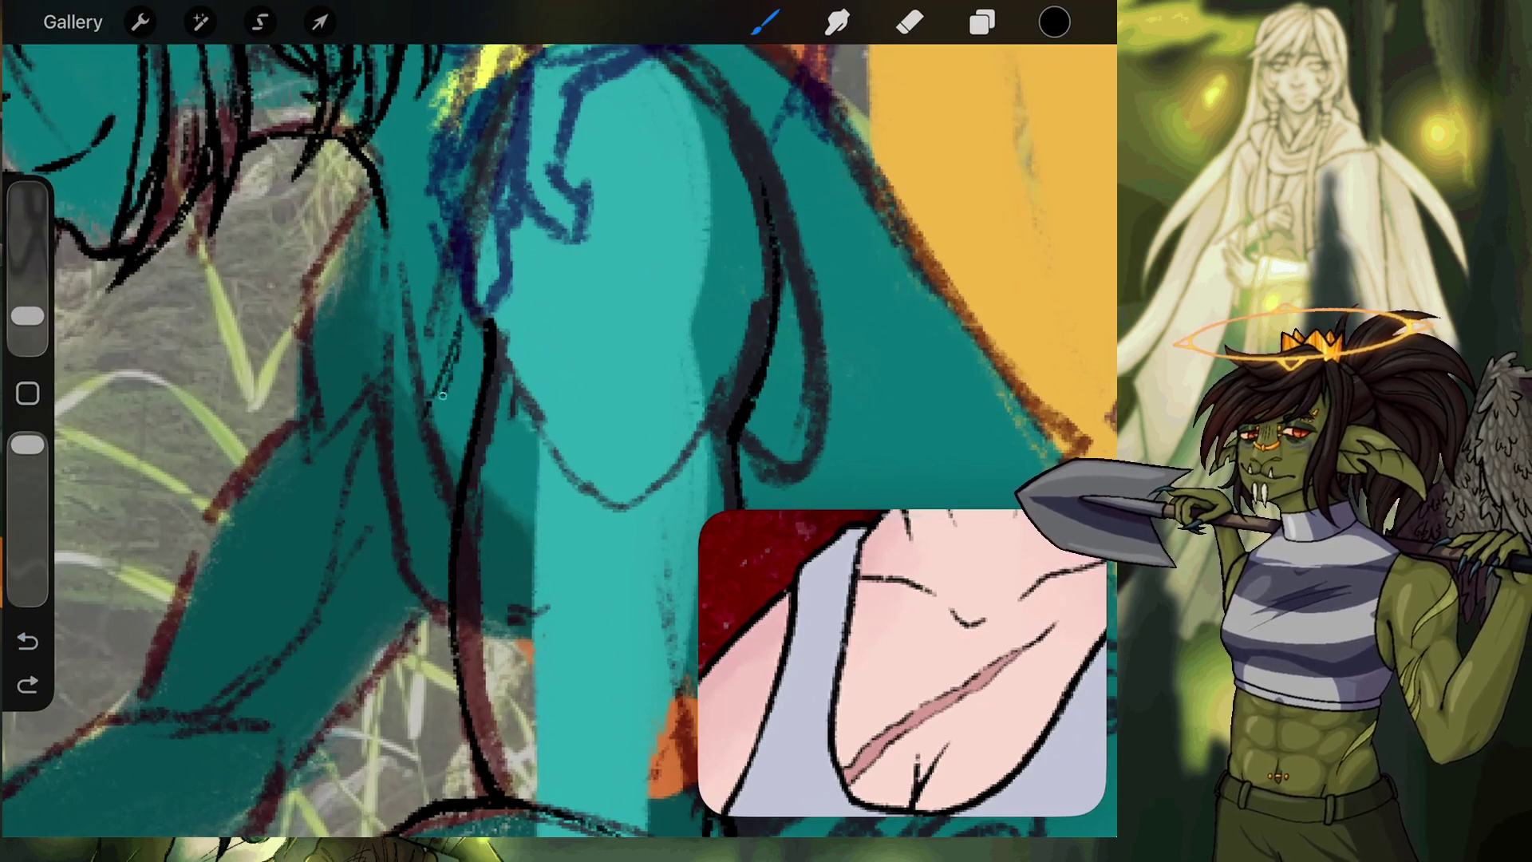
mouse_move(440, 429)
left_mouse_down()
mouse_move(424, 471)
mouse_move(400, 472)
left_mouse_up()
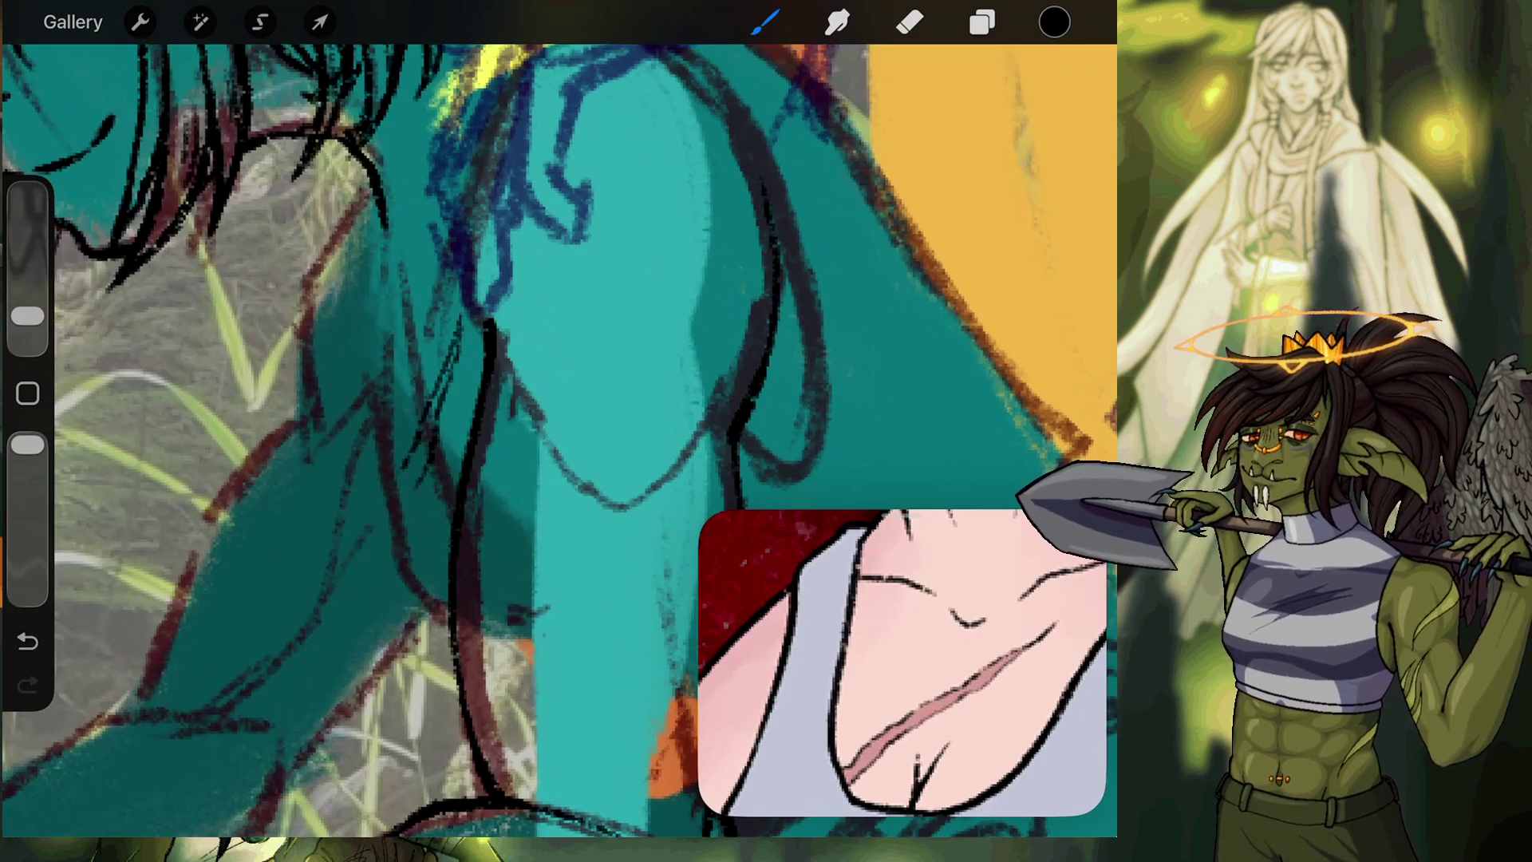
key("ctrl+z")
key("ctrl+z")
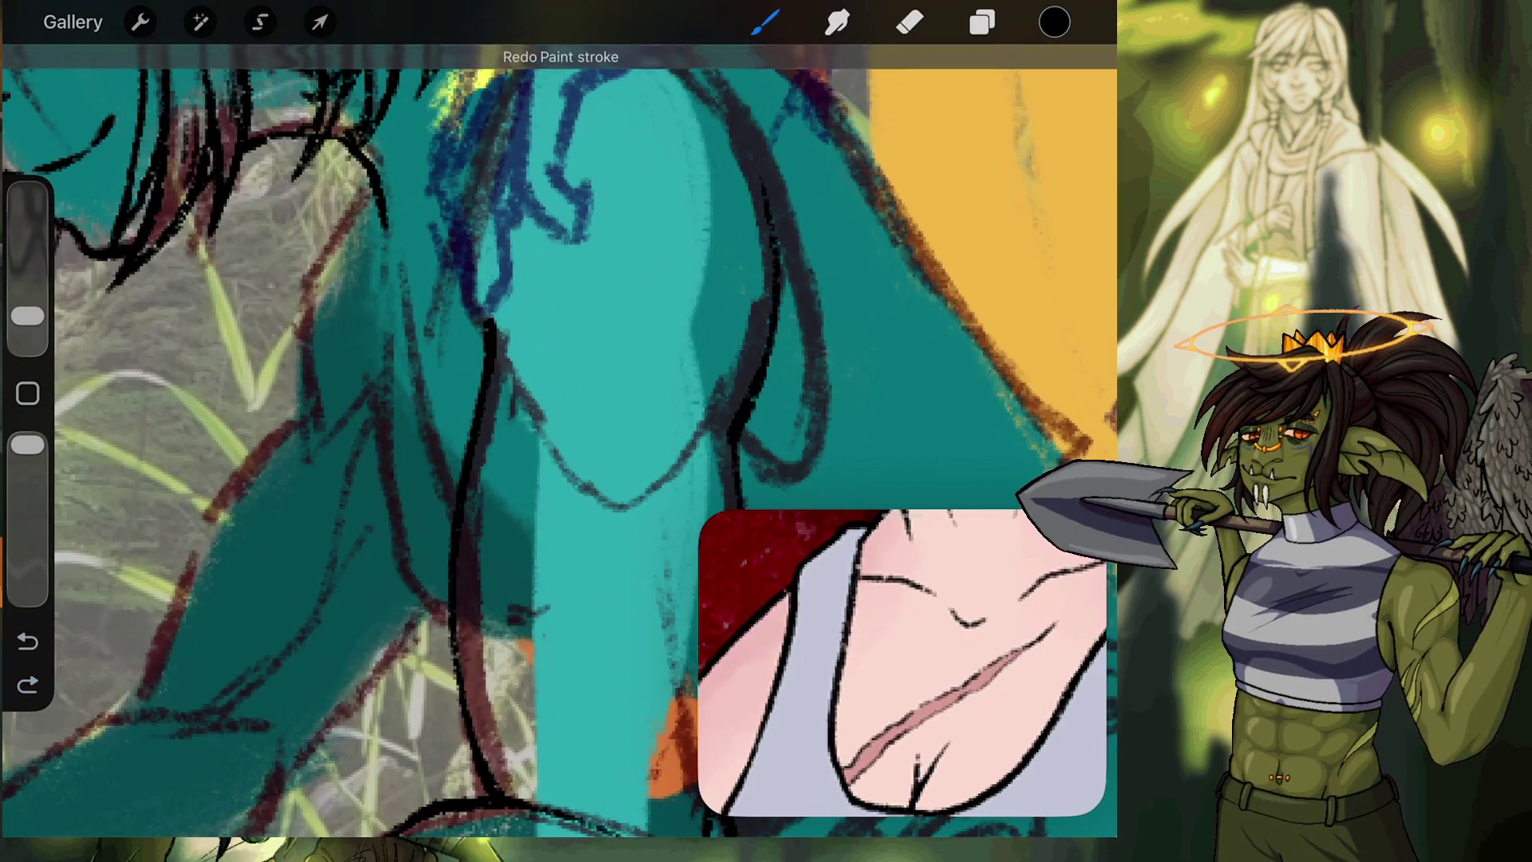
mouse_move(414, 372)
left_mouse_down()
mouse_move(388, 412)
mouse_move(443, 279)
mouse_move(407, 409)
left_mouse_up()
left_click_drag(394, 469, 398, 482)
left_click_drag(372, 373, 386, 417)
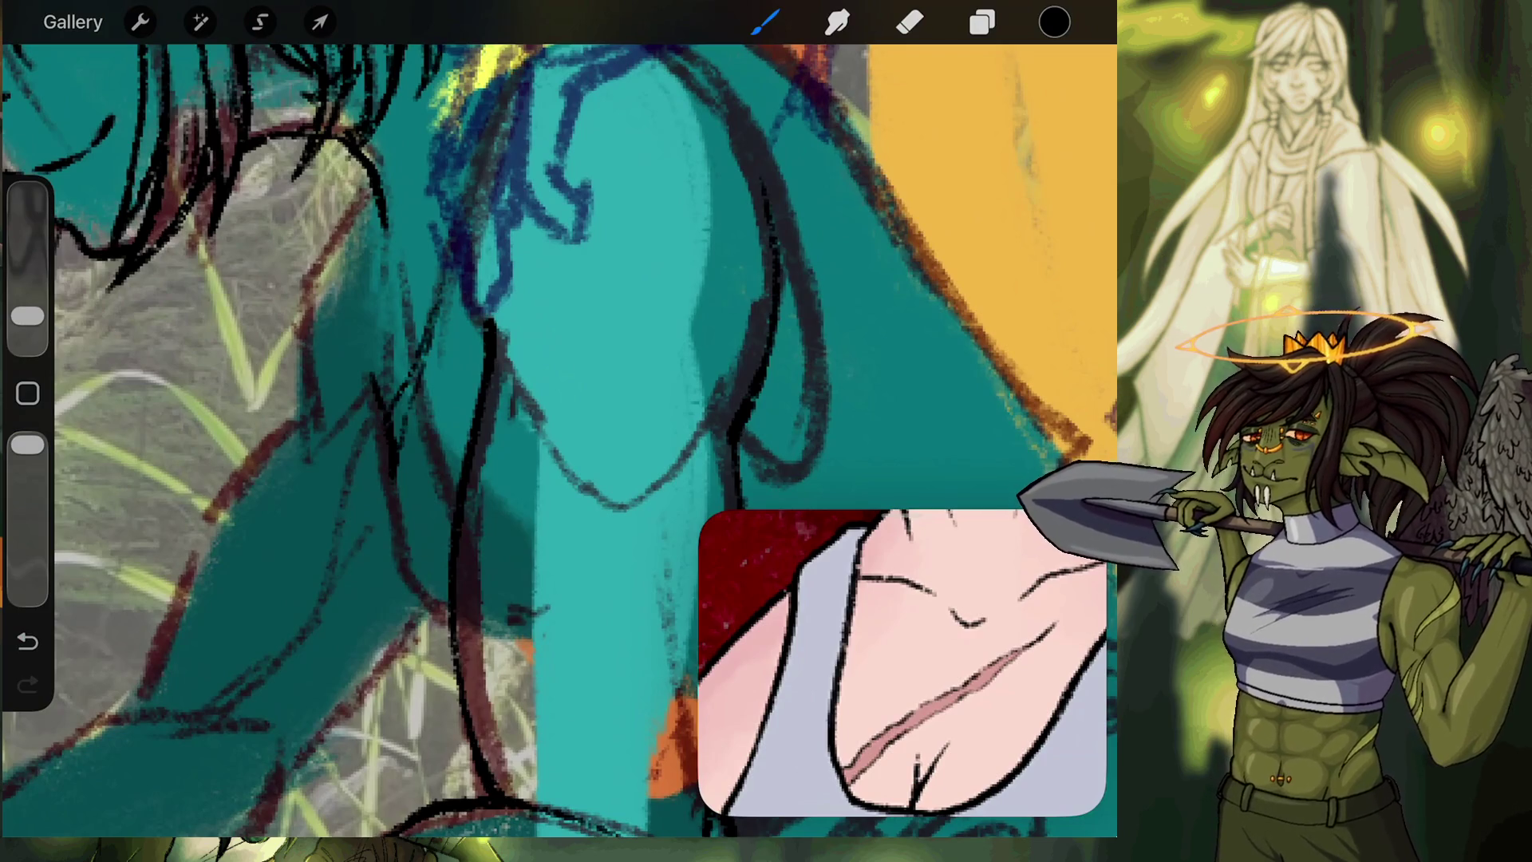
key("ctrl+z")
key("ctrl+z")
key("ctrl+z")
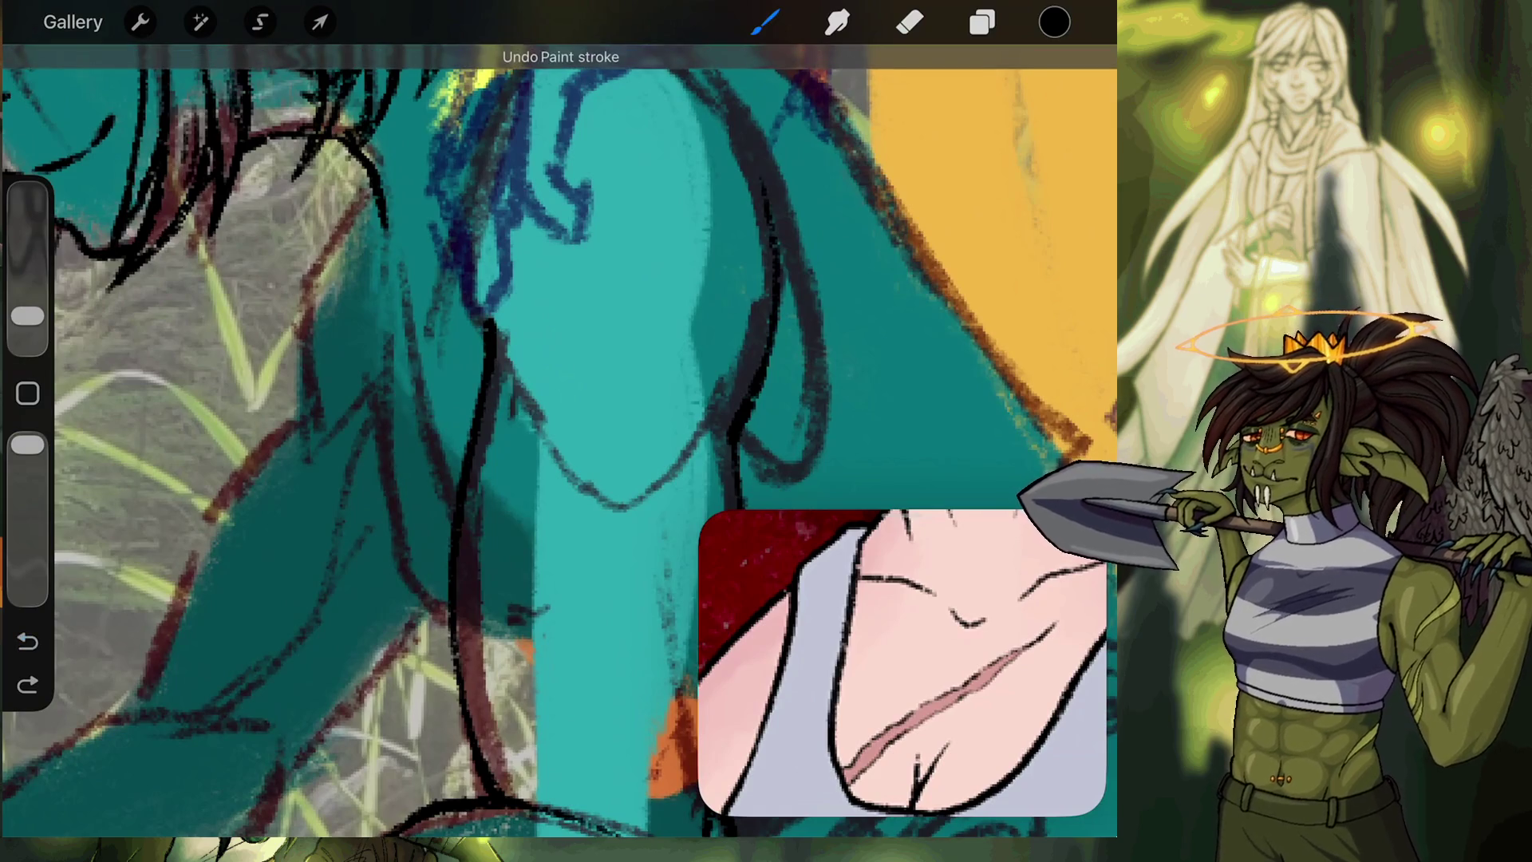
Ink the left edge of the teal shape and a line up the shoulder.
mouse_move(435, 479)
left_mouse_down()
mouse_move(467, 472)
mouse_move(394, 319)
mouse_move(381, 203)
left_mouse_up()
key("ctrl+z")
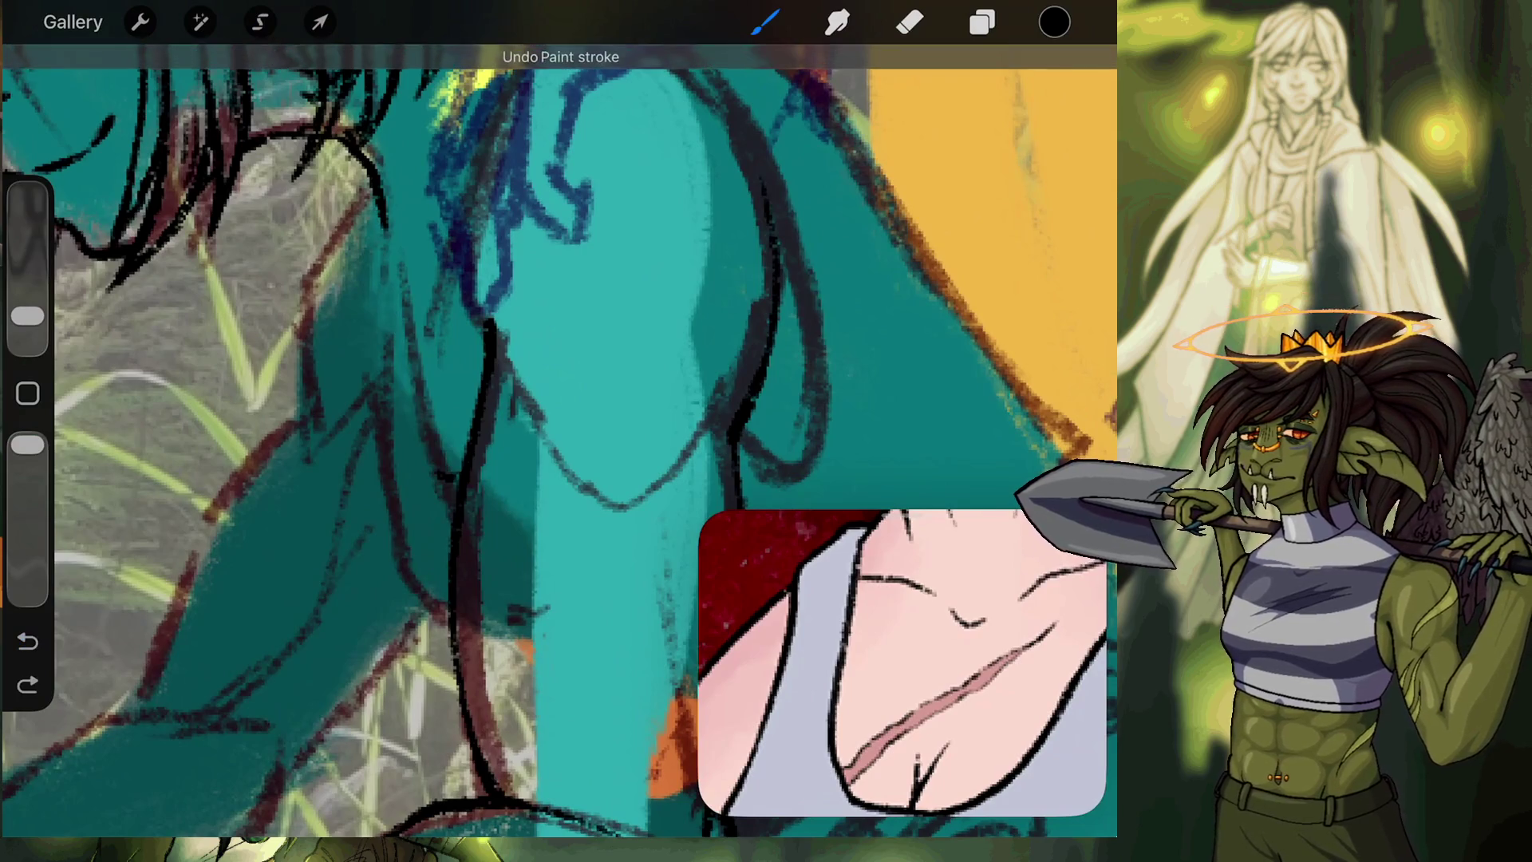
mouse_move(355, 136)
left_mouse_down()
mouse_move(413, 418)
mouse_move(453, 474)
left_mouse_up()
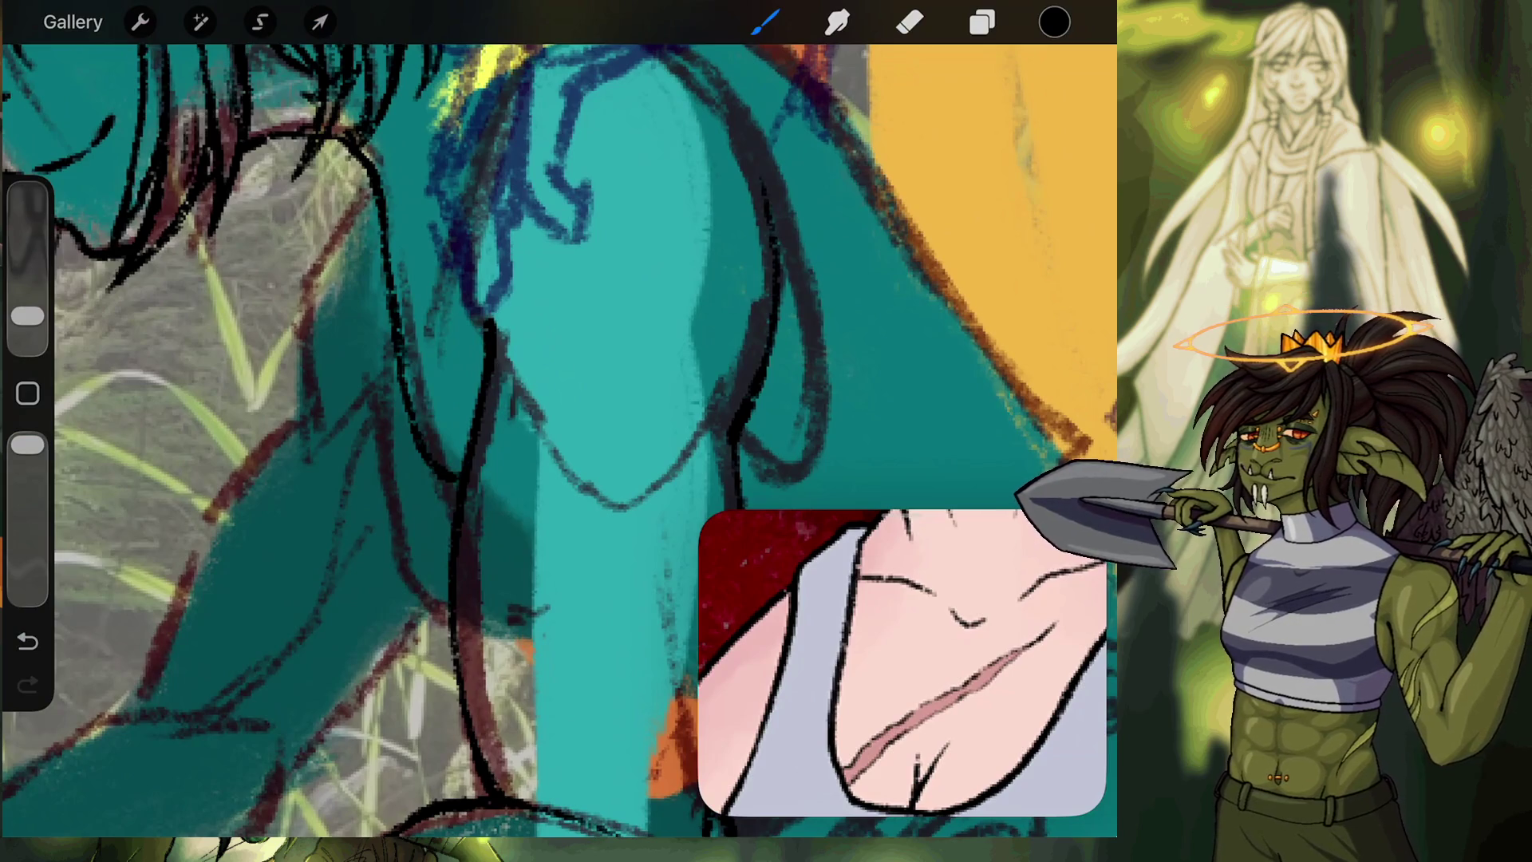
left_click_drag(435, 429, 487, 351)
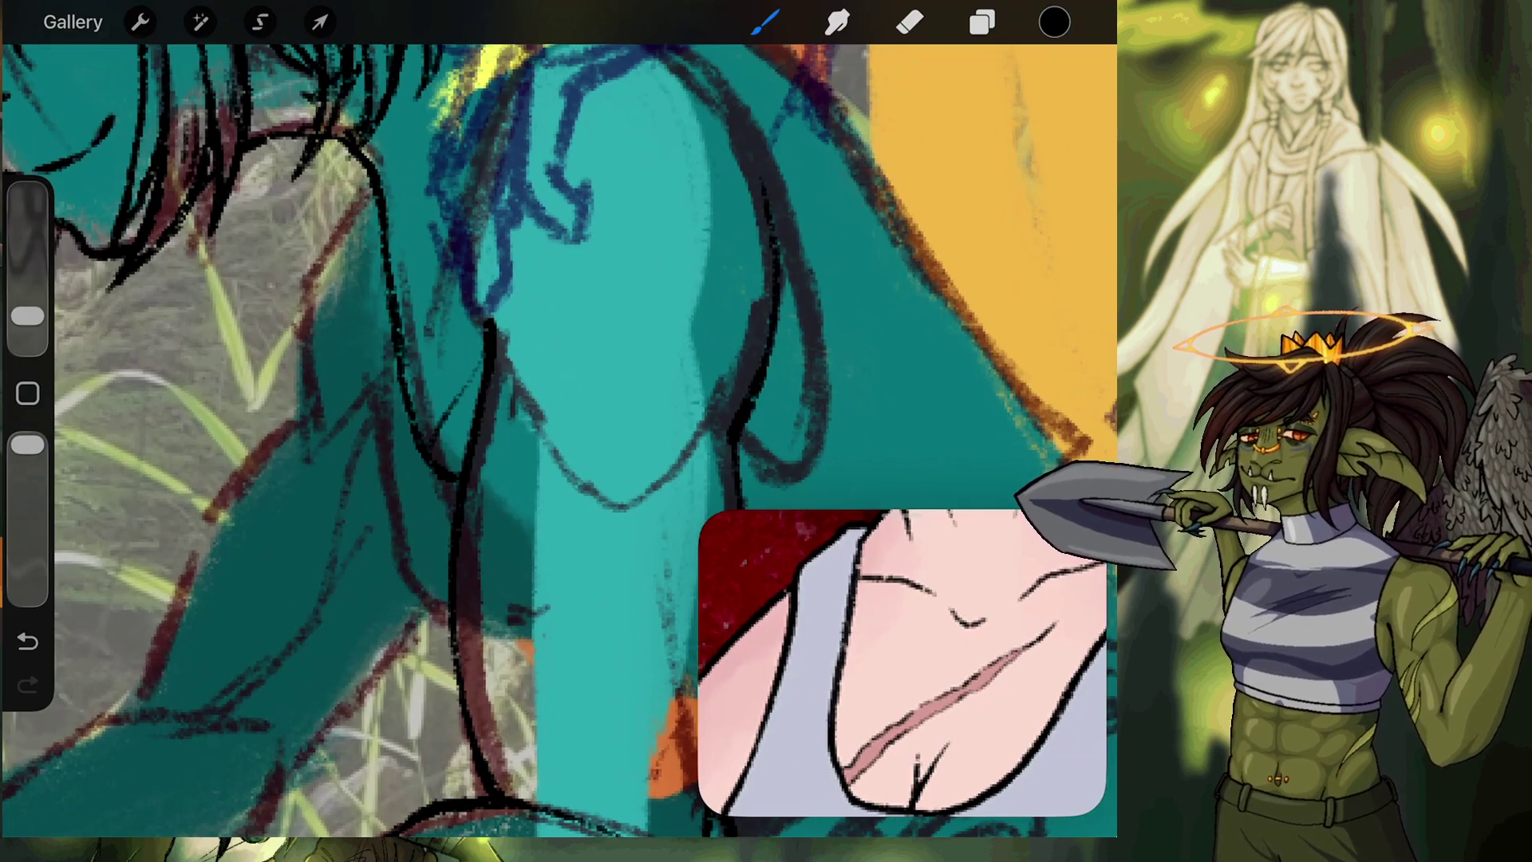
key("ctrl+z")
left_click_drag(438, 412, 462, 359)
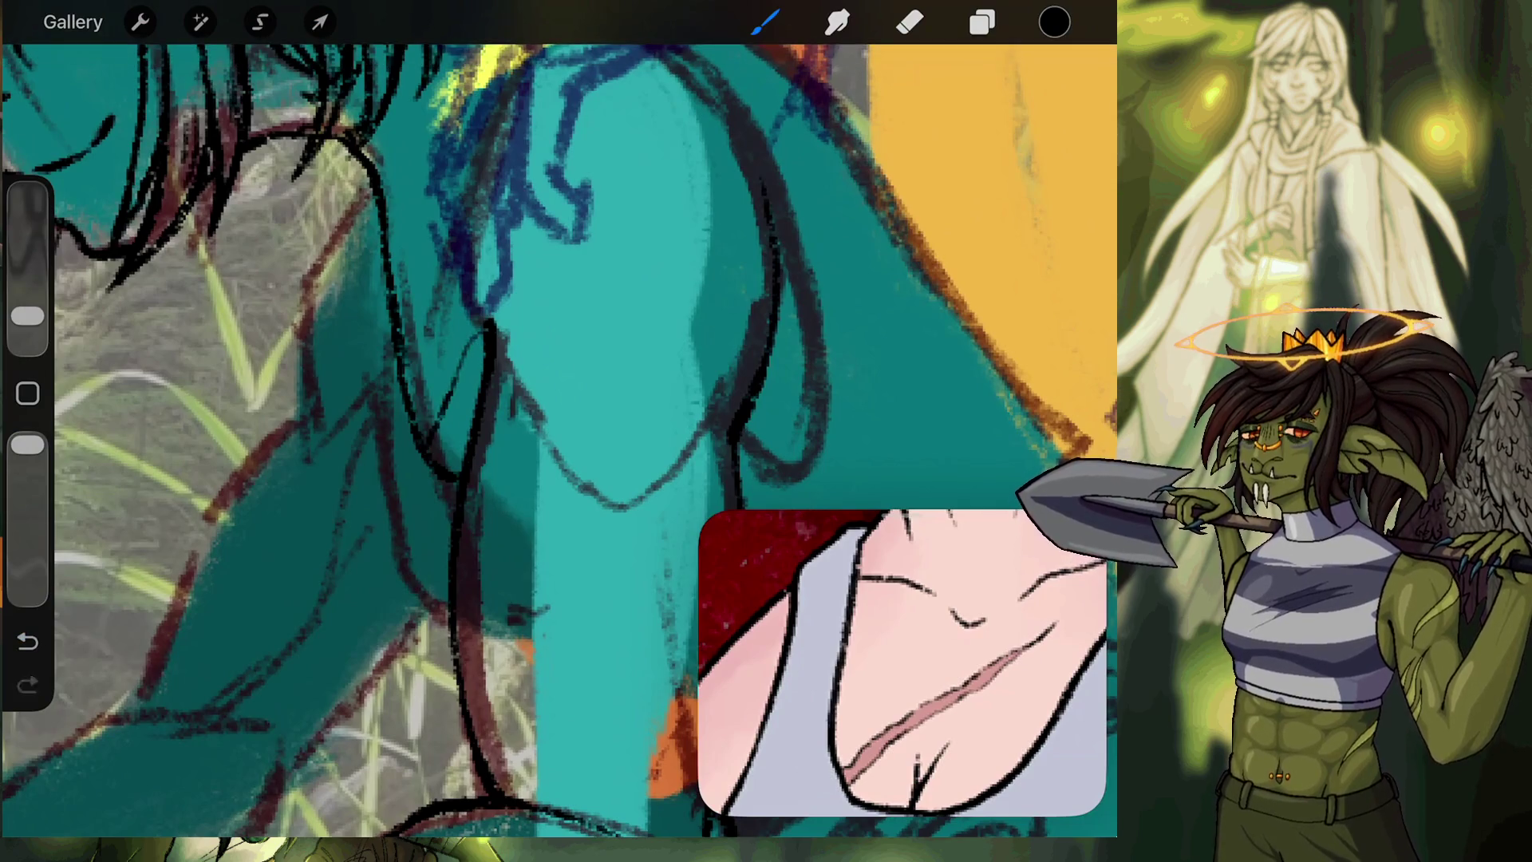
left_click_drag(423, 408, 474, 316)
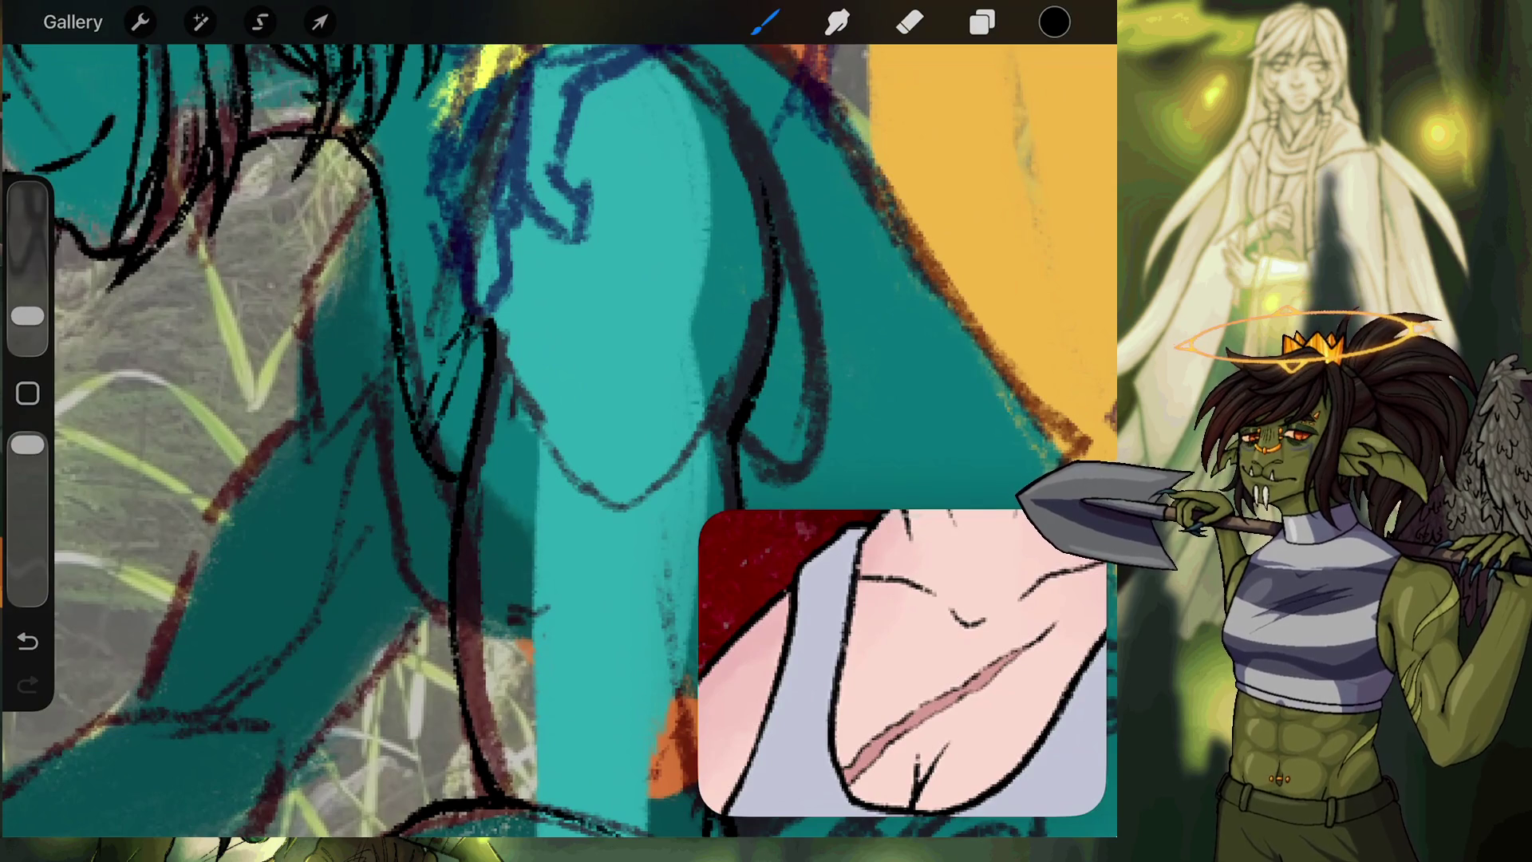
Erase the shoulder line's overshoot, then ink the long line up the arm.
left_click(910, 23)
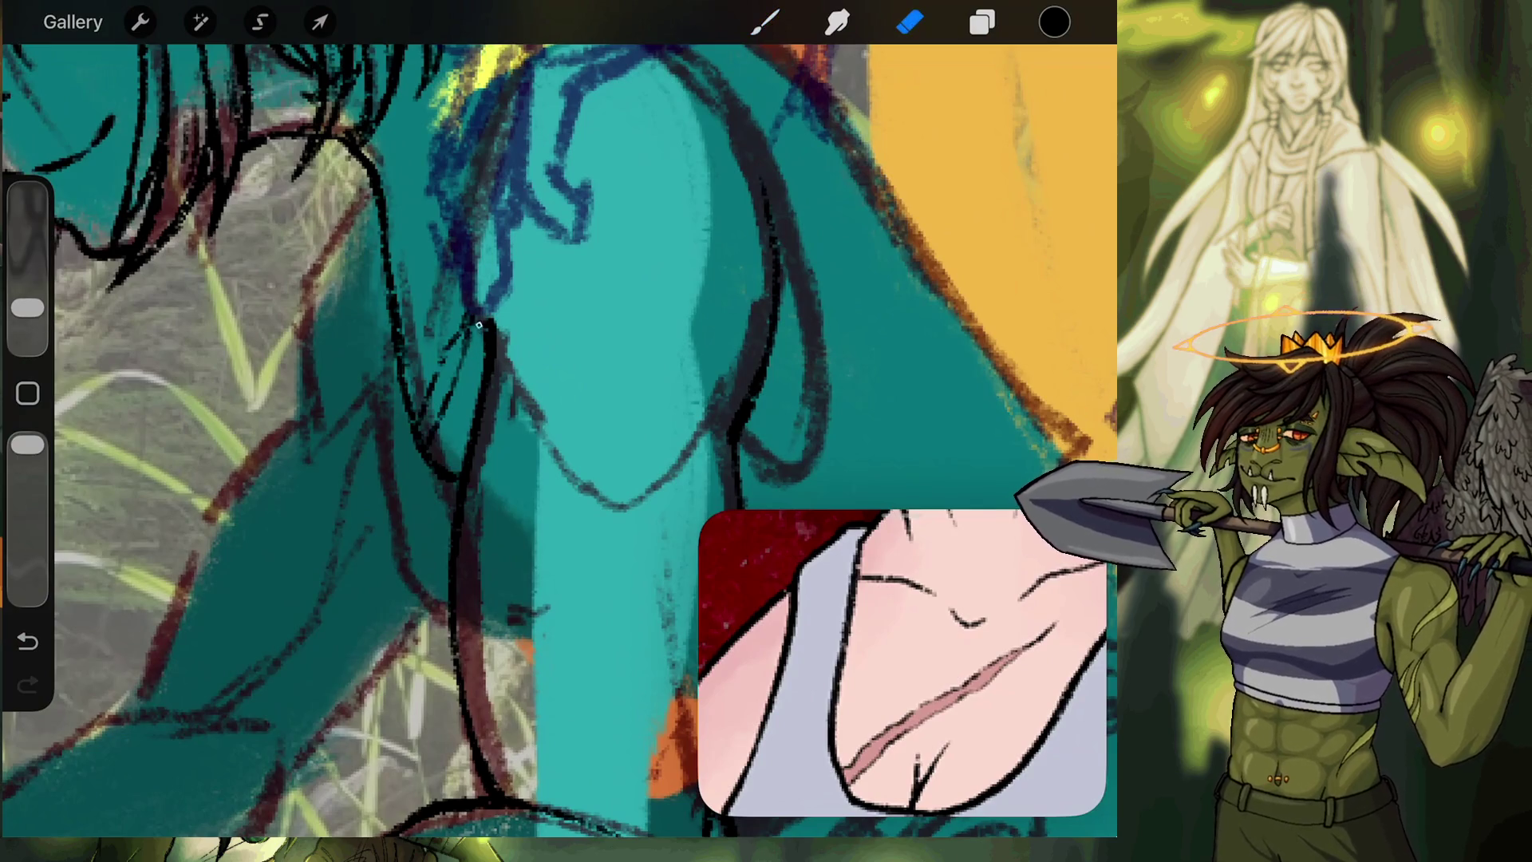
left_click_drag(469, 335, 443, 399)
left_click(765, 23)
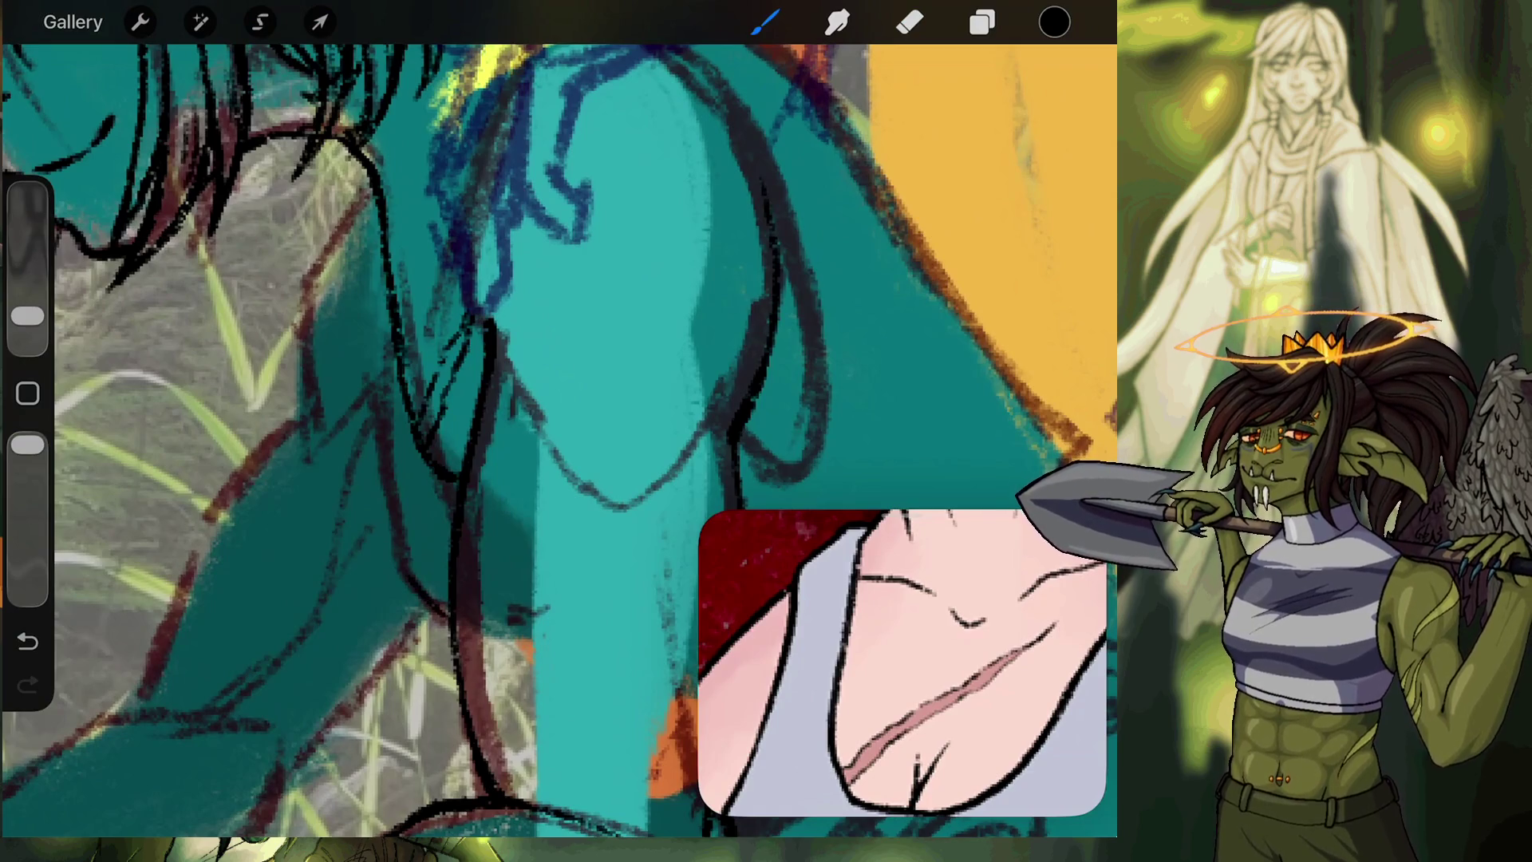
left_click_drag(401, 566, 365, 180)
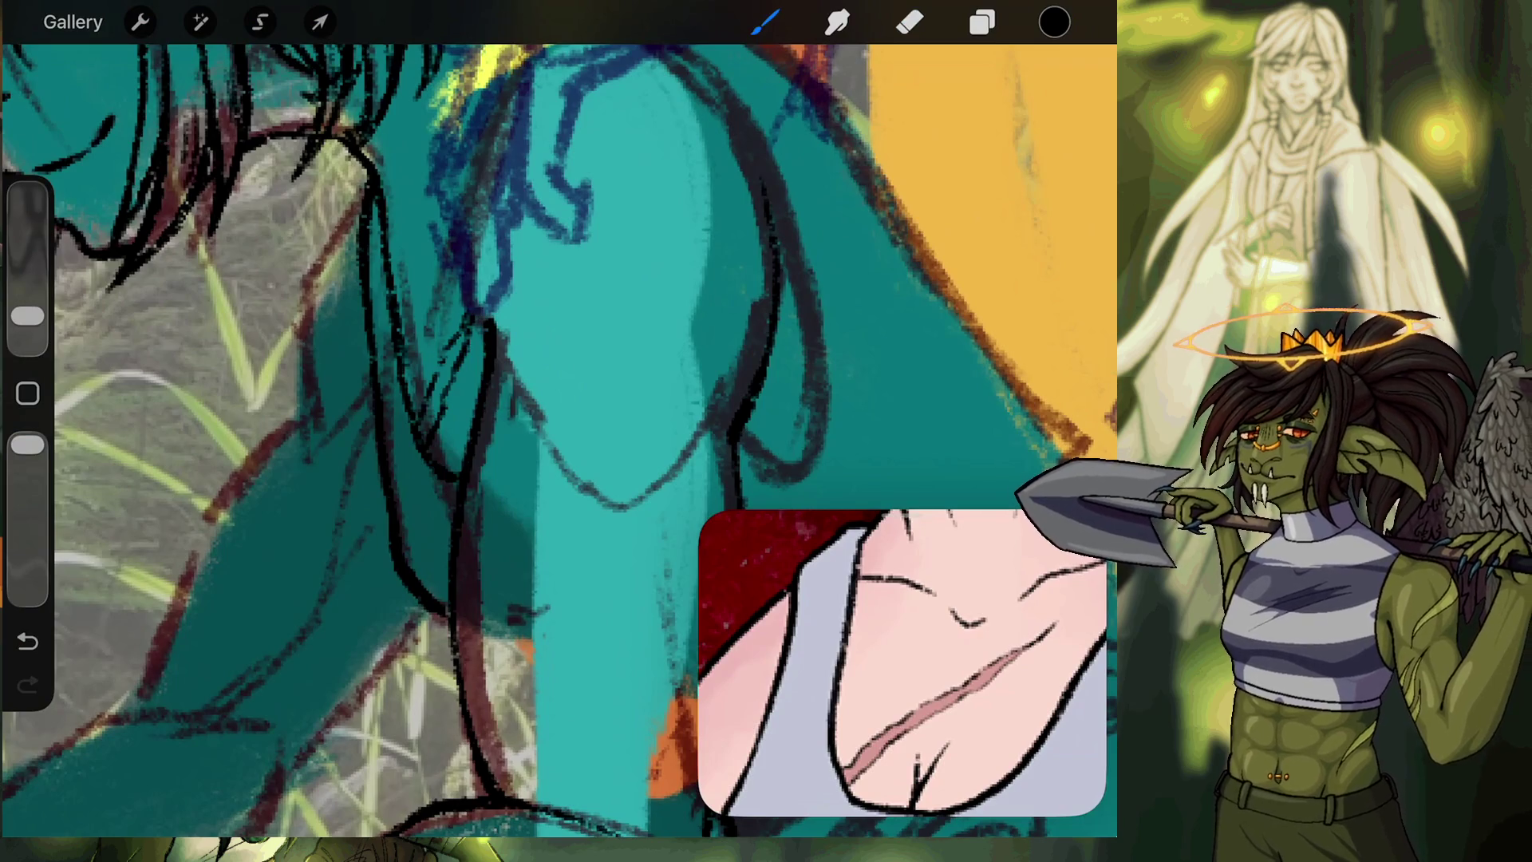
Ink black lines down the shoulder and extend them up and right, then zoom out.
scroll(558, 439, "left", 5)
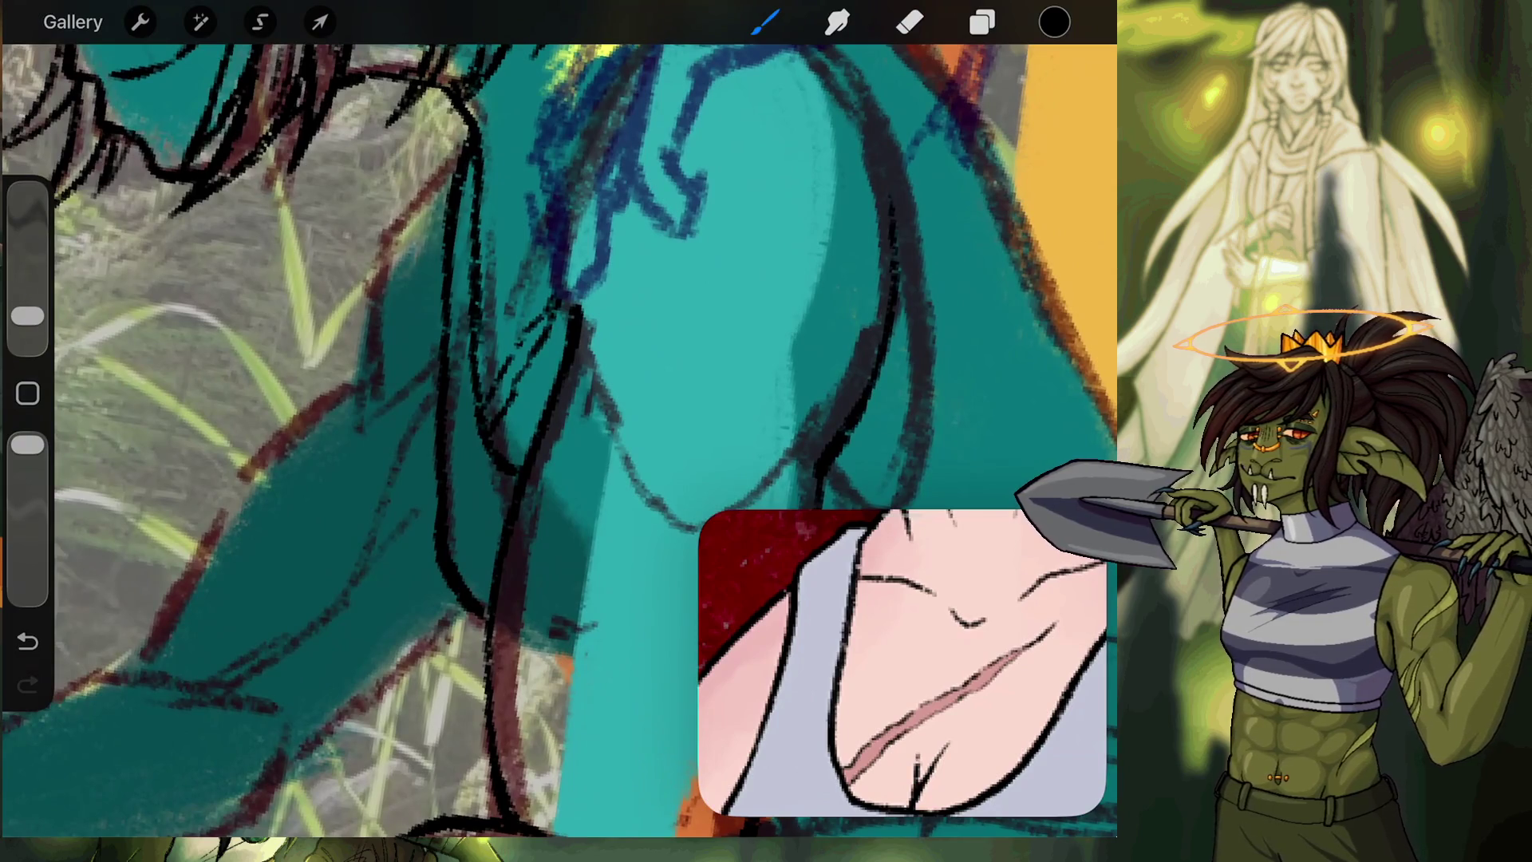
left_click_drag(395, 228, 359, 396)
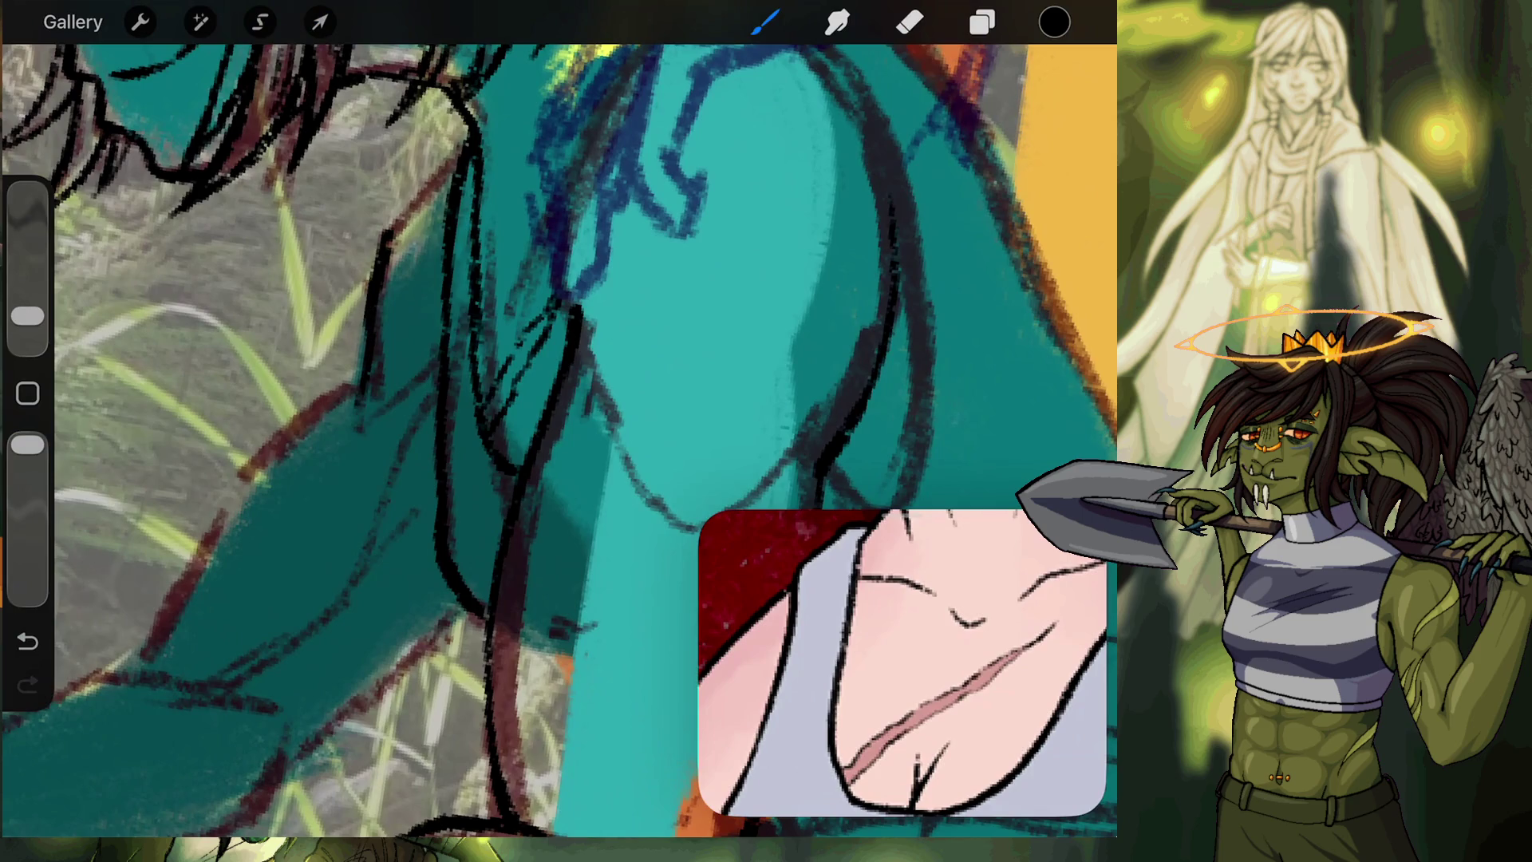
left_click_drag(389, 235, 368, 292)
left_click_drag(431, 182, 385, 225)
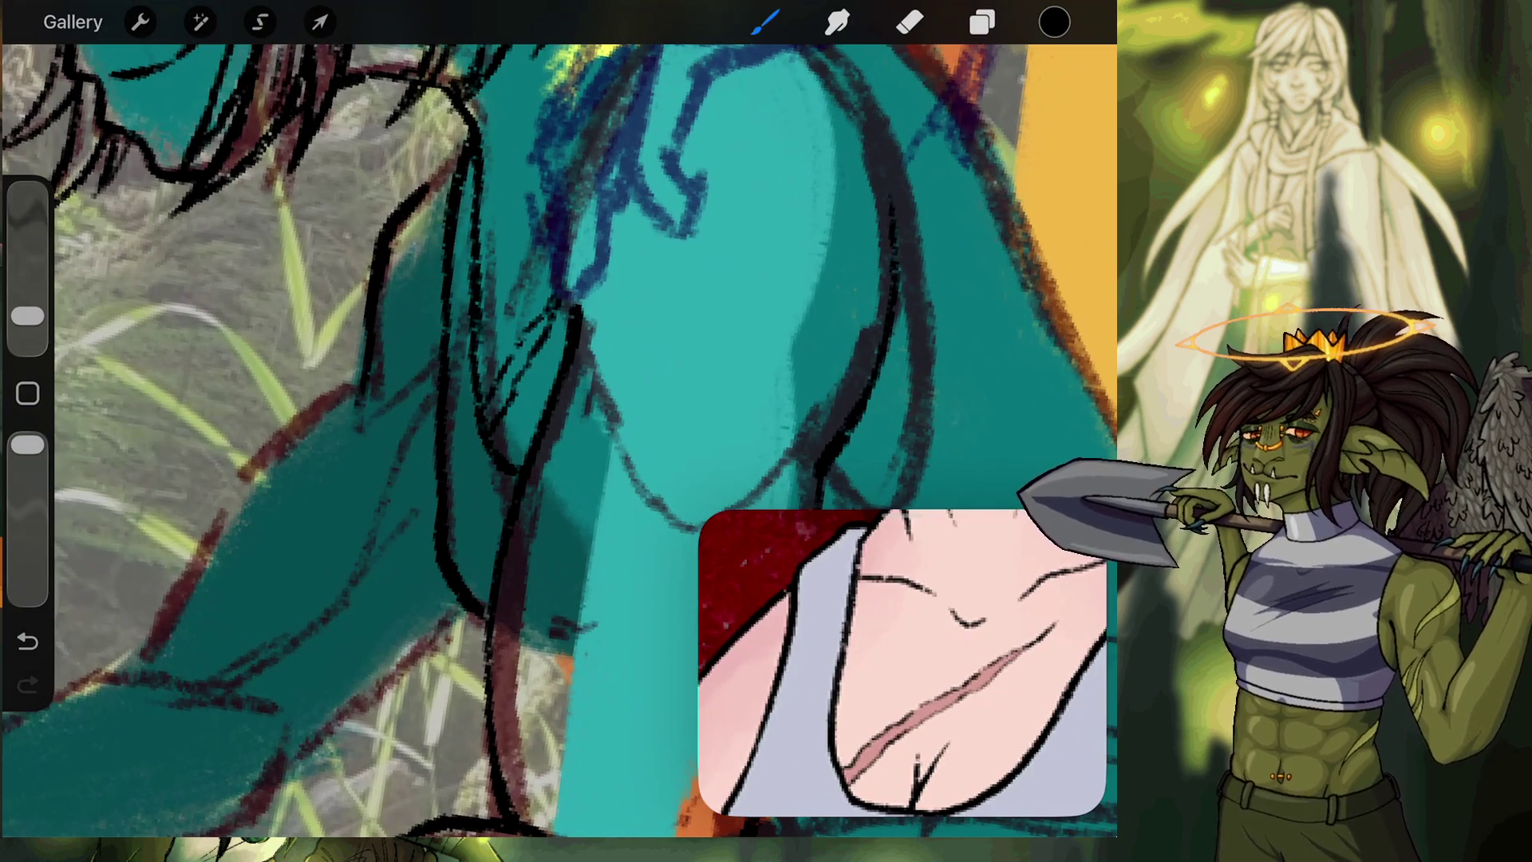
mouse_move(451, 162)
left_mouse_down()
mouse_move(415, 195)
mouse_move(442, 172)
left_mouse_up()
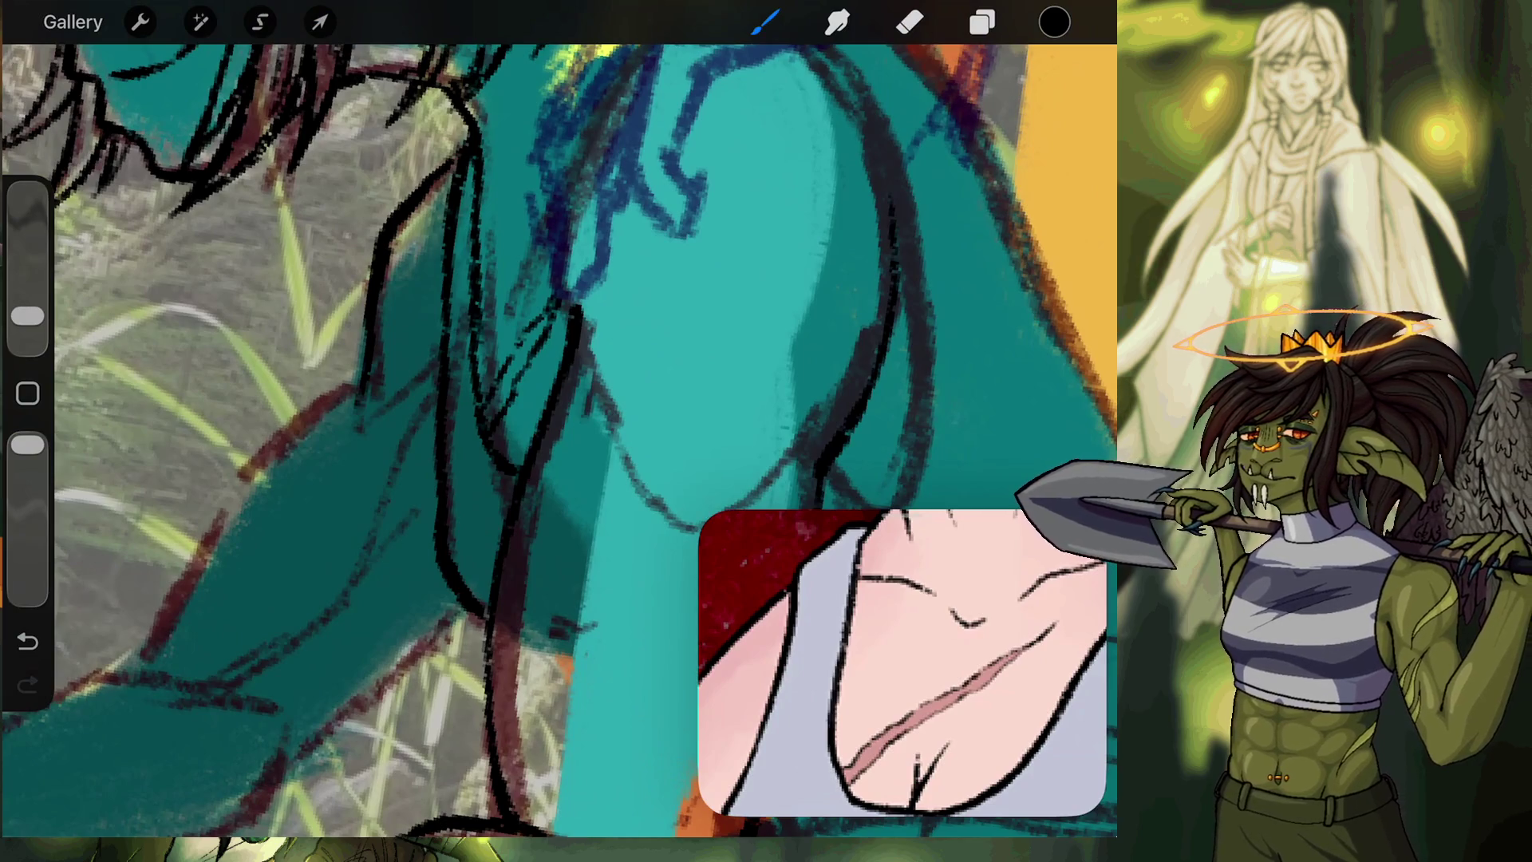
scroll(559, 431, "down", 5)
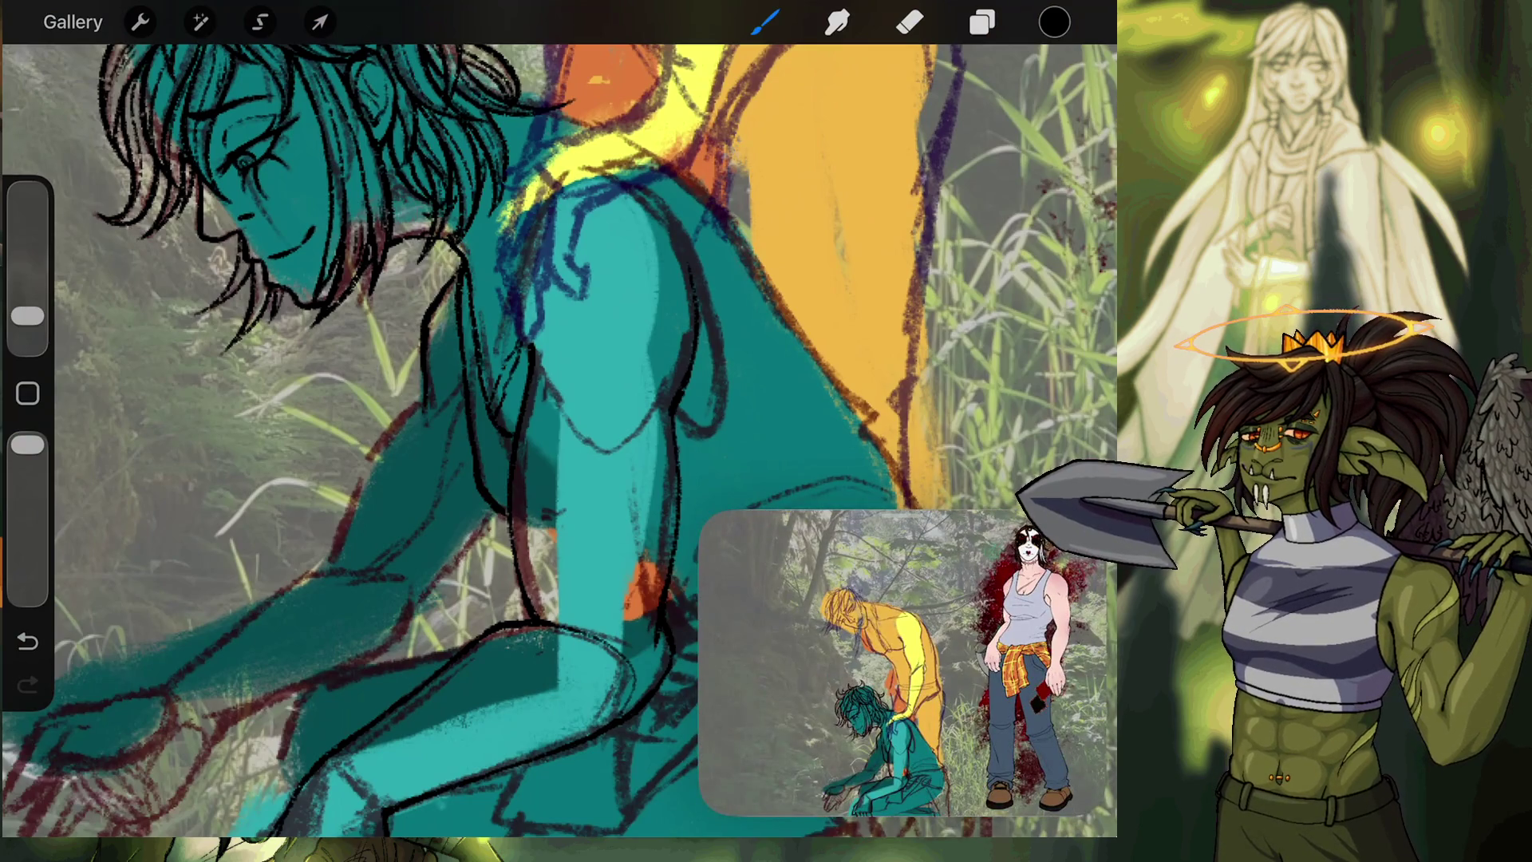
Ink black outlines along the teal figure's left edge where it meets the grass.
scroll(558, 438, "up", 3)
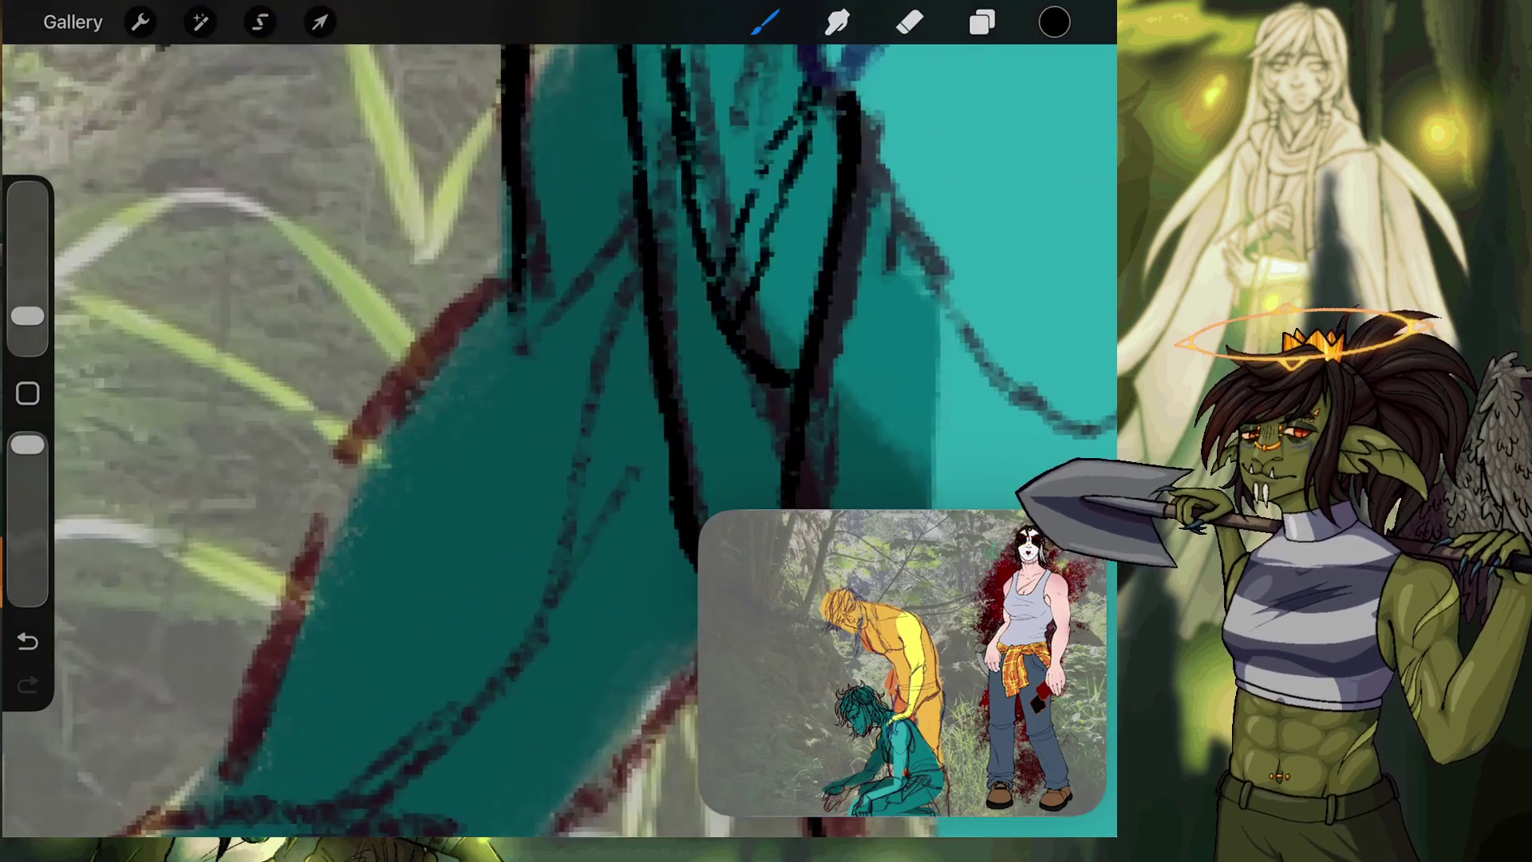
mouse_move(225, 780)
left_mouse_down()
mouse_move(359, 447)
mouse_move(508, 284)
left_mouse_up()
left_click_drag(445, 336, 510, 252)
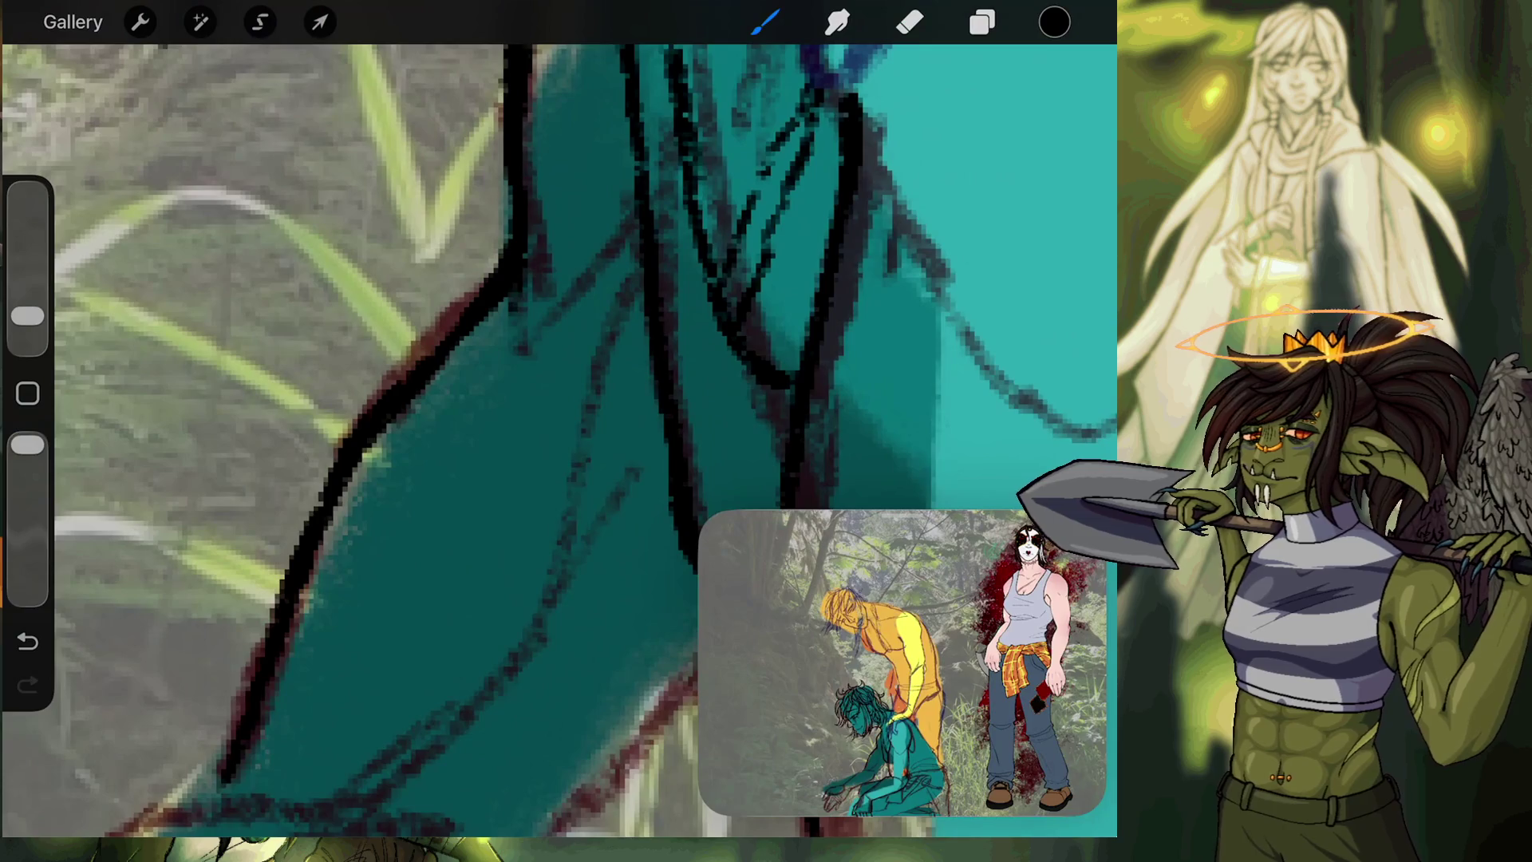
scroll(559, 439, "down", 5)
scroll(558, 439, "up", 3)
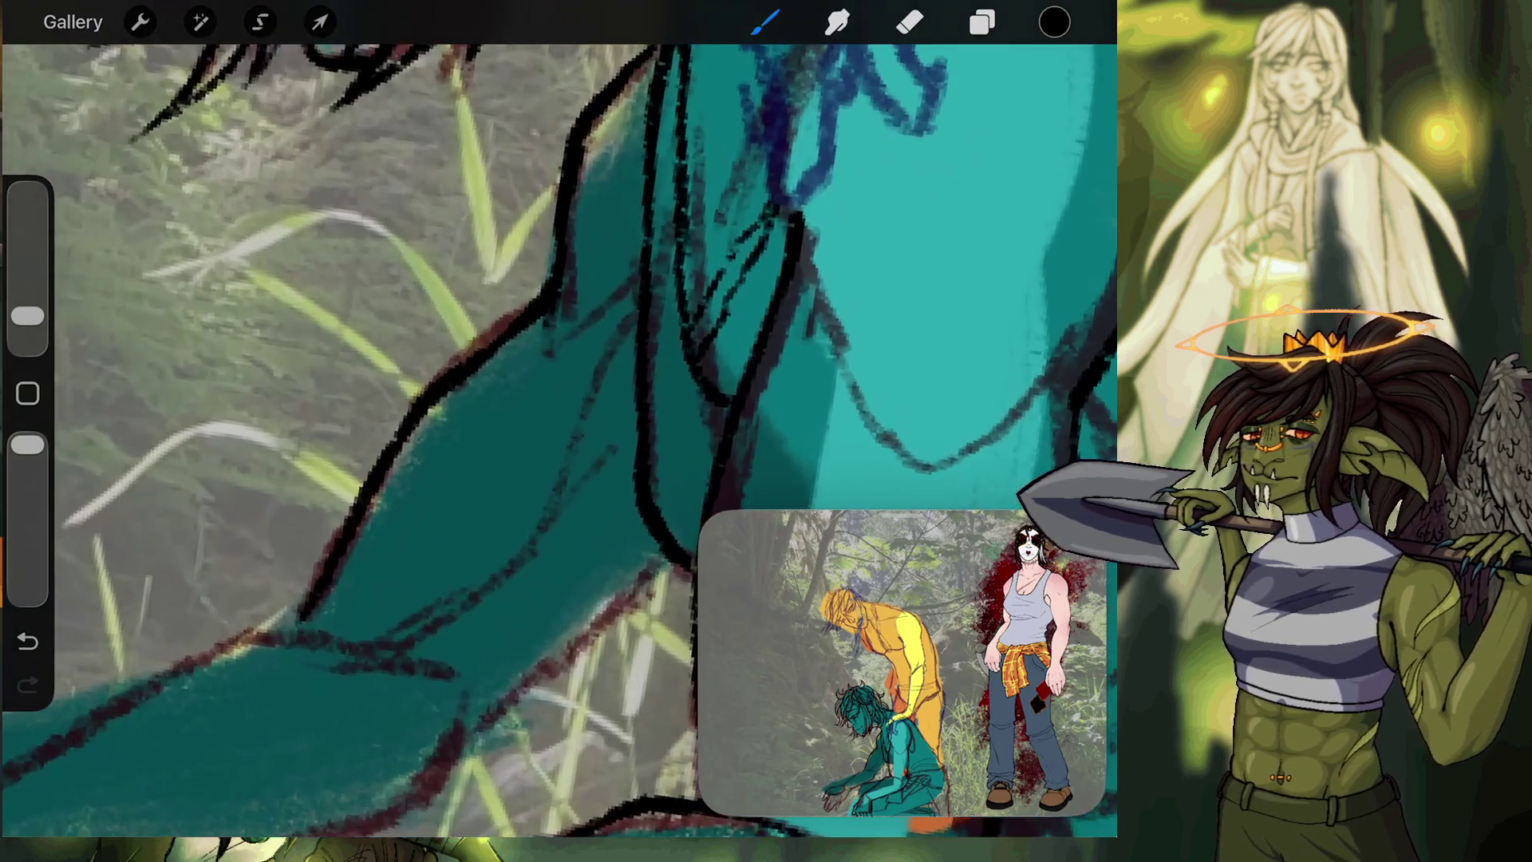
left_click_drag(459, 363, 557, 244)
Erase a stray section of the new black line, then return to the brush.
left_click(909, 22)
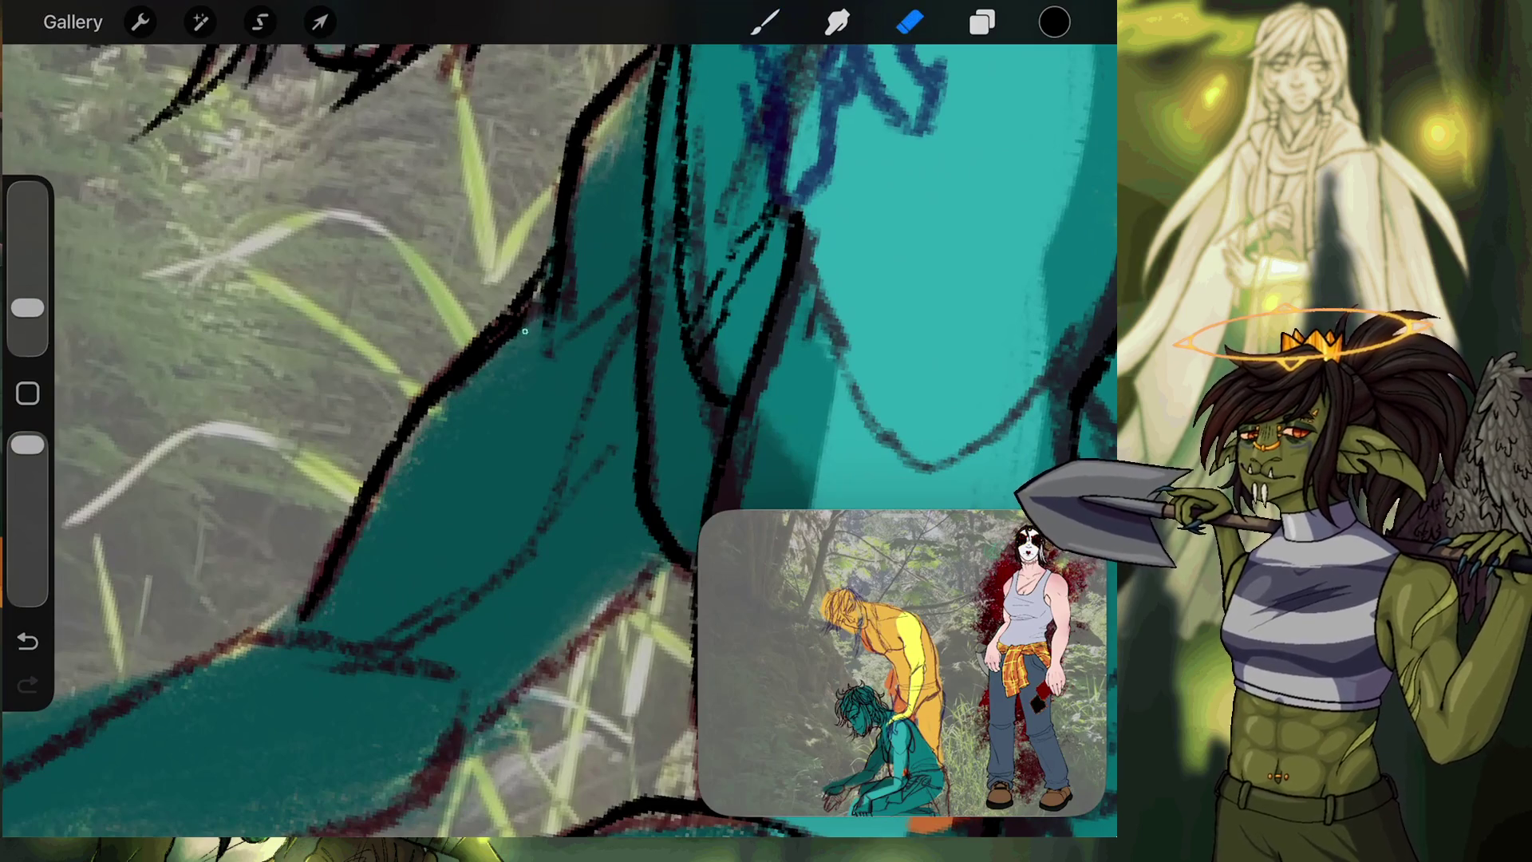
mouse_move(559, 247)
left_mouse_down()
mouse_move(546, 318)
mouse_move(513, 318)
mouse_move(446, 399)
left_mouse_up()
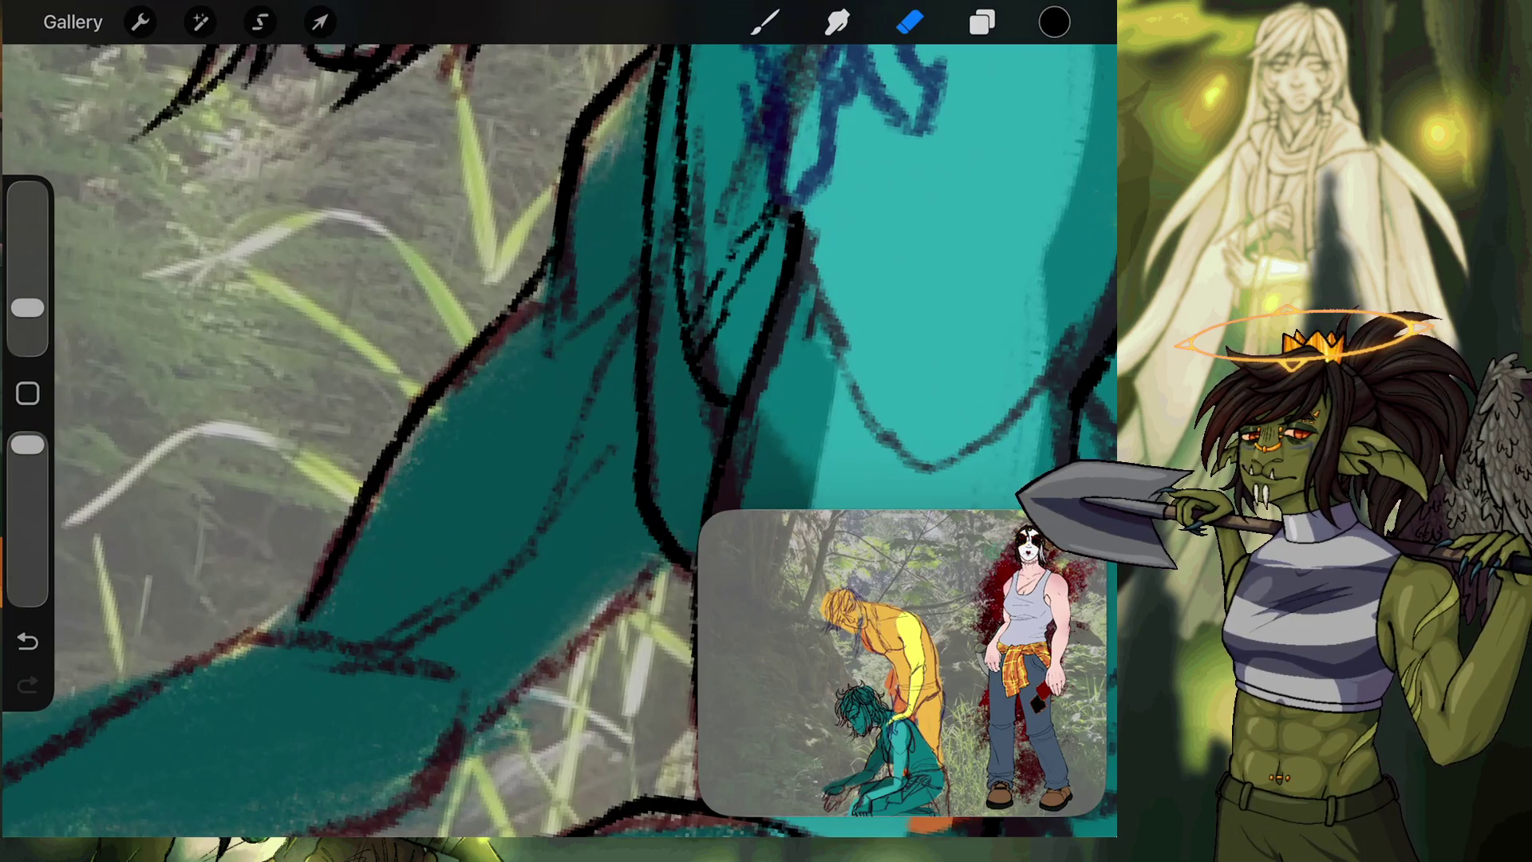
key("b")
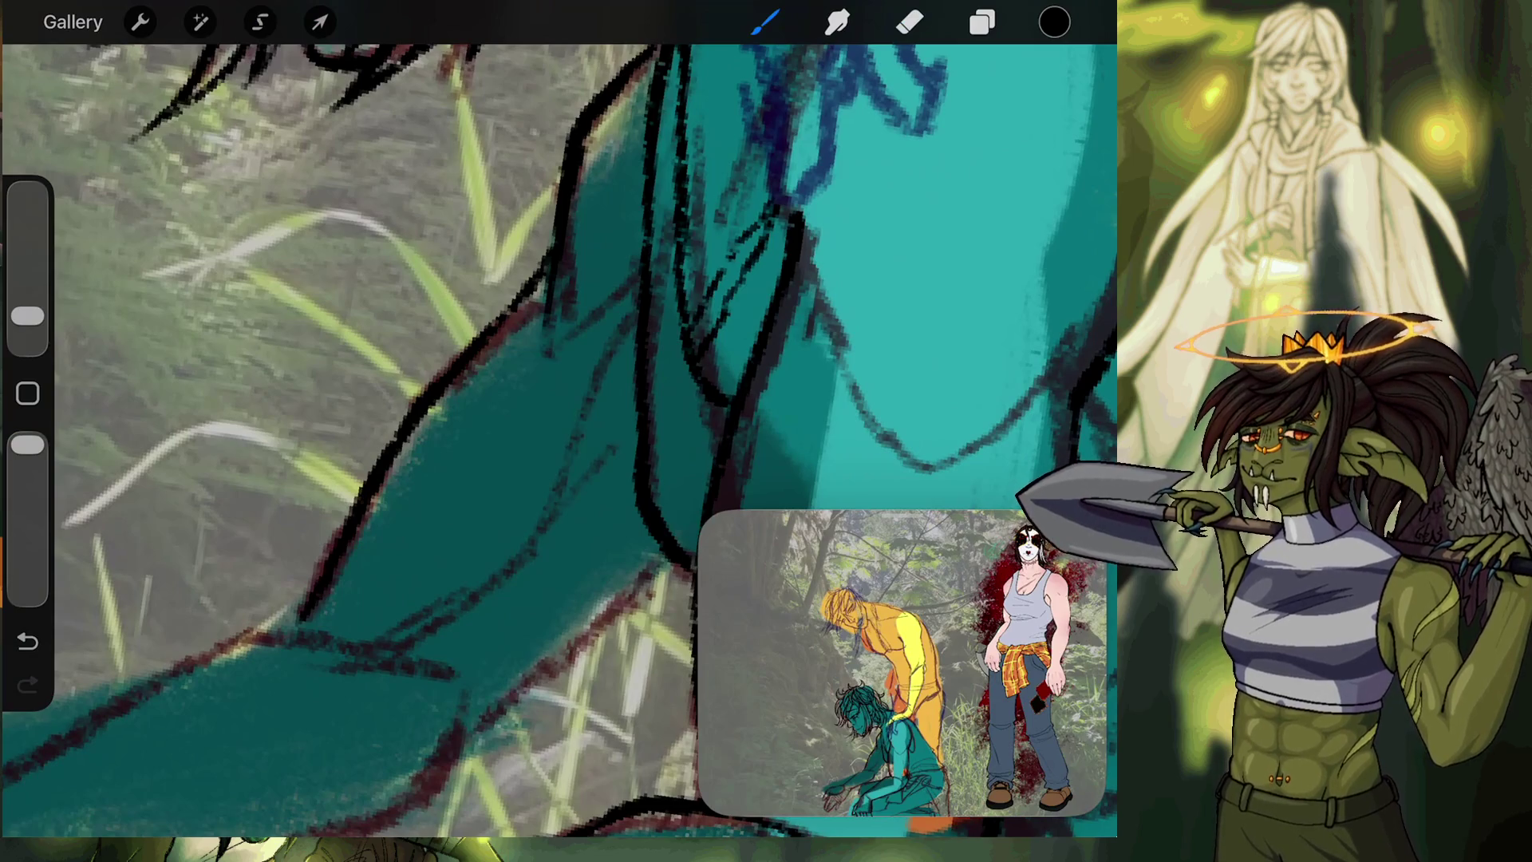
scroll(559, 439, "down", 1)
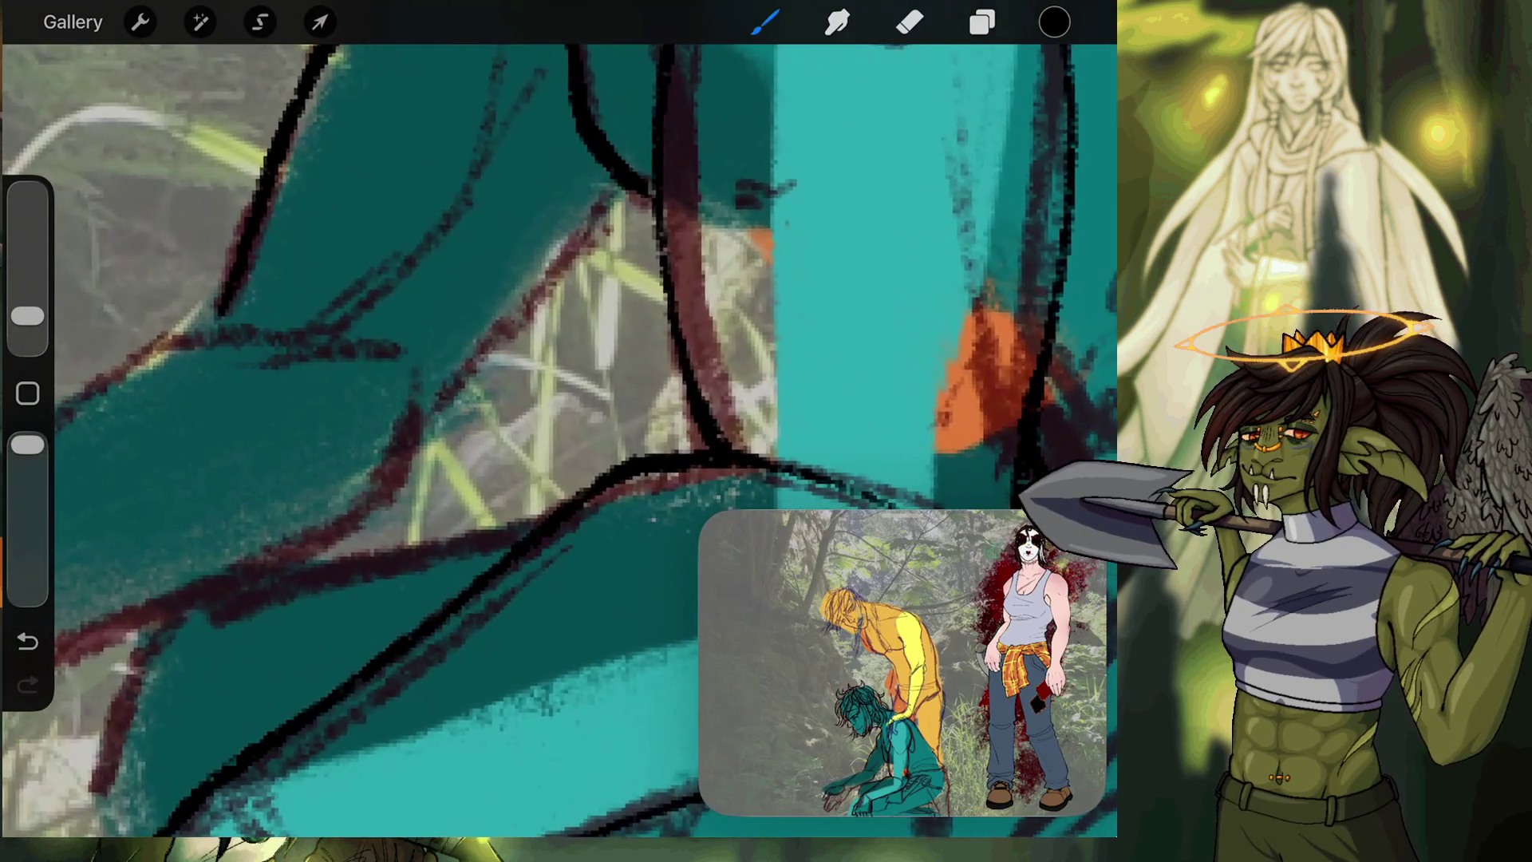
Trace the reddish sketch lines near the shoulder in black, extending upward.
left_click_drag(443, 399, 391, 479)
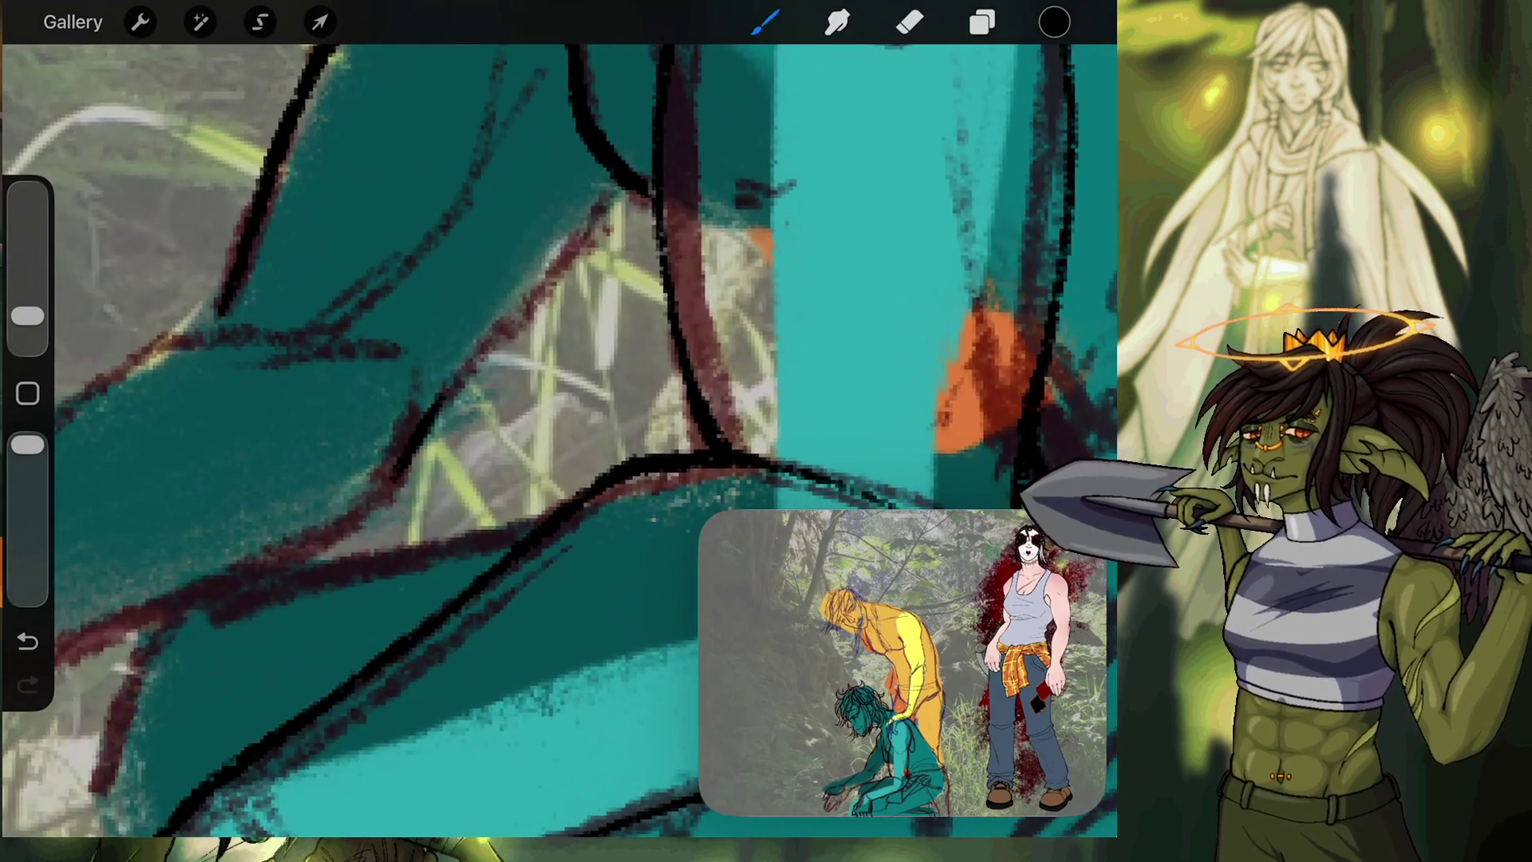
left_click_drag(491, 358, 419, 431)
mouse_move(481, 357)
left_mouse_down()
mouse_move(617, 192)
mouse_move(527, 329)
left_mouse_up()
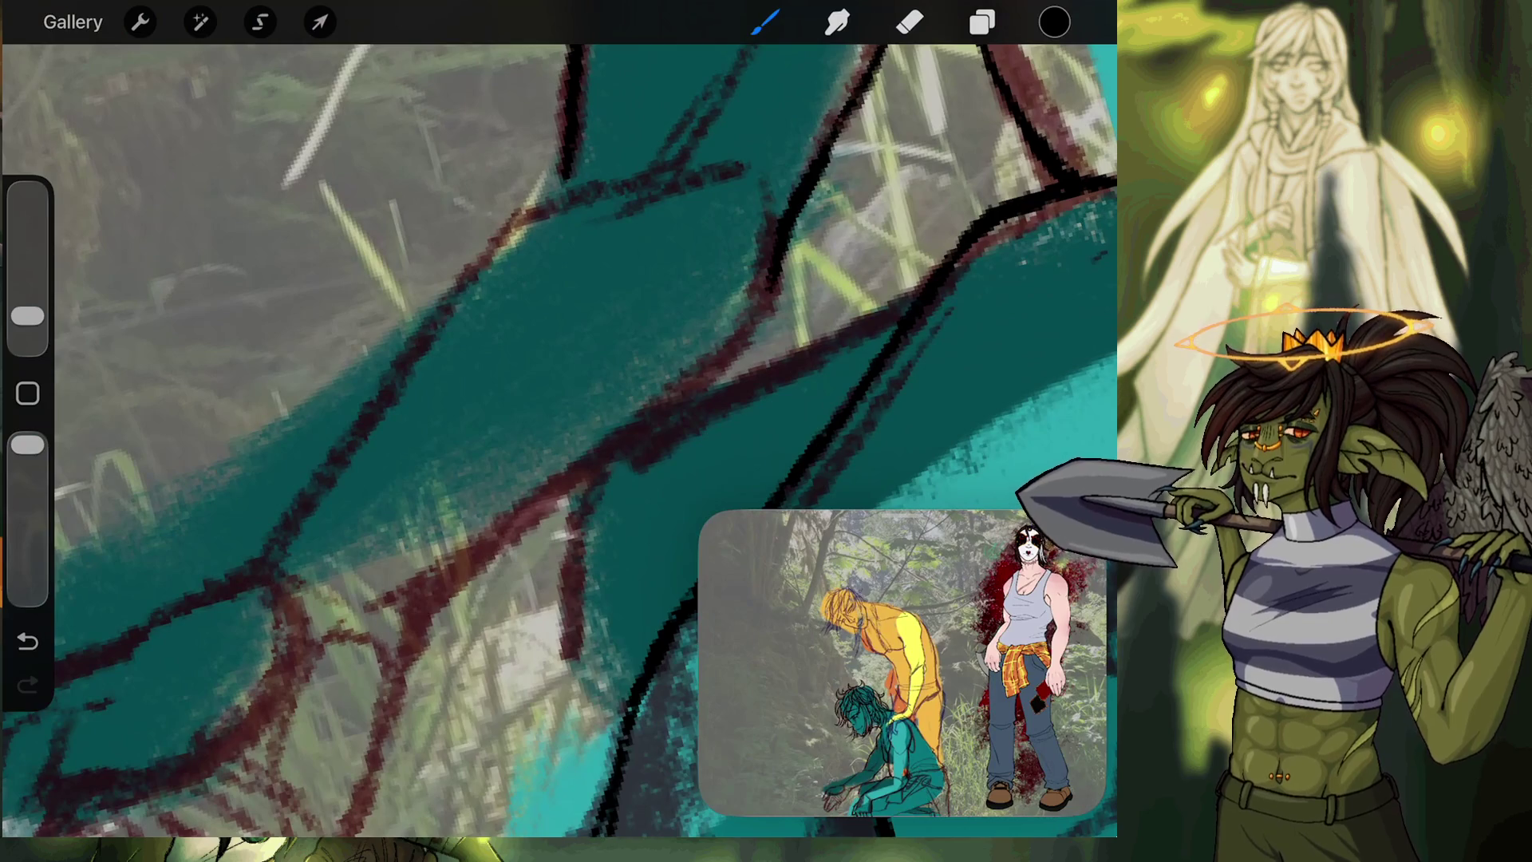
Ink the teal arm's edges up toward the shoulder, undoing and redrawing weak strokes.
left_click_drag(363, 794, 424, 674)
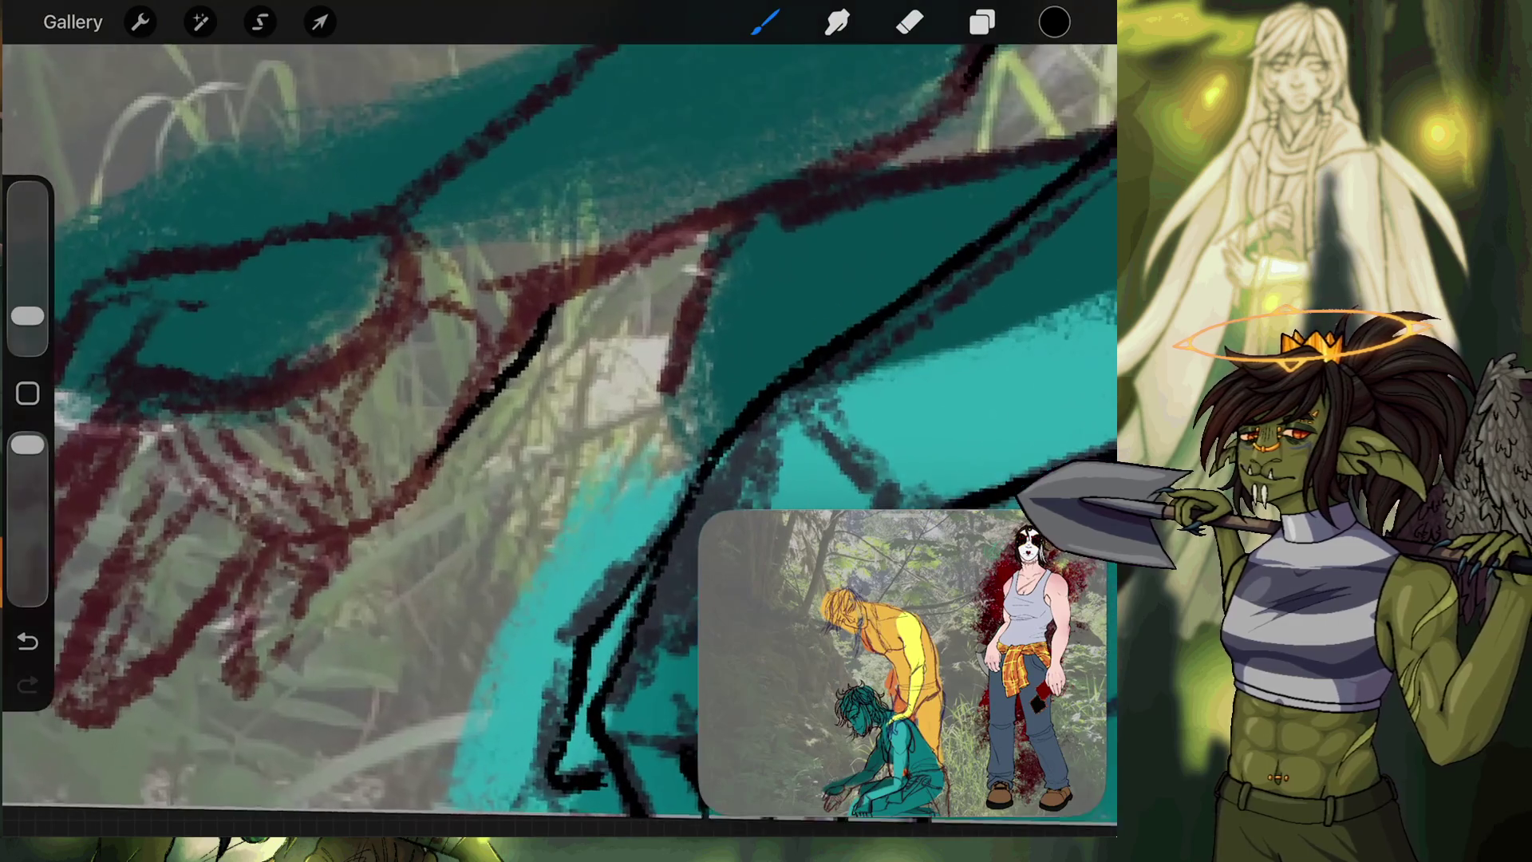
left_click(27, 640)
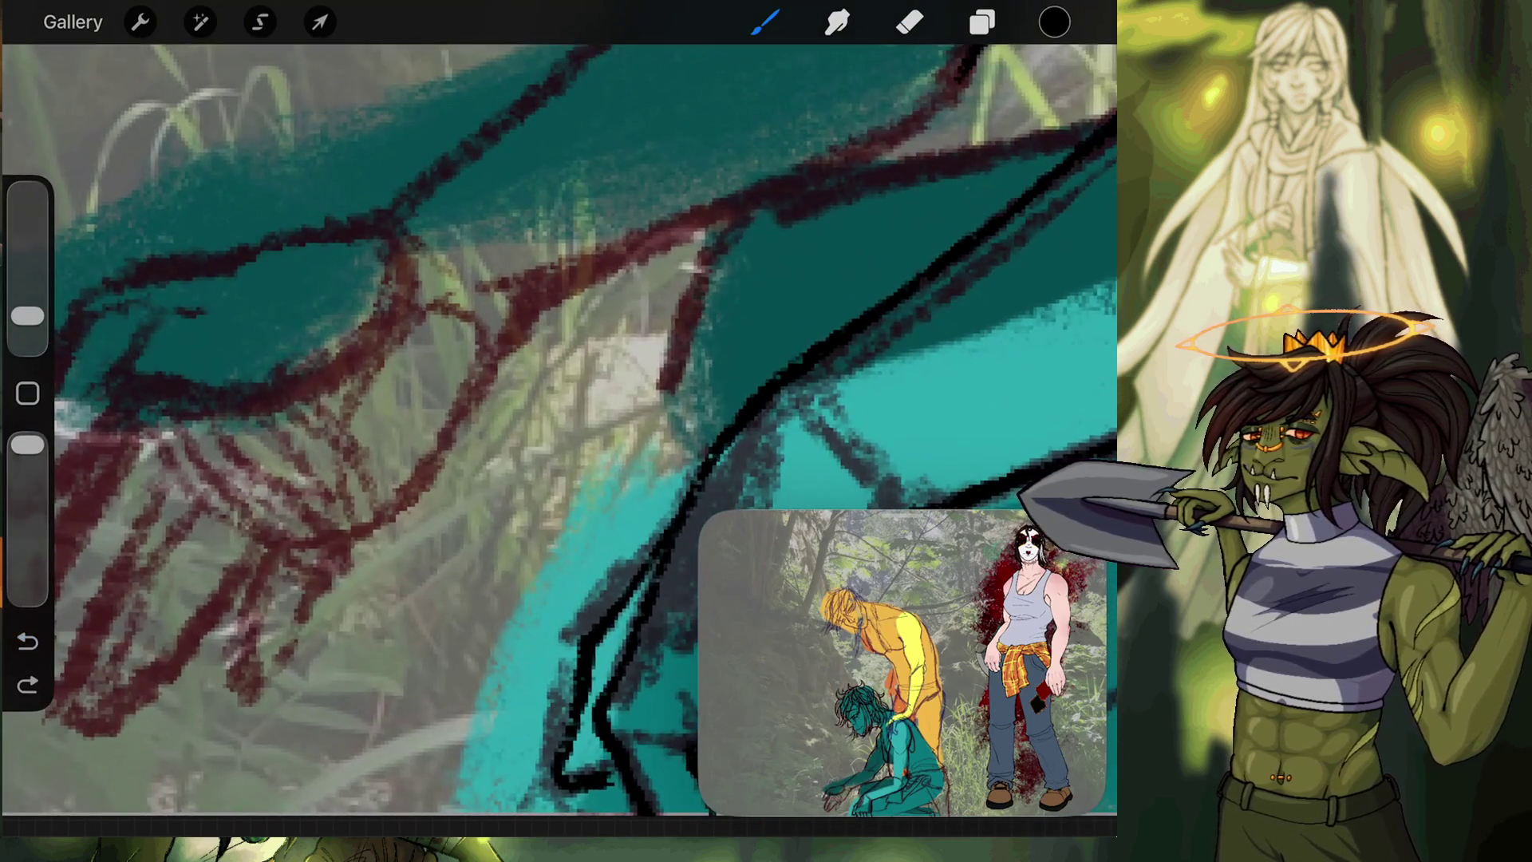
mouse_move(326, 562)
left_mouse_down()
mouse_move(436, 472)
mouse_move(494, 367)
left_mouse_up()
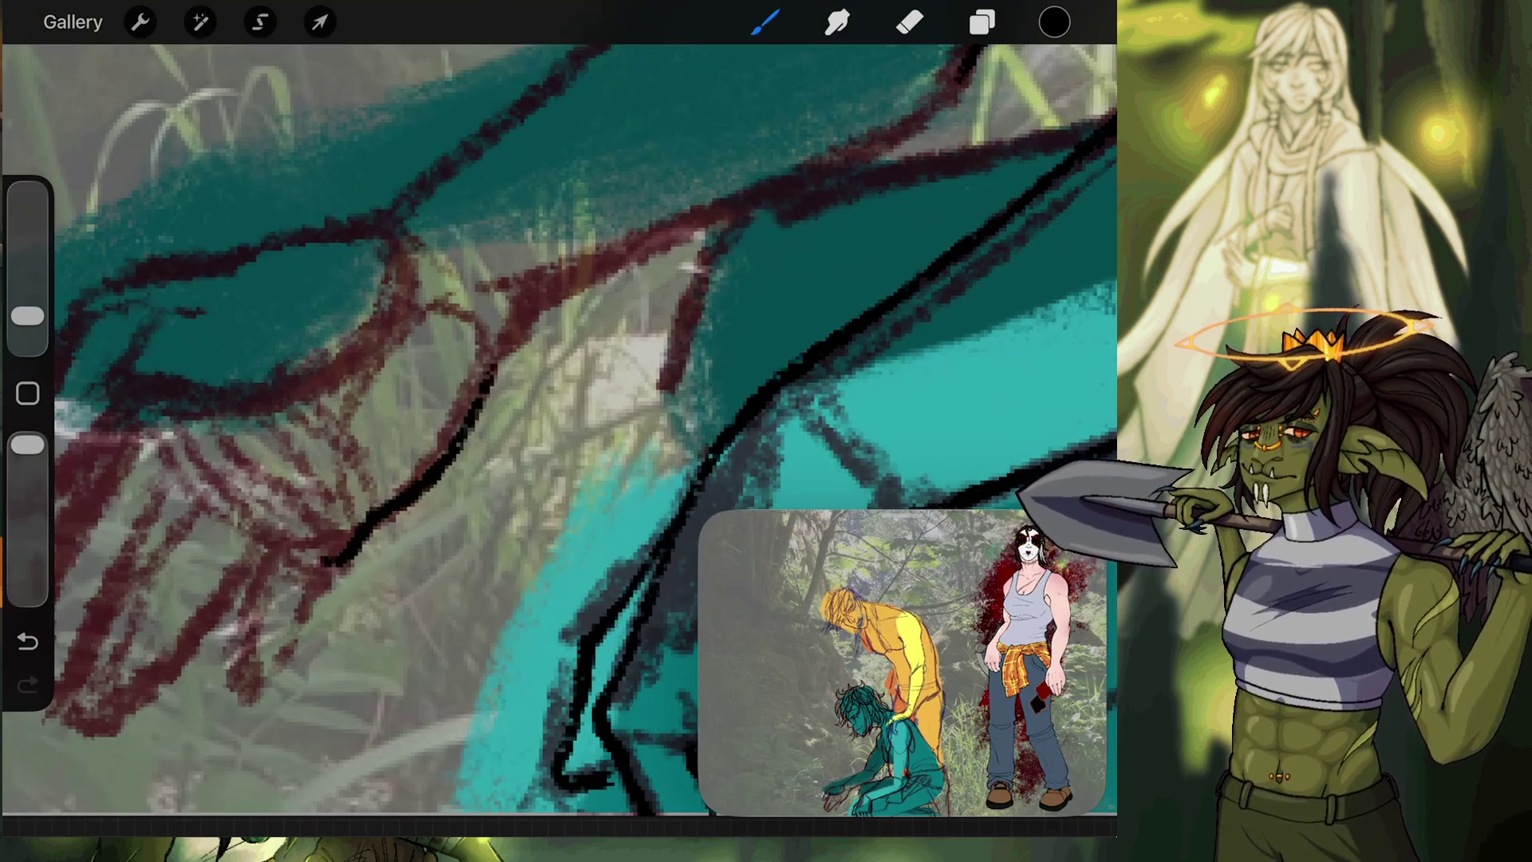
key("ctrl+z")
mouse_move(424, 478)
left_mouse_down()
mouse_move(501, 331)
mouse_move(375, 399)
left_mouse_up()
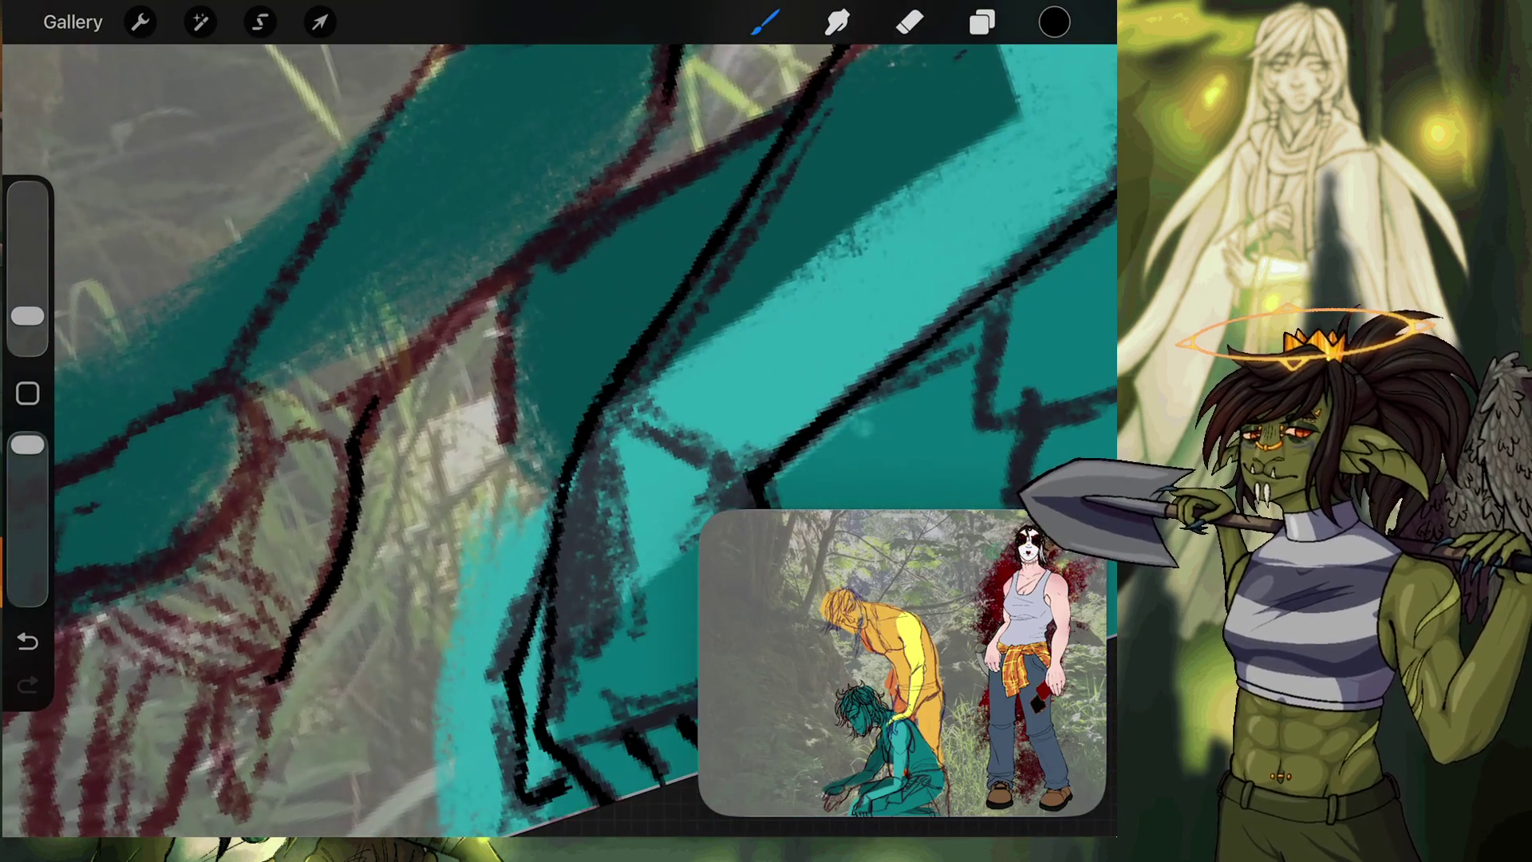
left_click_drag(281, 436, 255, 536)
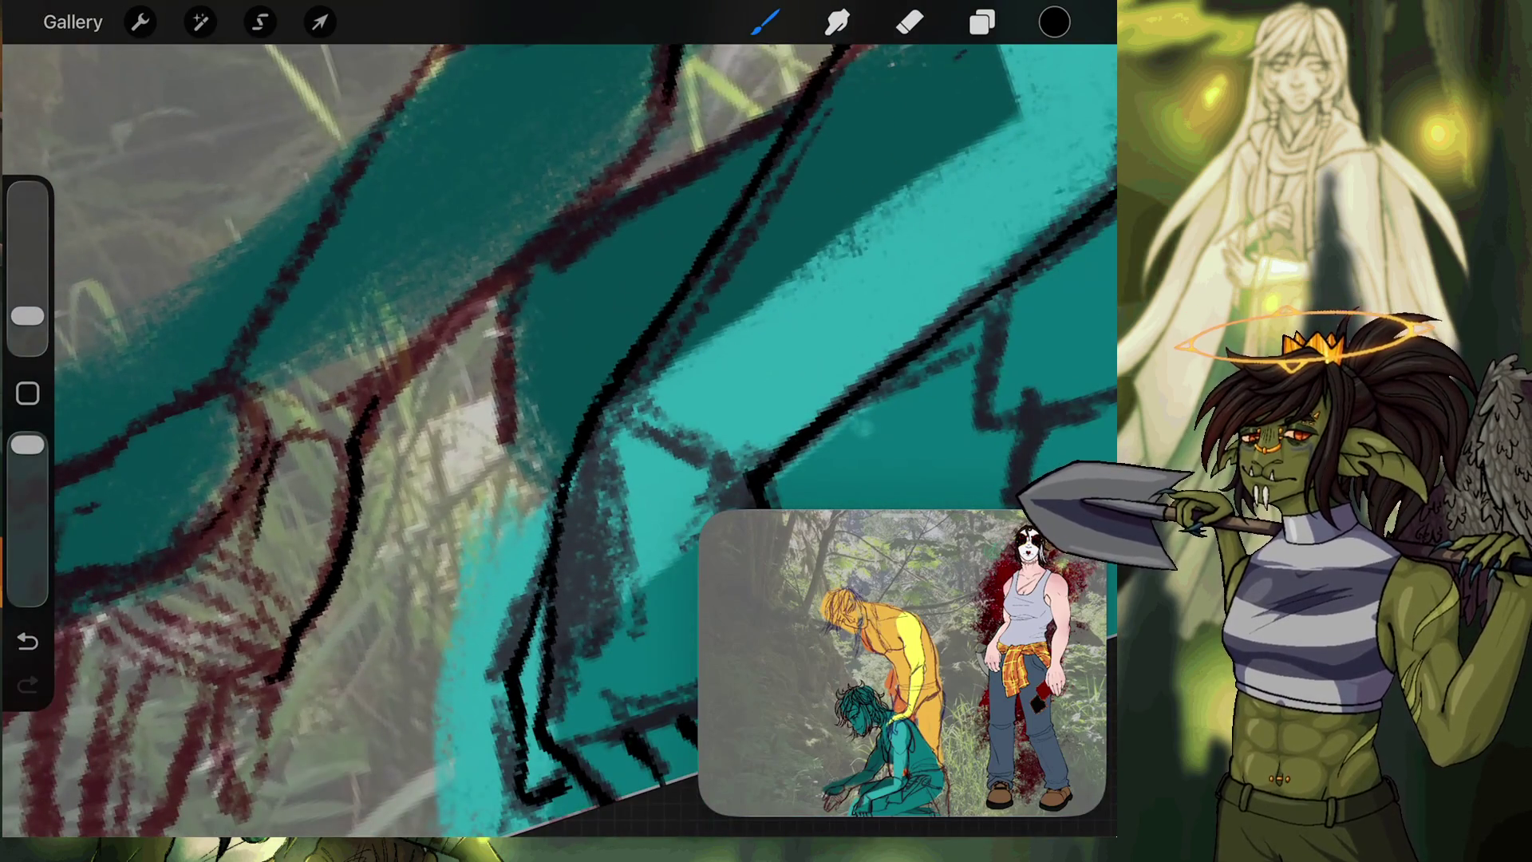
left_click_drag(356, 427, 614, 177)
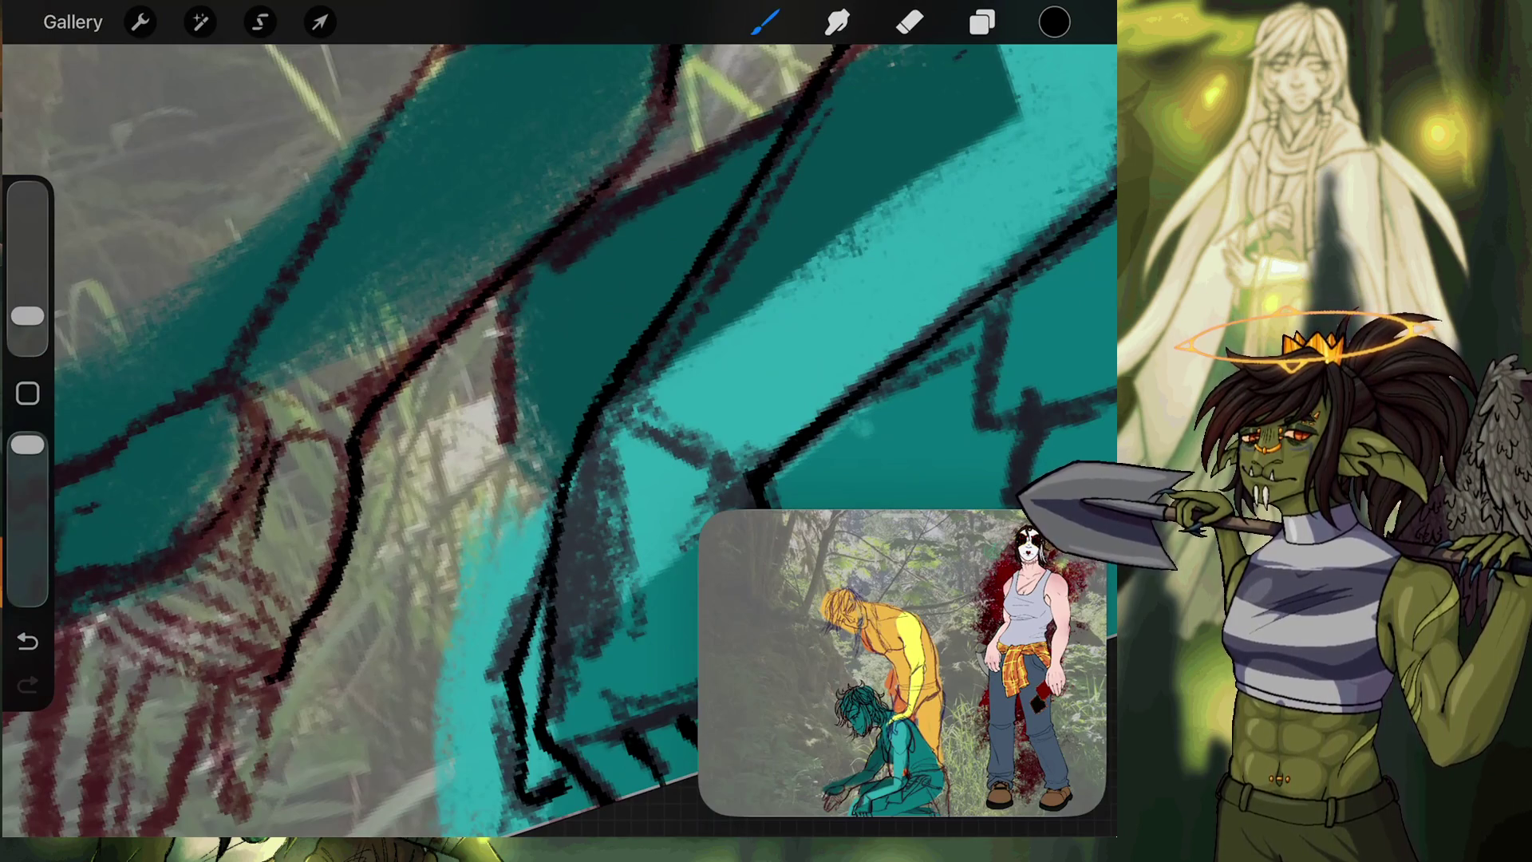
scroll(559, 439, "down", 3)
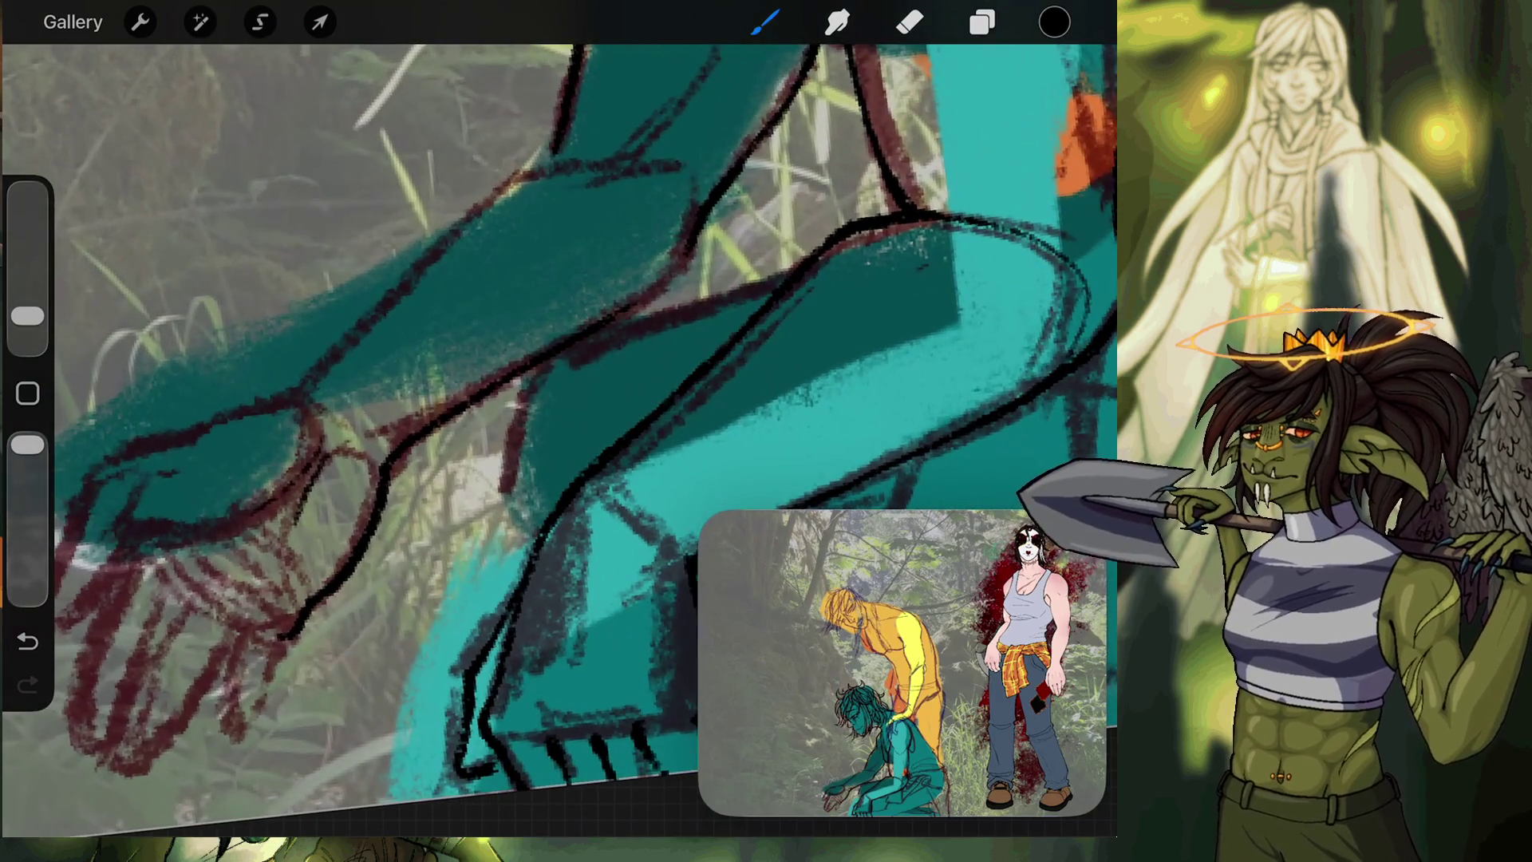
scroll(559, 438, "up", 5)
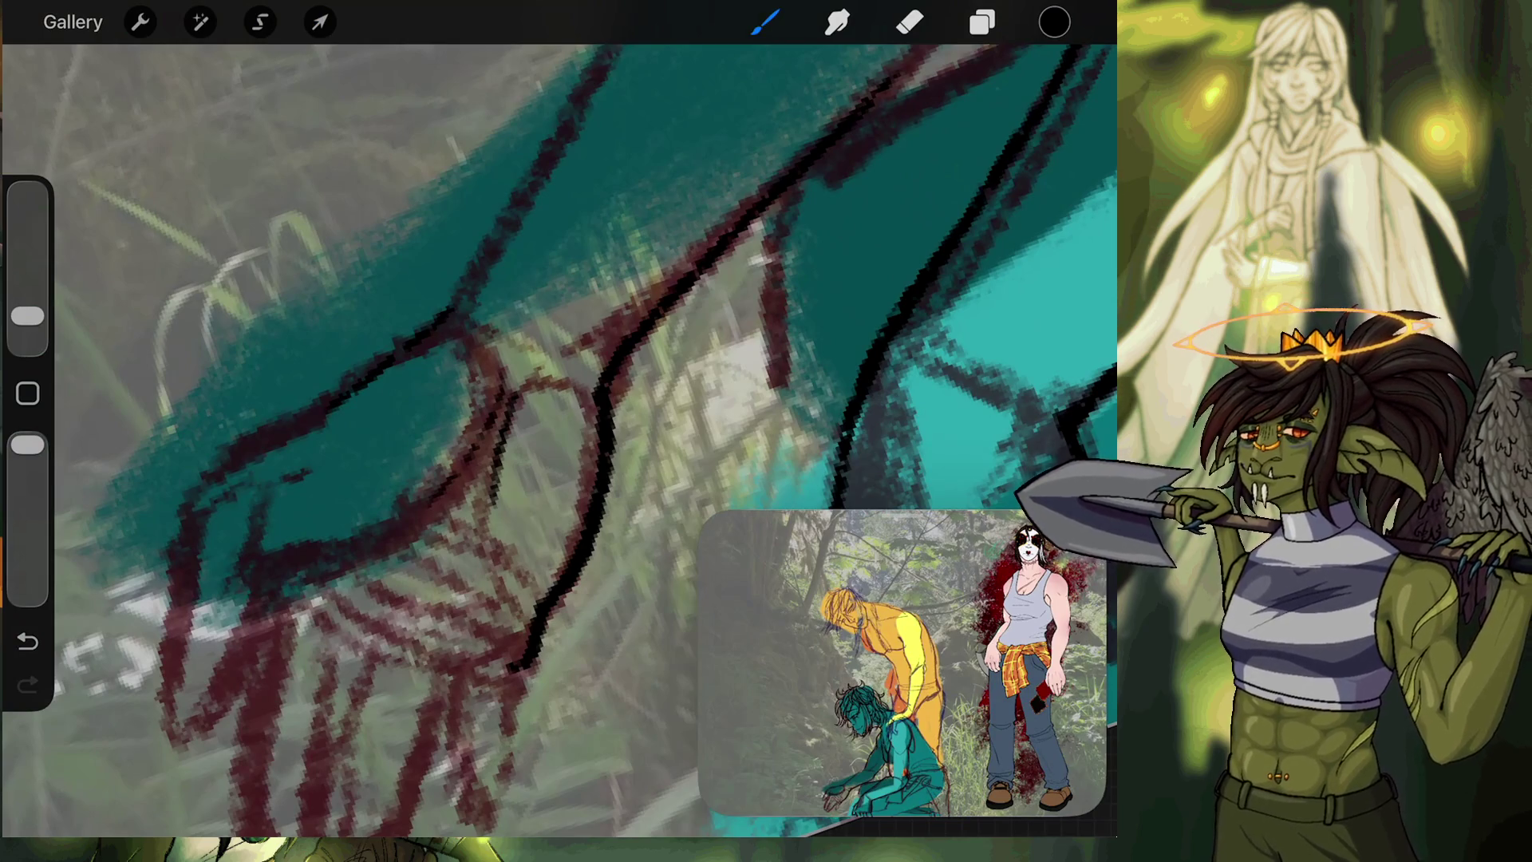
Re-ink the upper edge of the teal forearm and erase a few stray dark pixels.
left_click(28, 640)
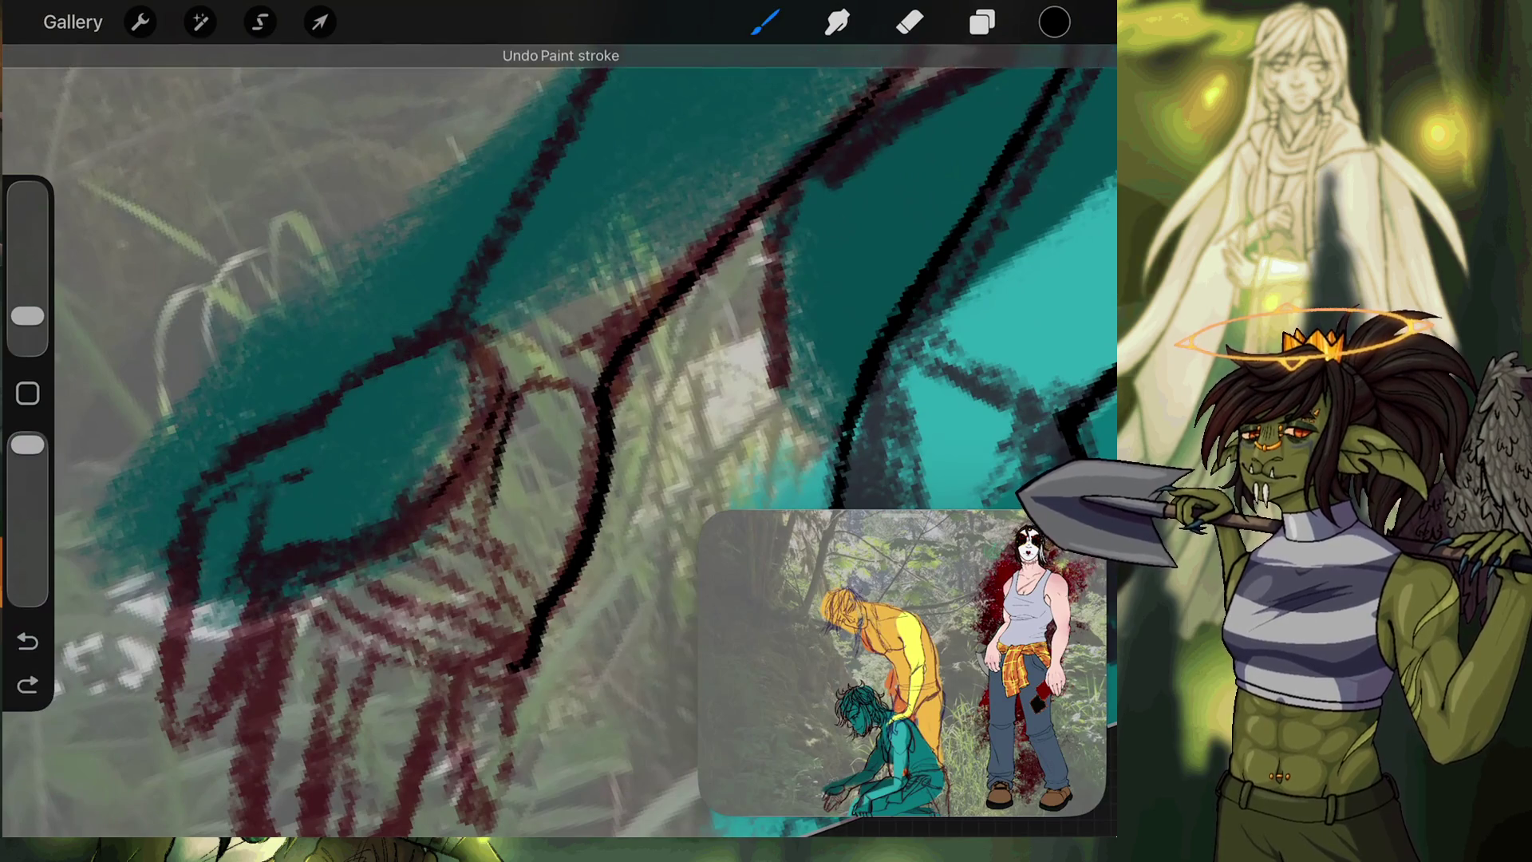
left_click_drag(267, 427, 403, 337)
left_click_drag(332, 390, 448, 316)
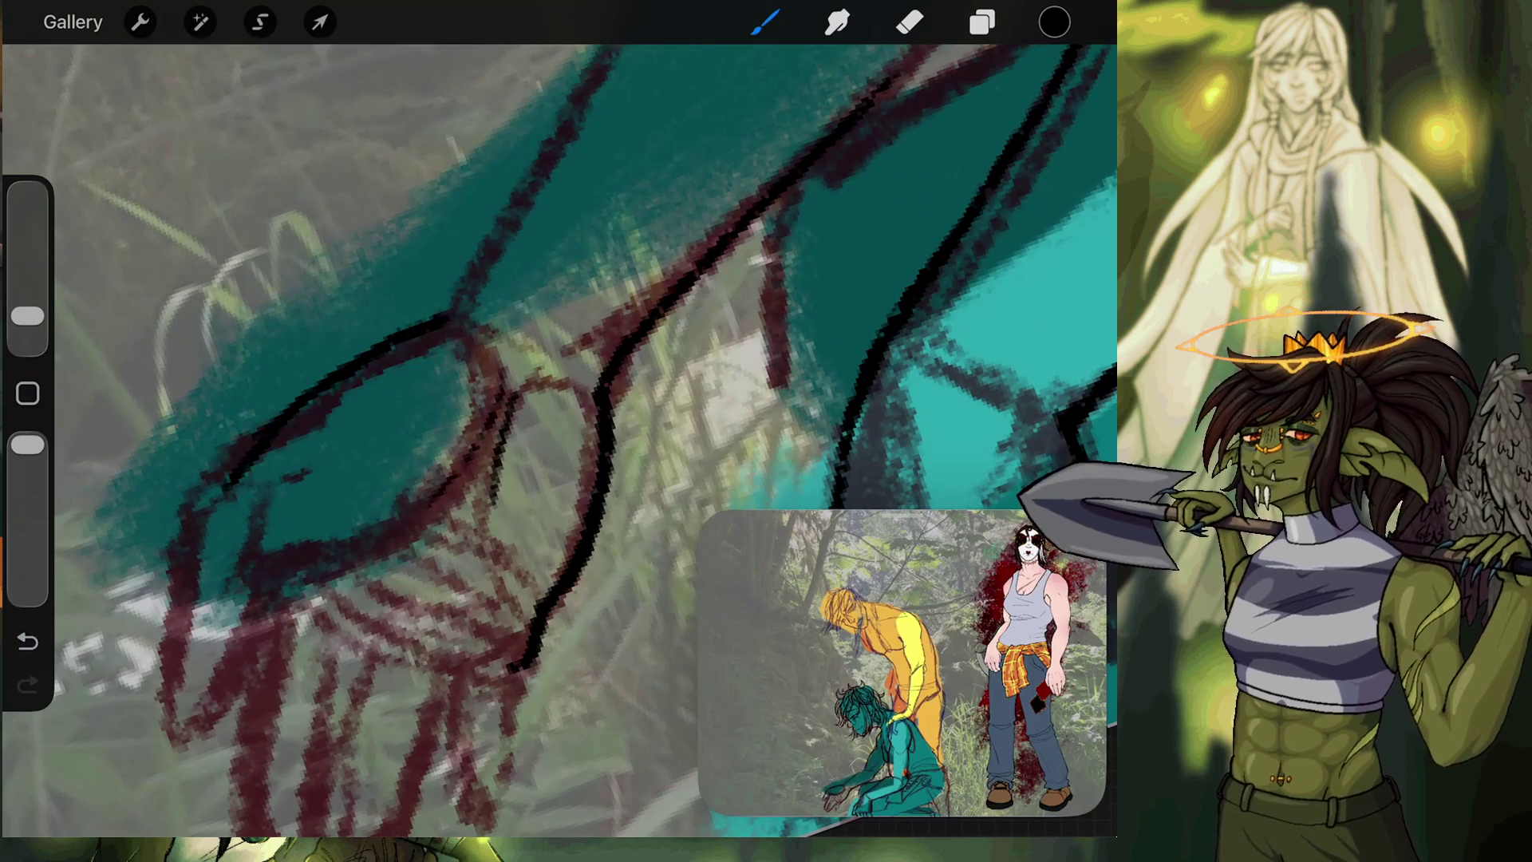
key("ctrl+z")
key("e")
left_click_drag(248, 427, 267, 403)
key("b")
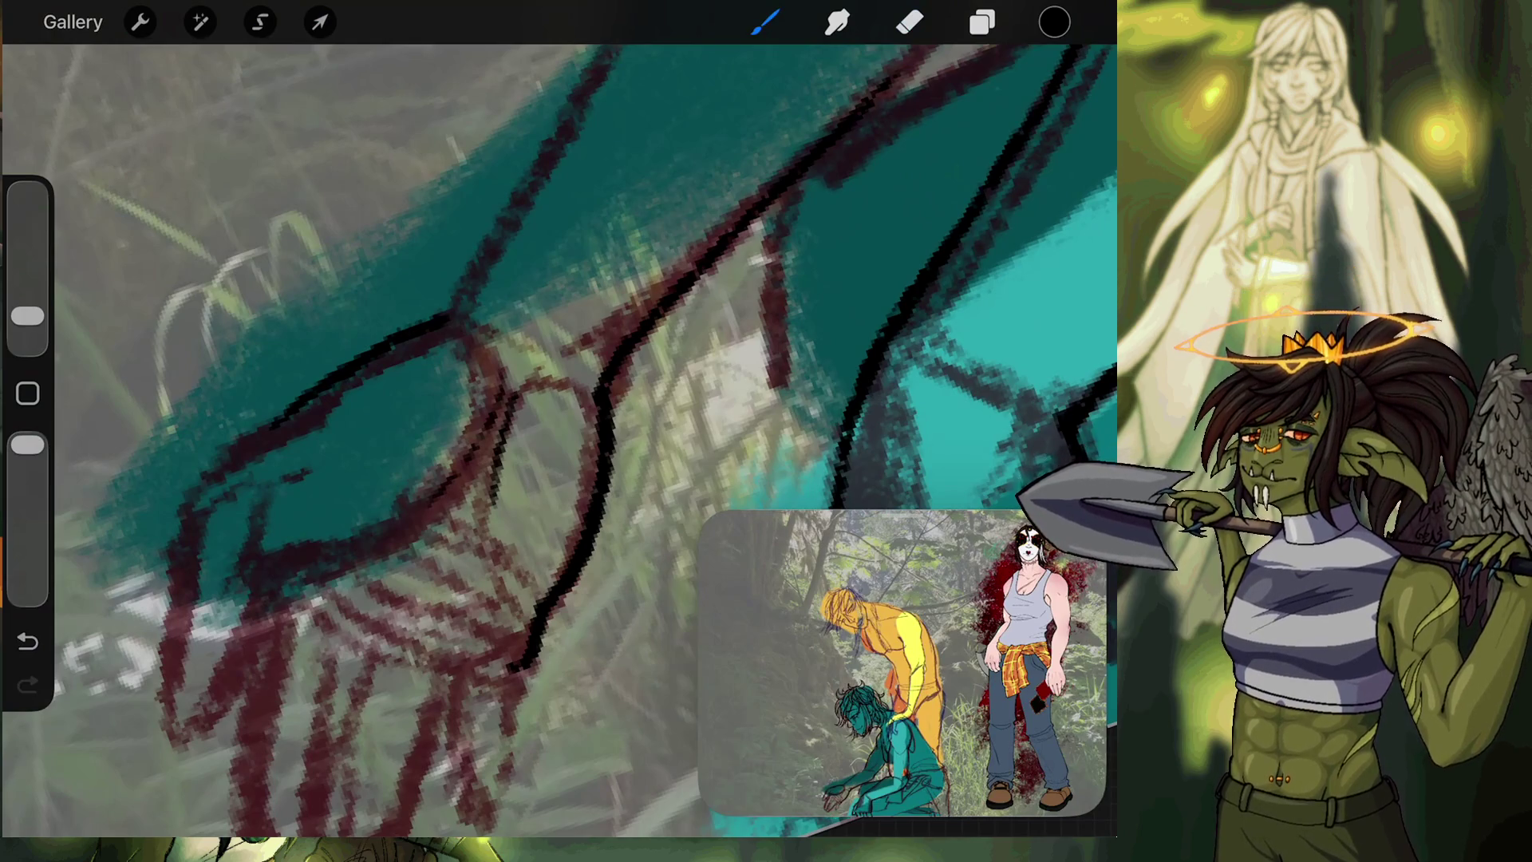
Extend the forearm outline toward the hand and redraw the curved contour higher and wider.
left_click_drag(263, 429, 204, 527)
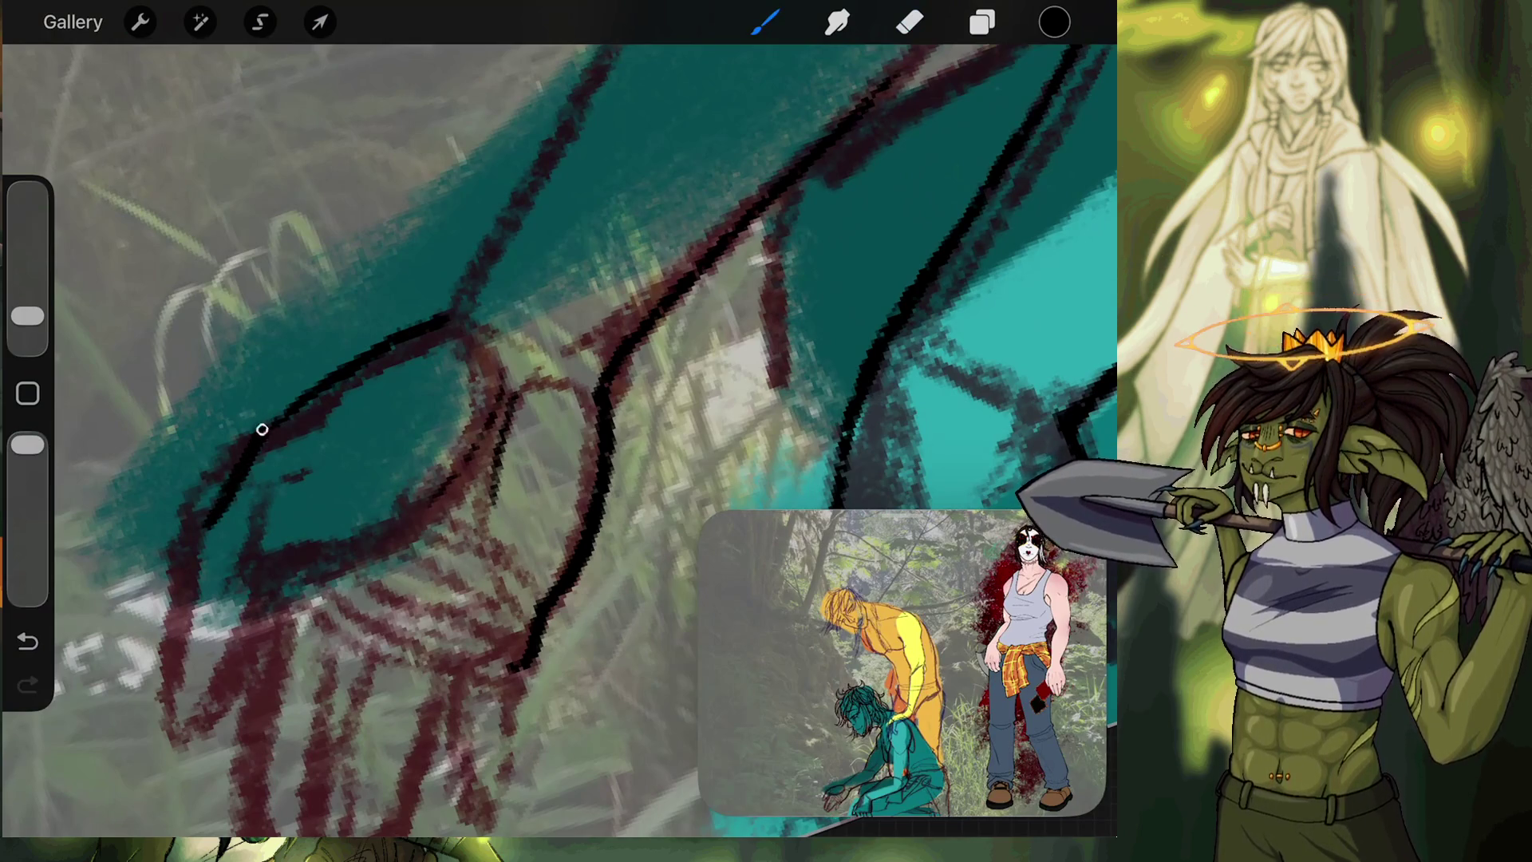
left_click_drag(335, 447, 510, 240)
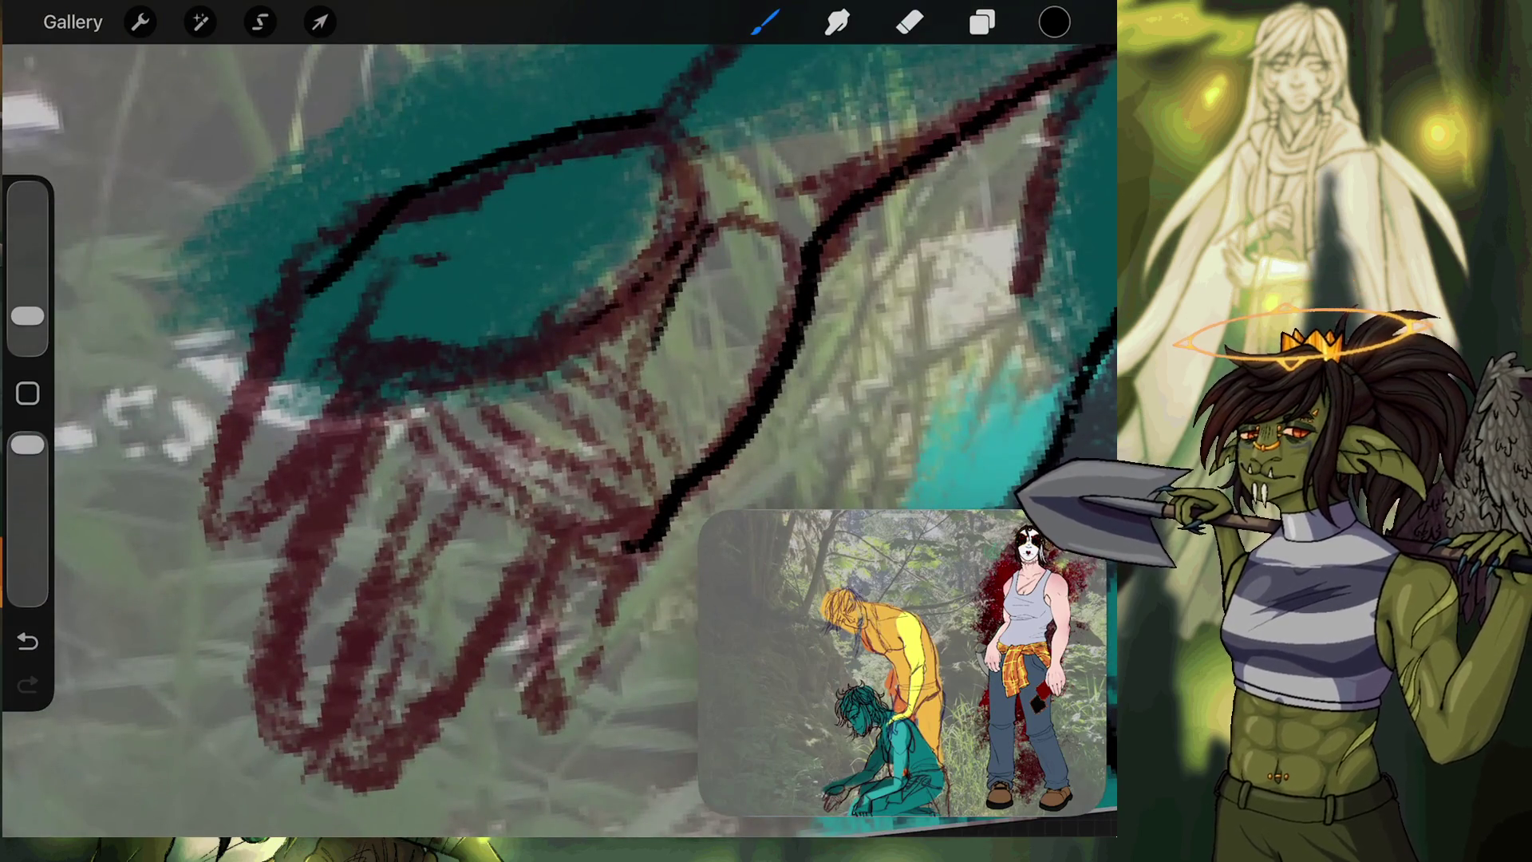
mouse_move(284, 311)
left_mouse_down()
mouse_move(229, 478)
mouse_move(315, 472)
mouse_move(383, 362)
mouse_move(413, 347)
mouse_move(542, 373)
left_mouse_up()
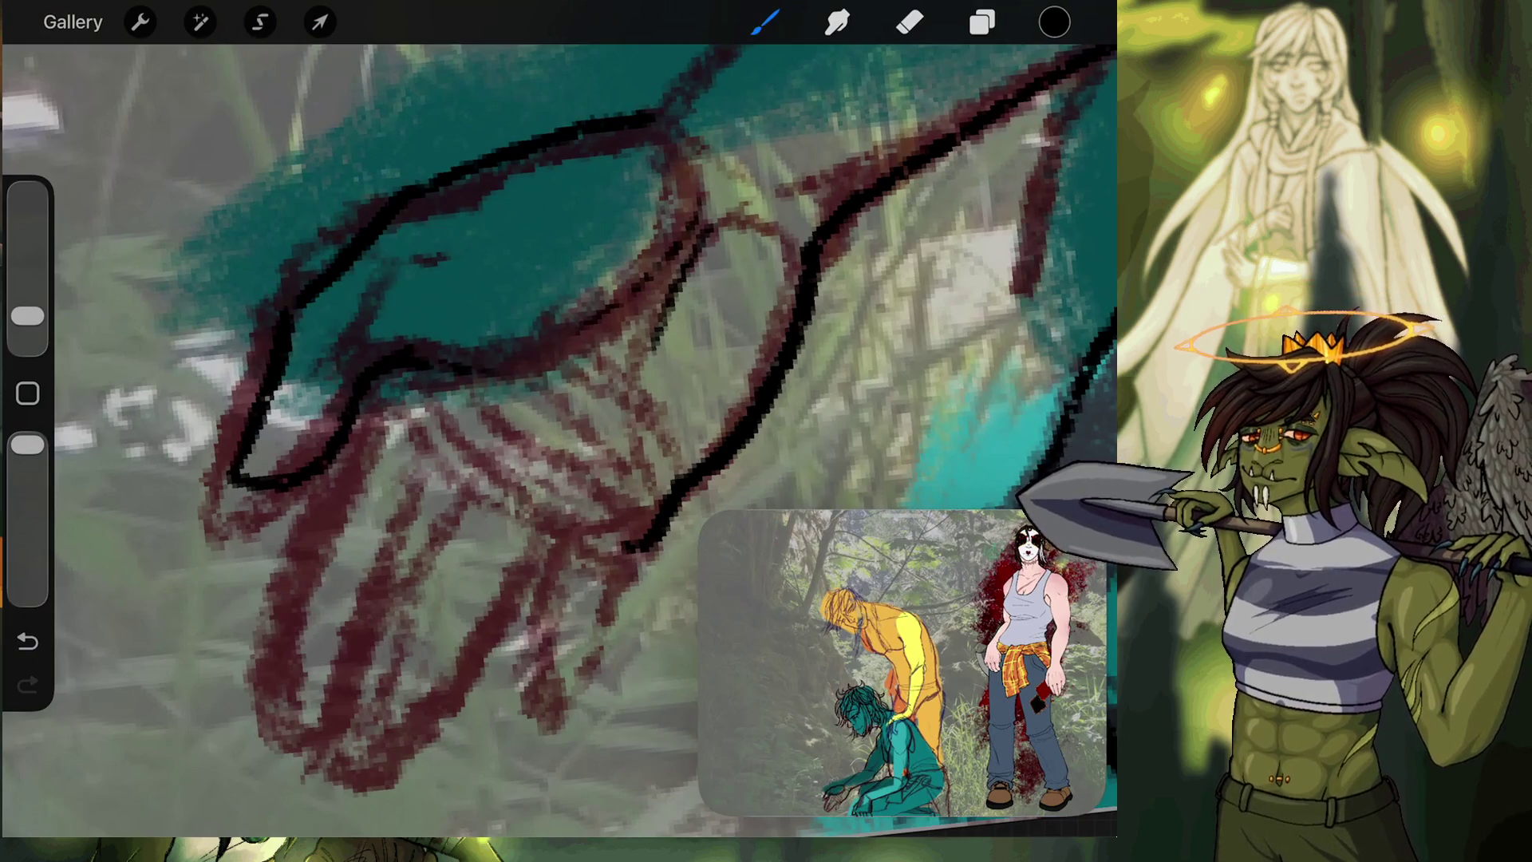
left_click(27, 641)
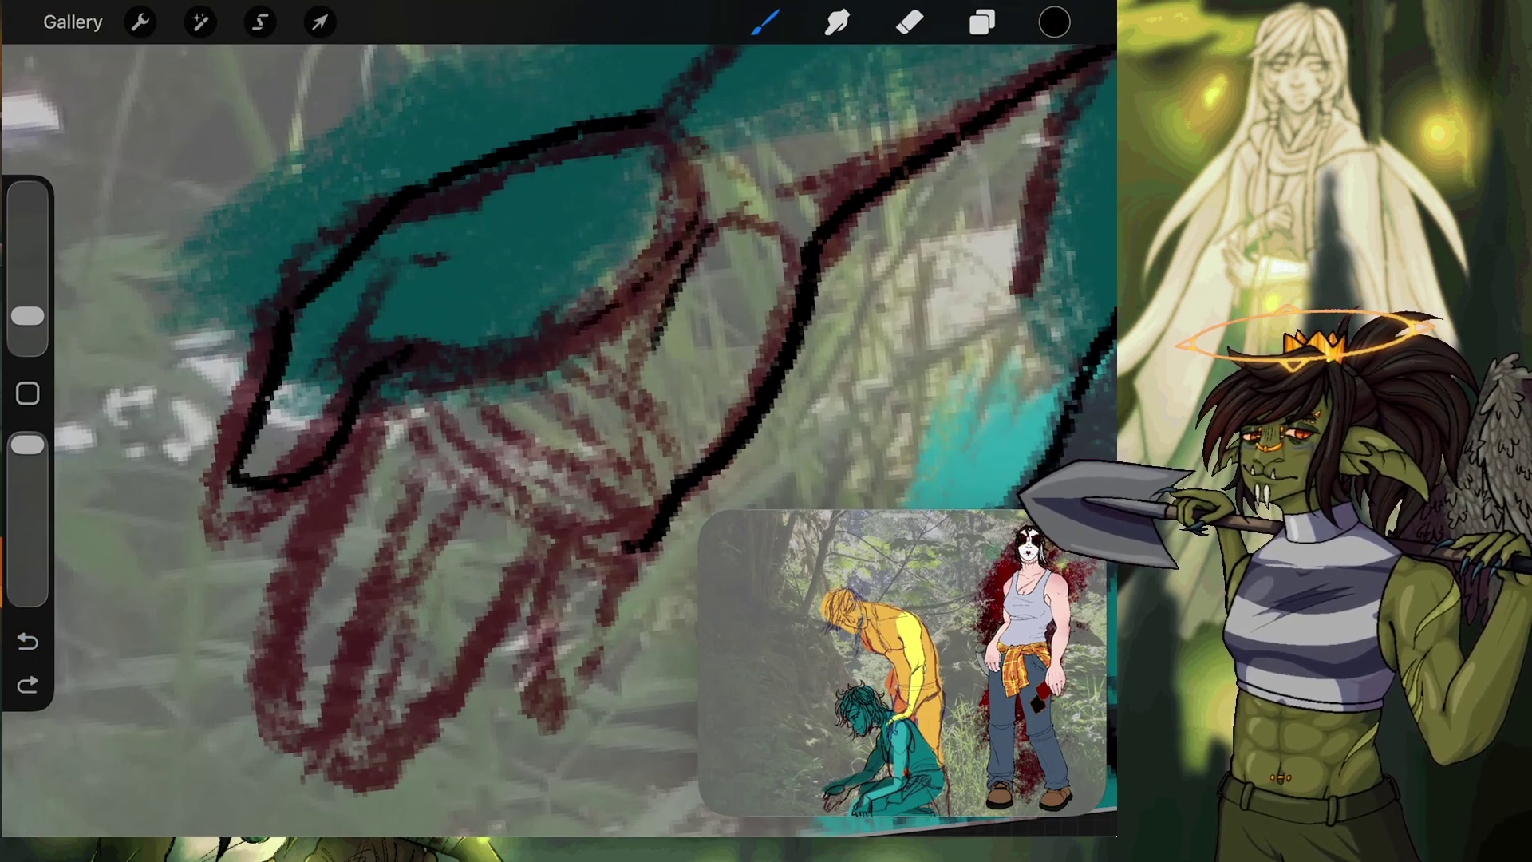
left_click_drag(389, 356, 445, 360)
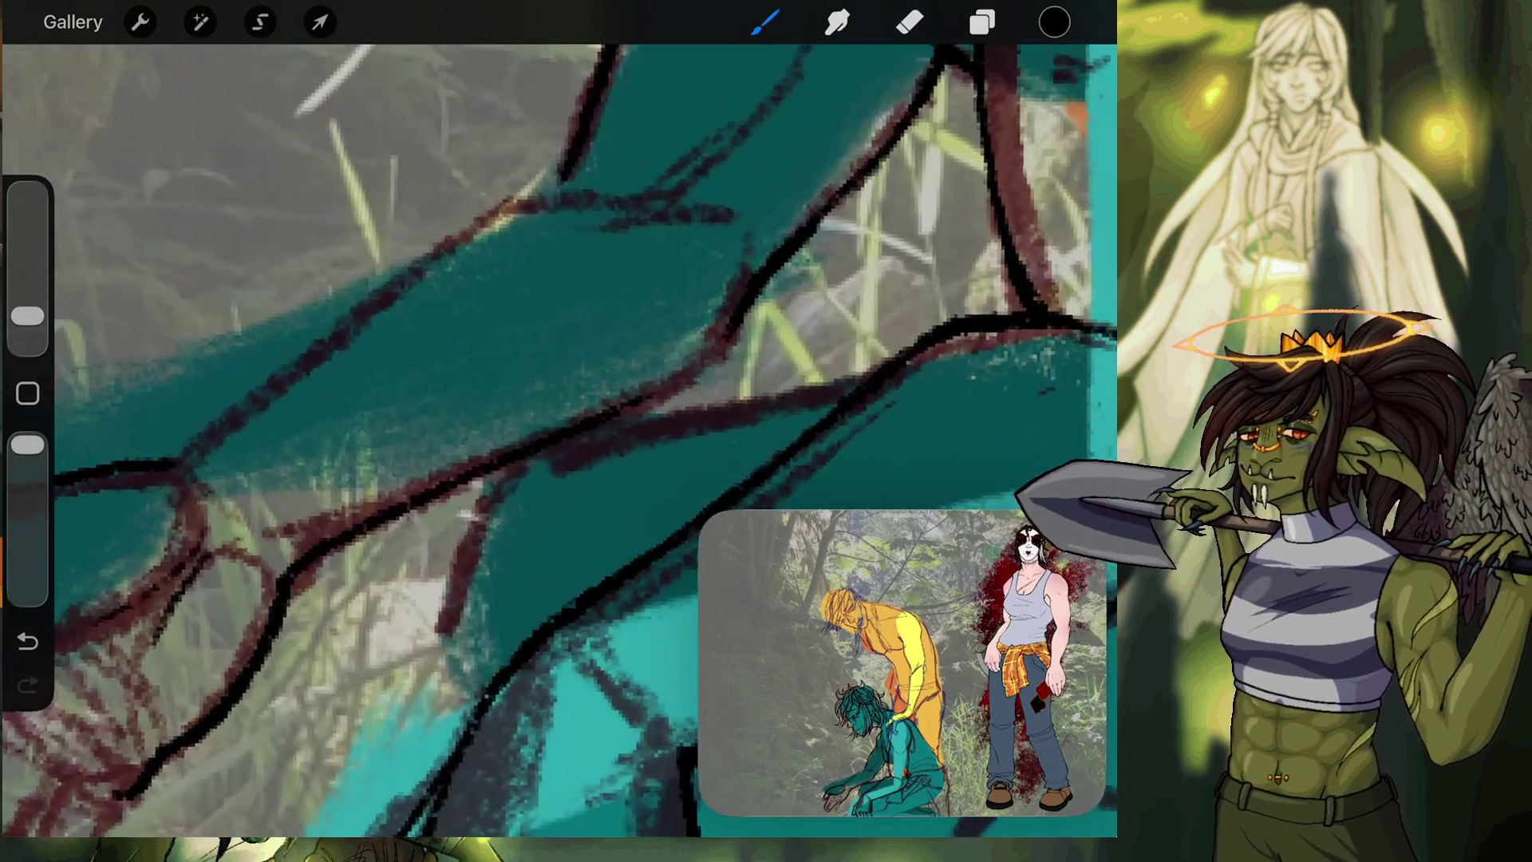
mouse_move(132, 487)
left_mouse_down()
mouse_move(177, 467)
mouse_move(388, 276)
mouse_move(481, 214)
mouse_move(563, 191)
mouse_move(654, 219)
mouse_move(655, 373)
left_mouse_up()
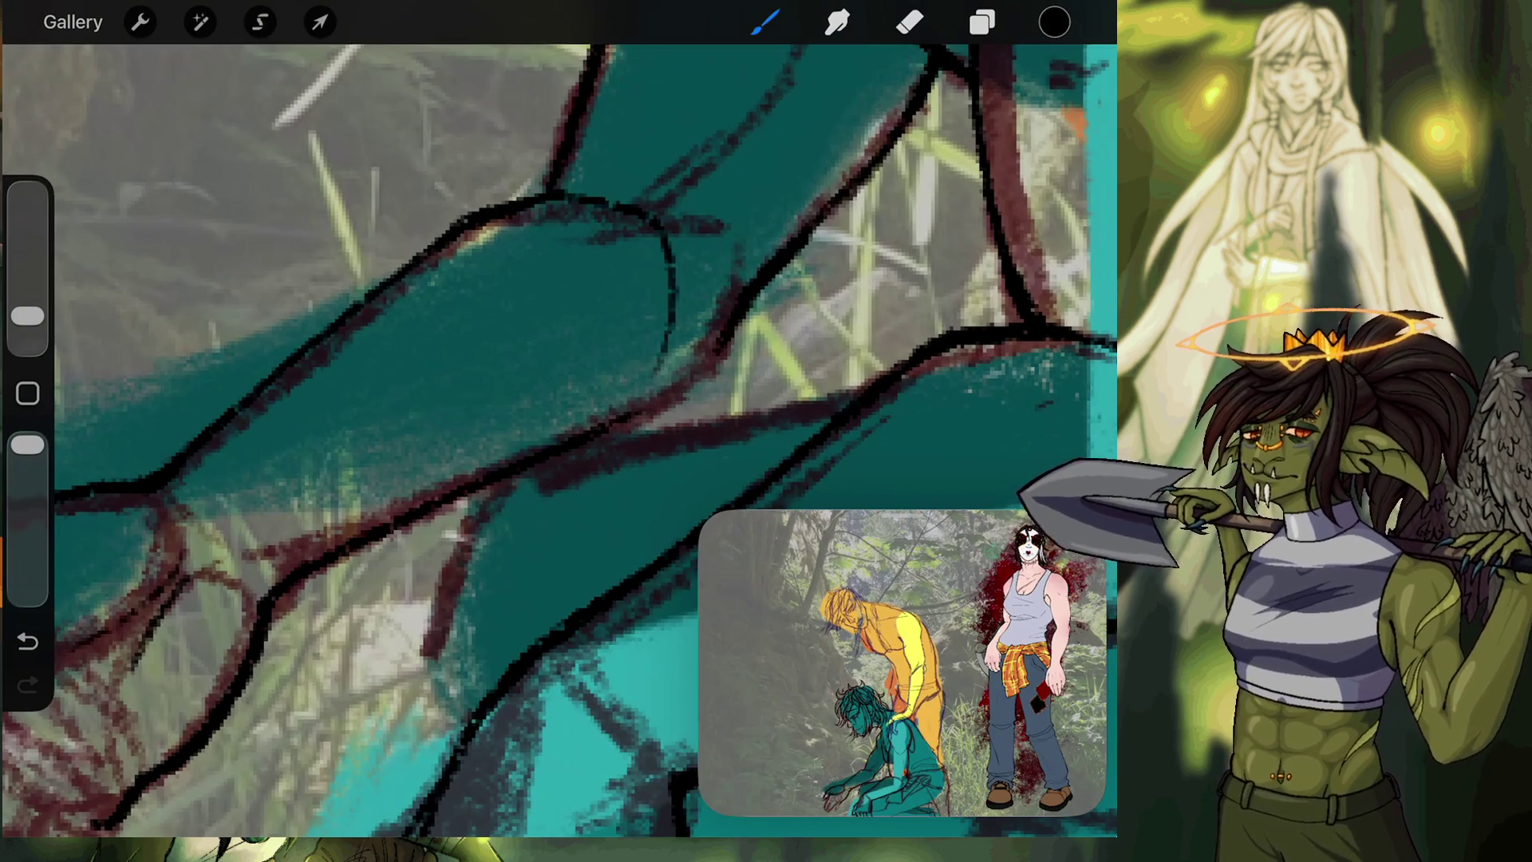
key("ctrl+z")
mouse_move(558, 189)
left_mouse_down()
mouse_move(667, 178)
mouse_move(712, 295)
mouse_move(618, 427)
left_mouse_up()
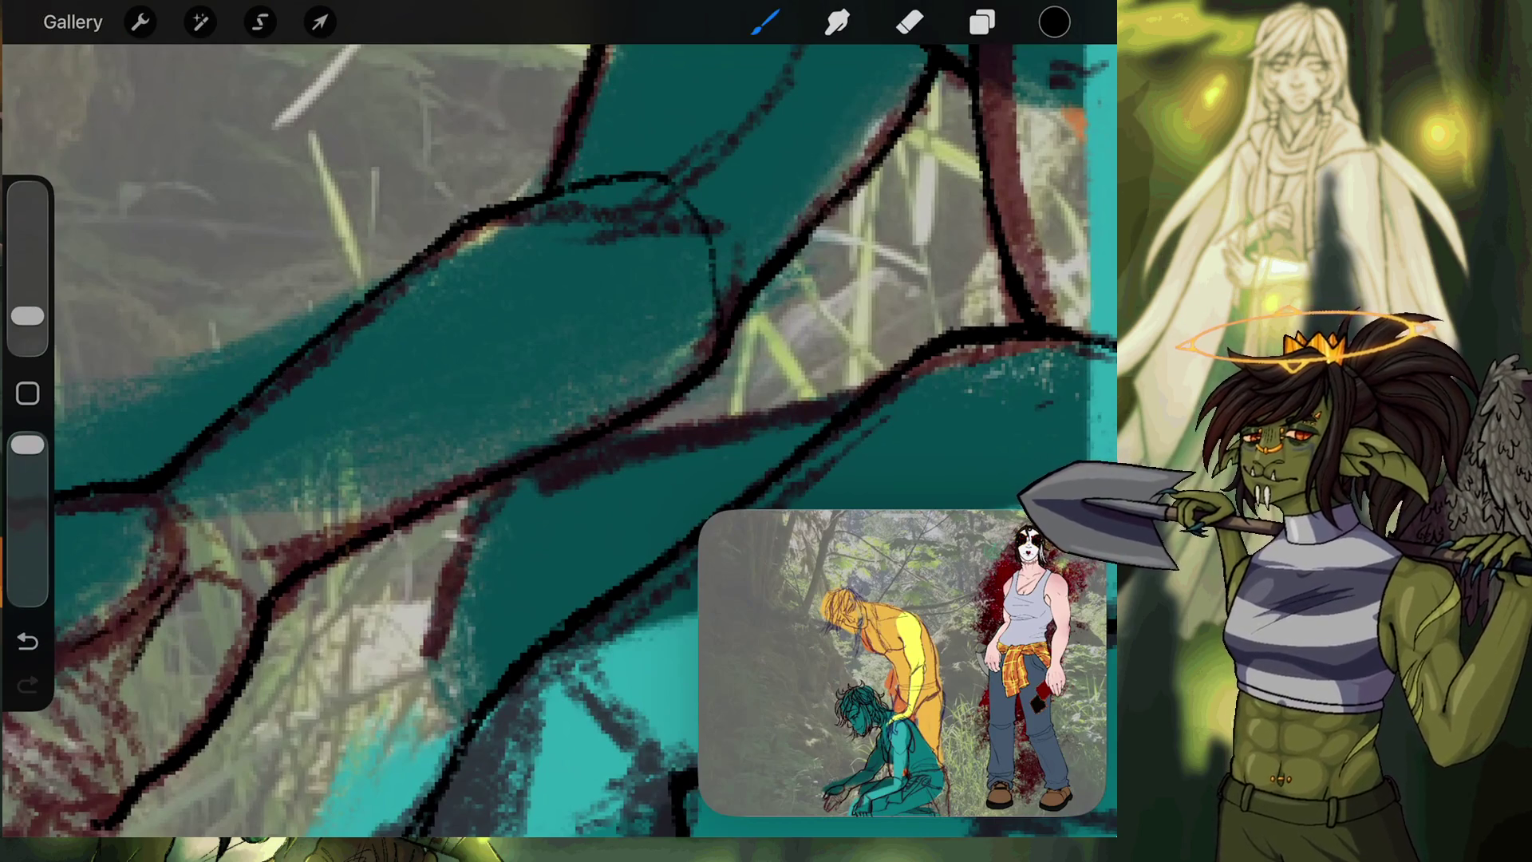
scroll(559, 439, "down", 5)
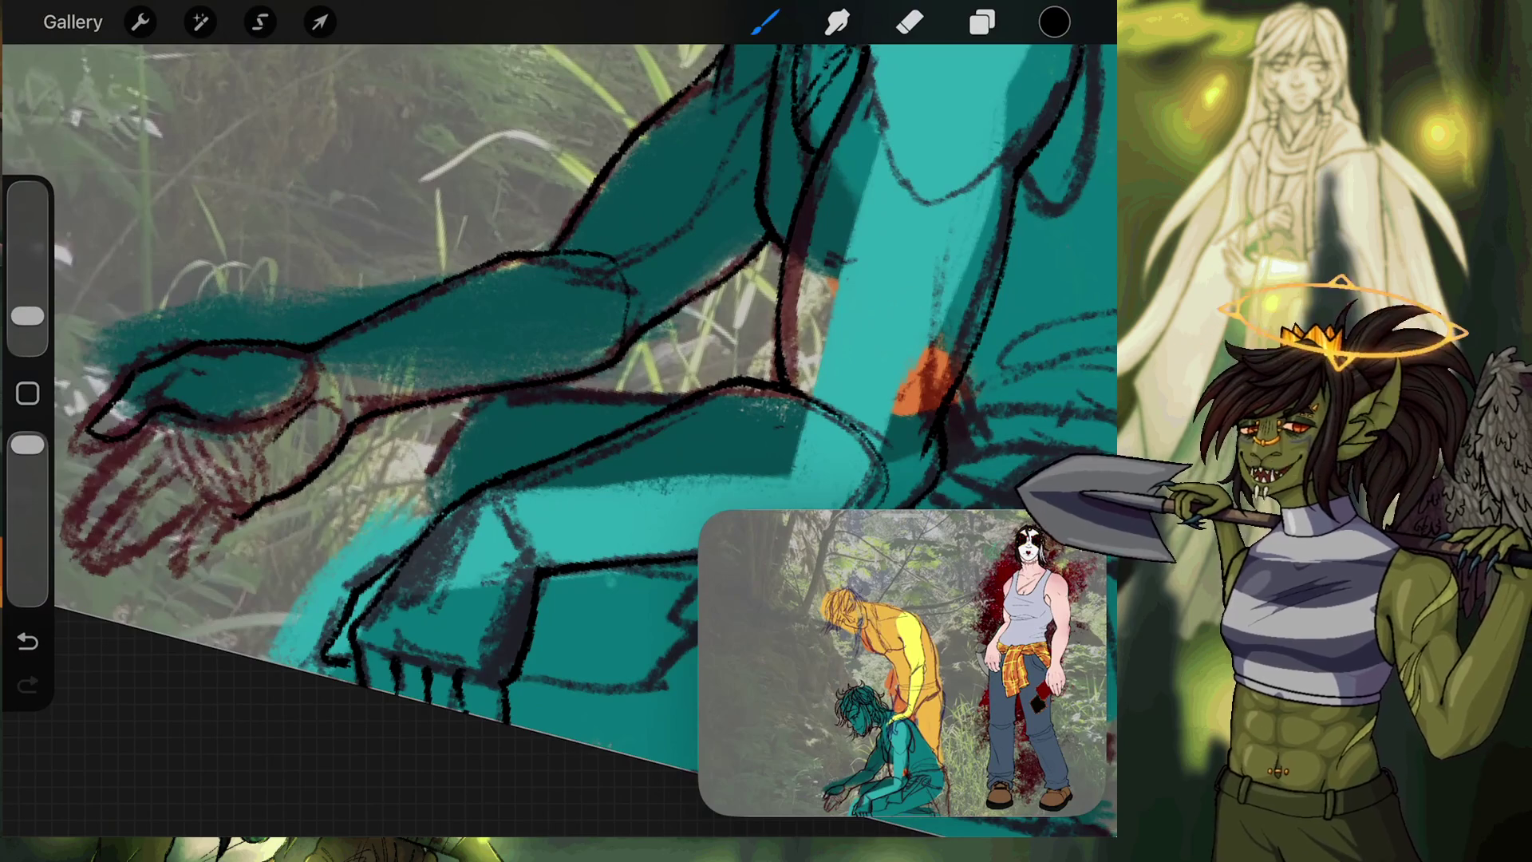
Undo two bad strokes and ink clean black contours at the elbow and bent leg.
scroll(718, 359, "up", 5)
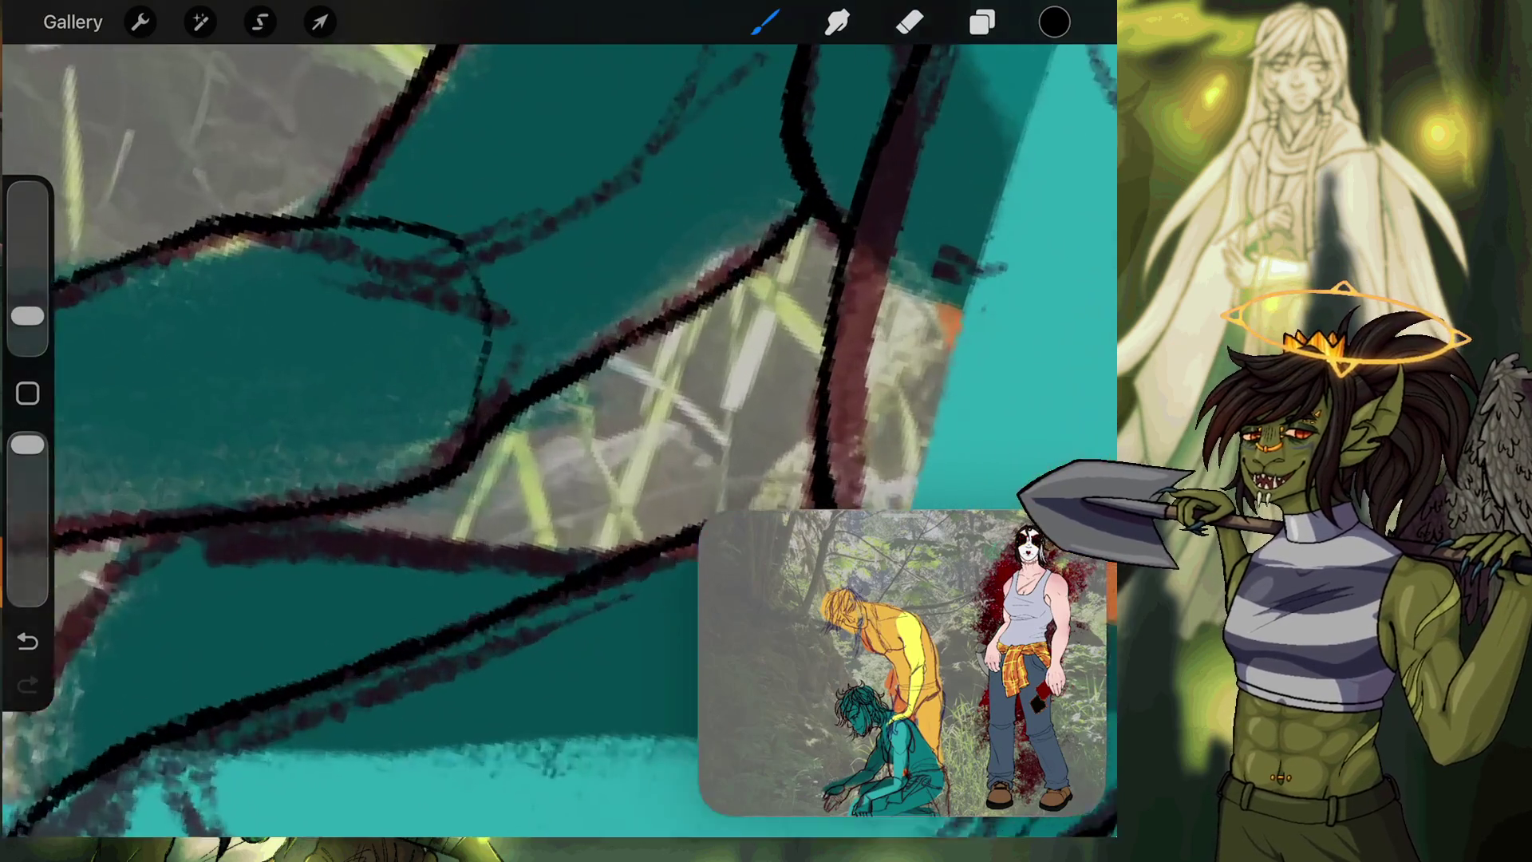
scroll(559, 439, "up", 2)
key("ctrl+z")
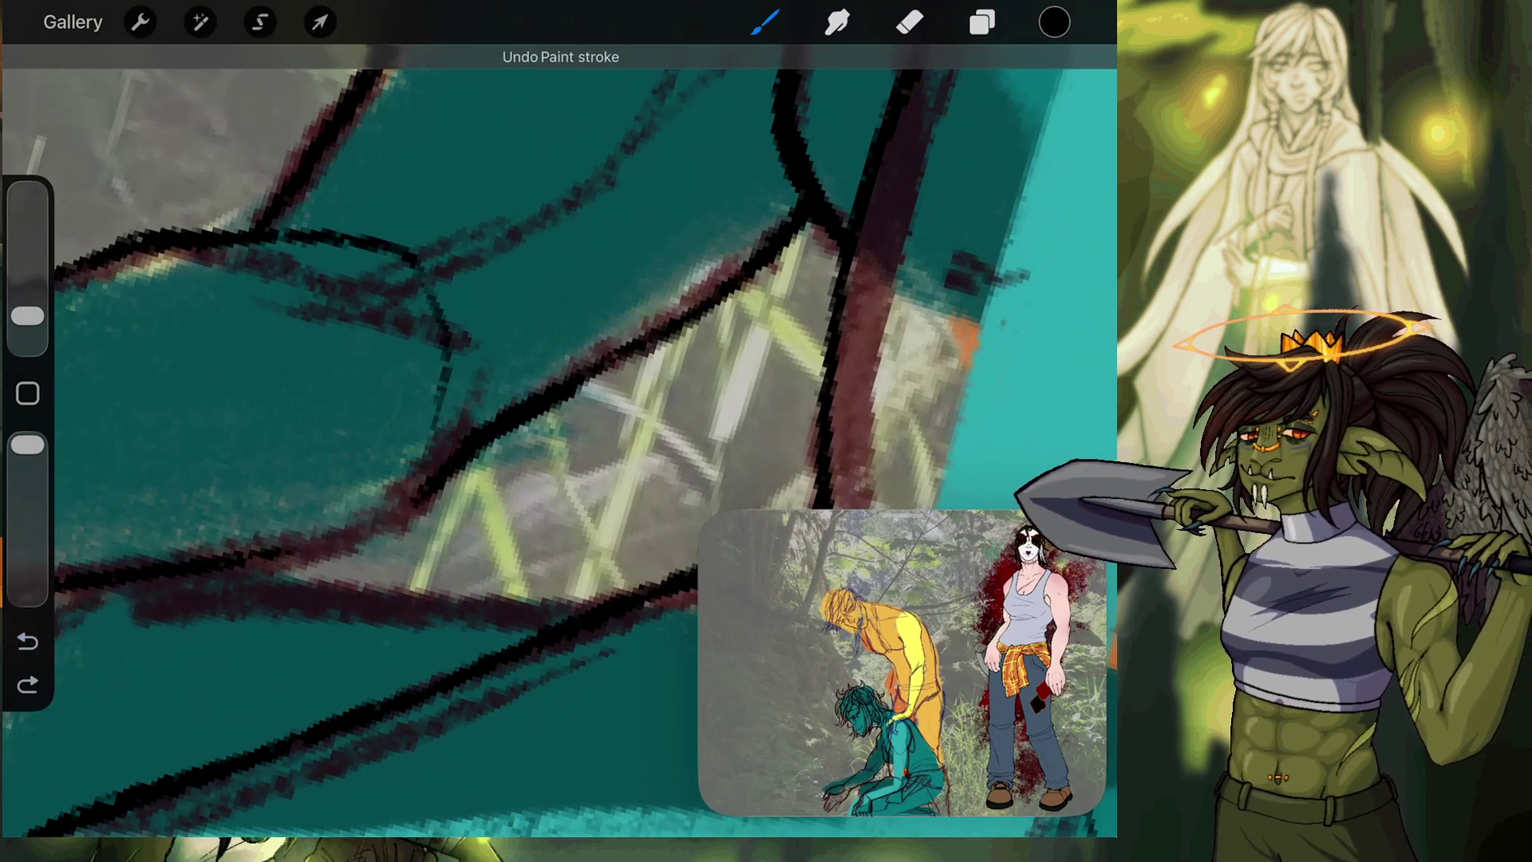
key("ctrl+z")
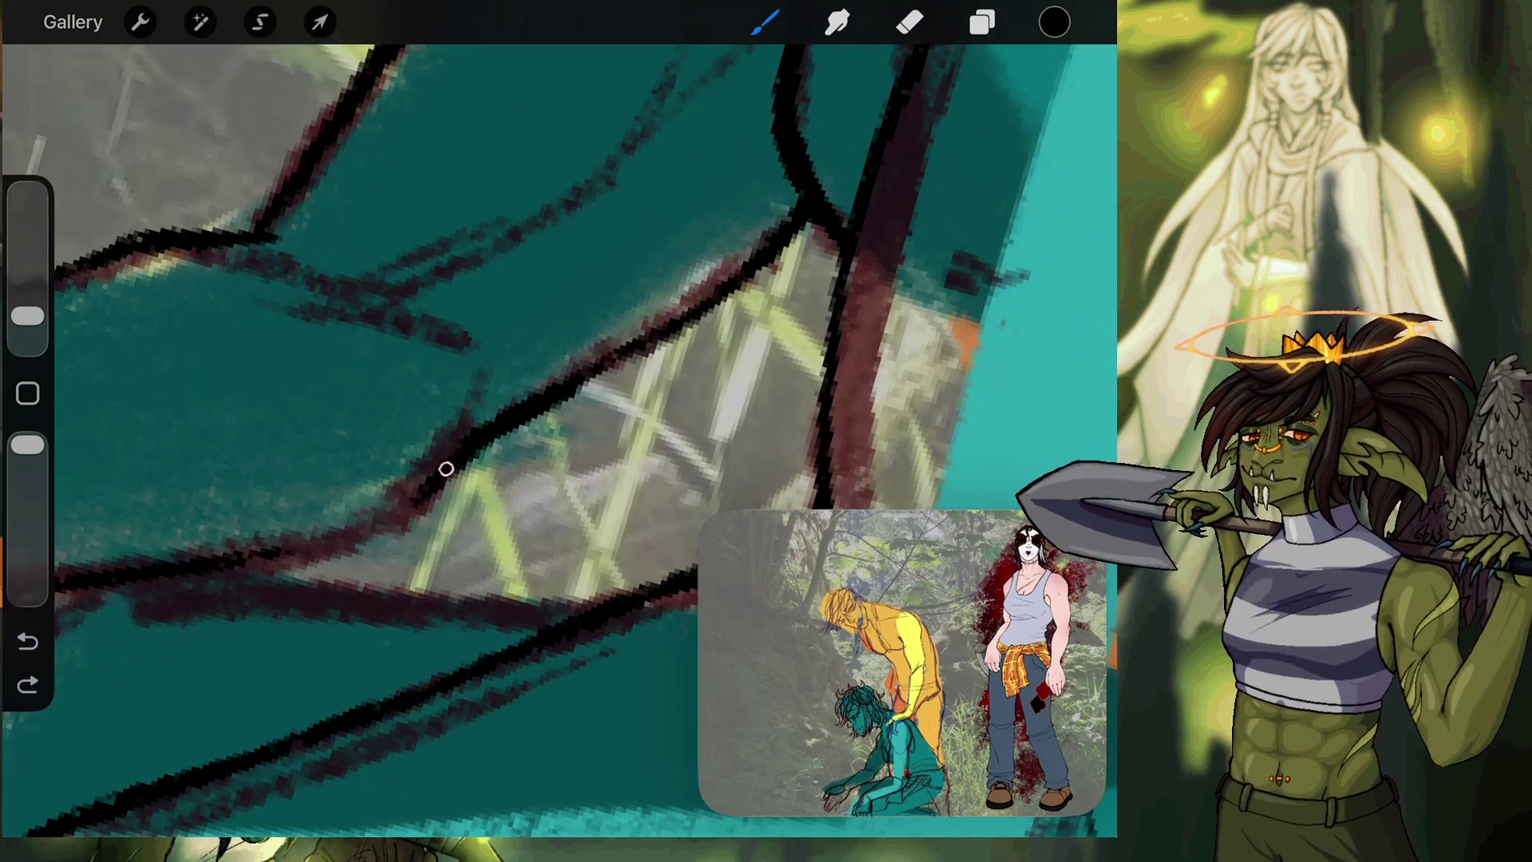
mouse_move(483, 399)
left_mouse_down()
mouse_move(423, 286)
mouse_move(247, 255)
left_mouse_up()
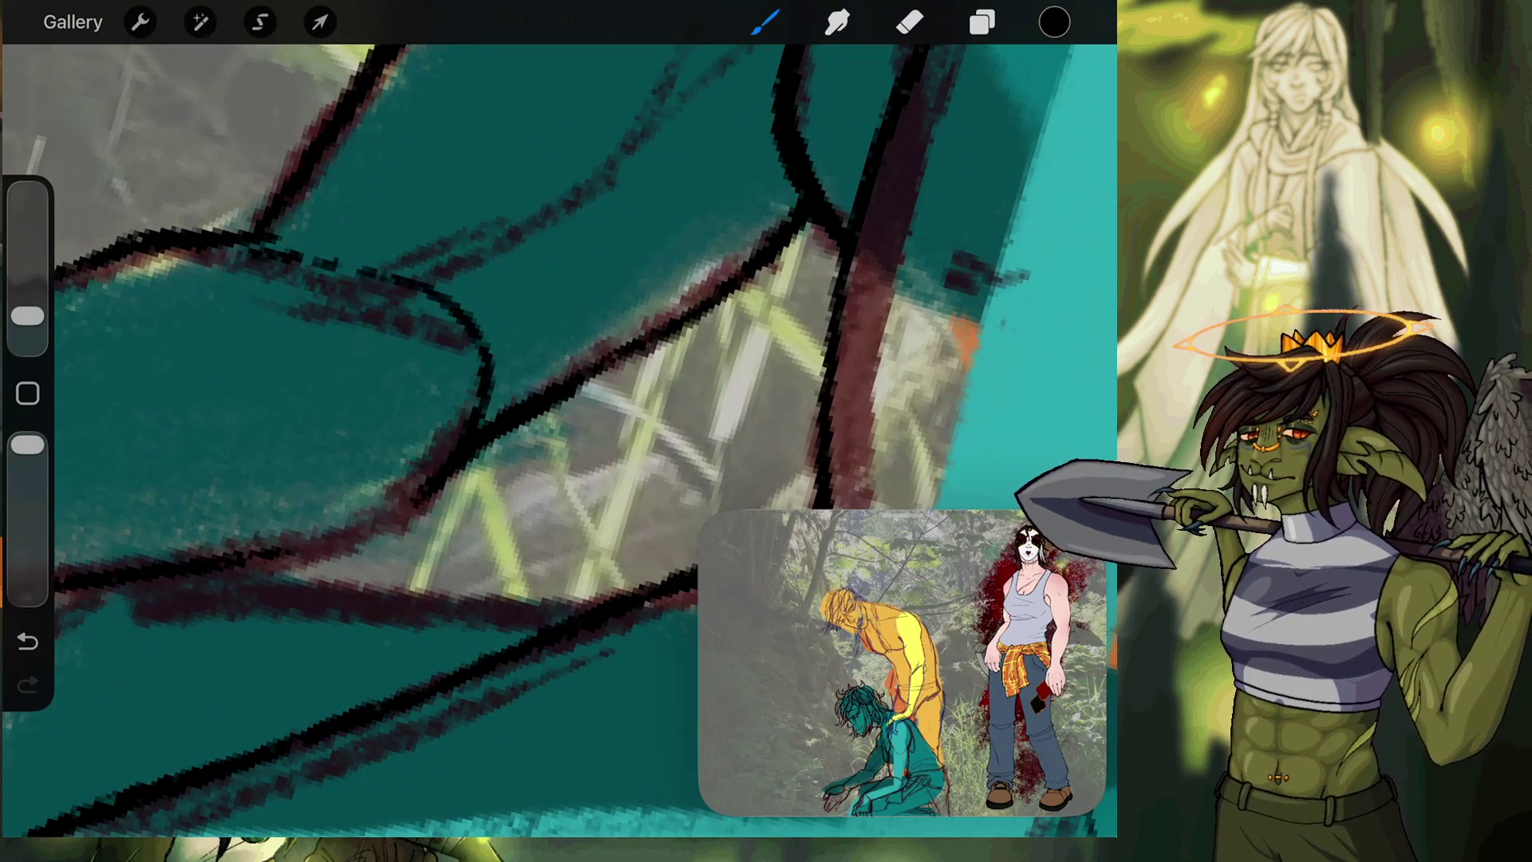
key("ctrl+z")
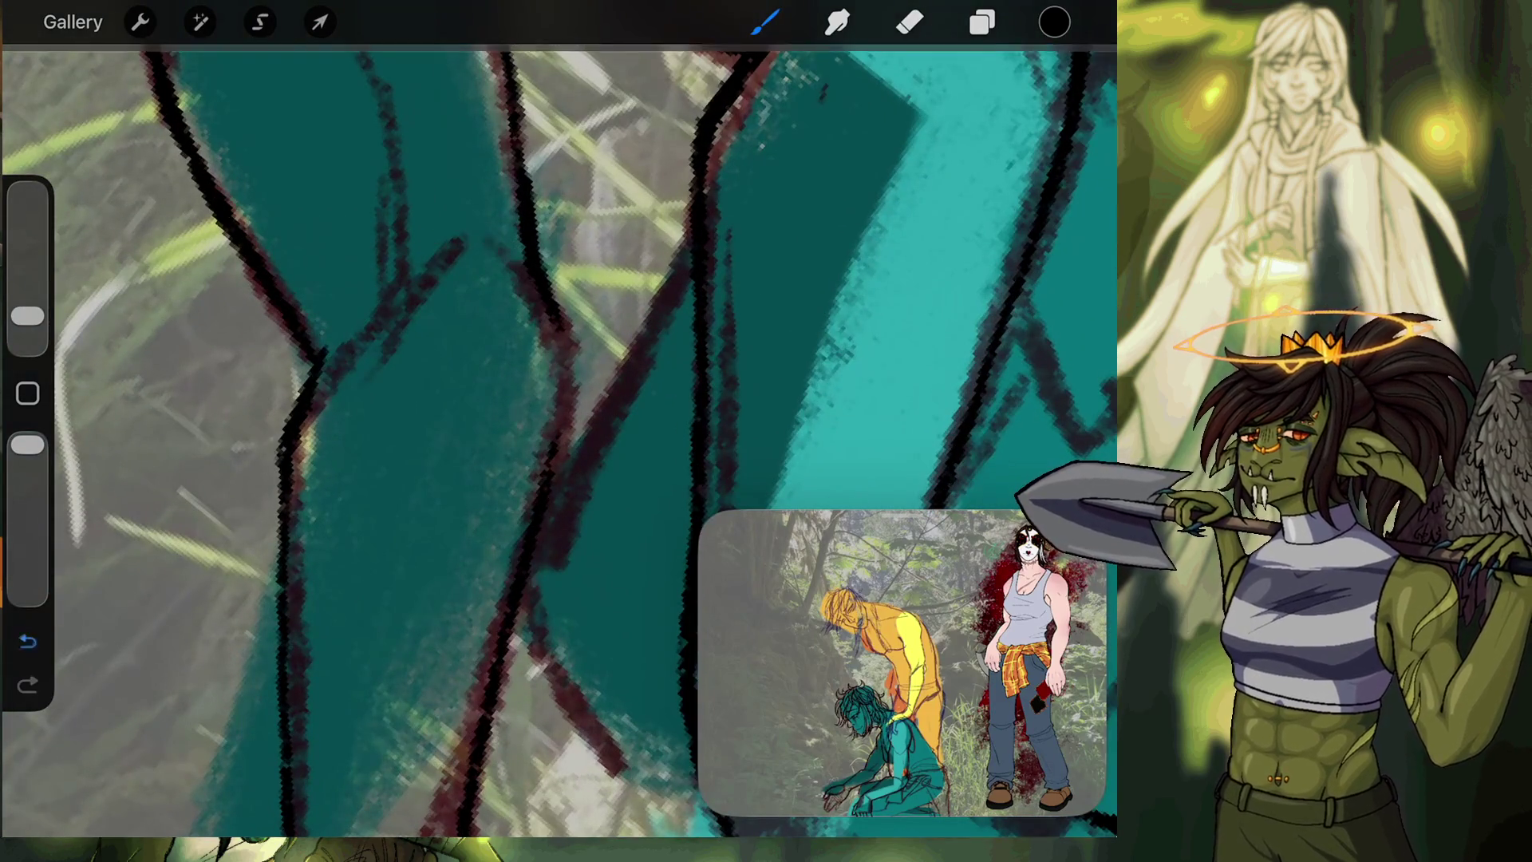
mouse_move(317, 356)
left_mouse_down()
mouse_move(400, 245)
mouse_move(544, 315)
left_mouse_up()
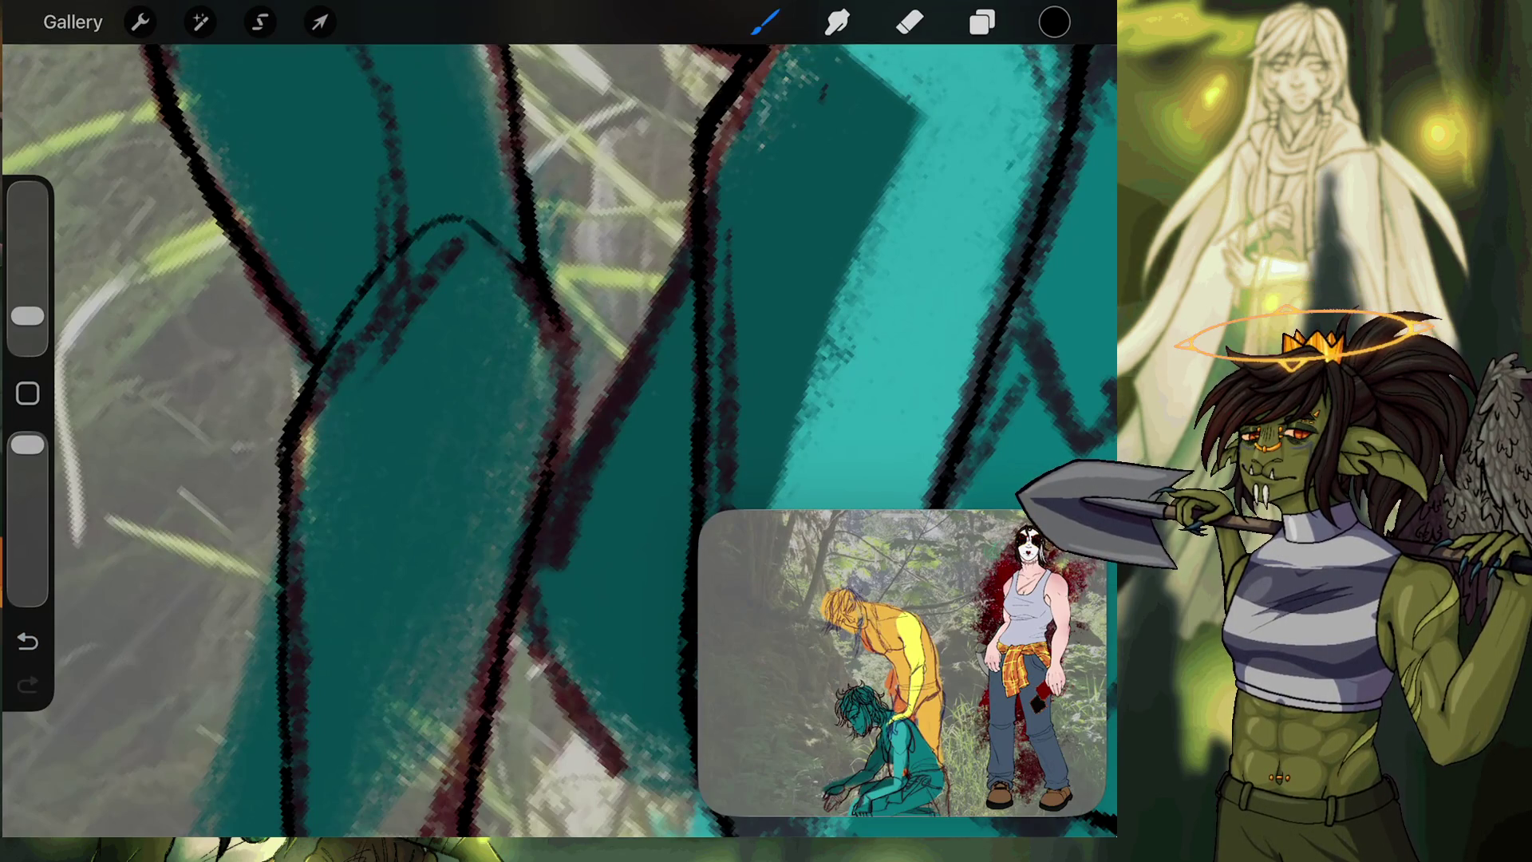
scroll(479, 439, "up", 3)
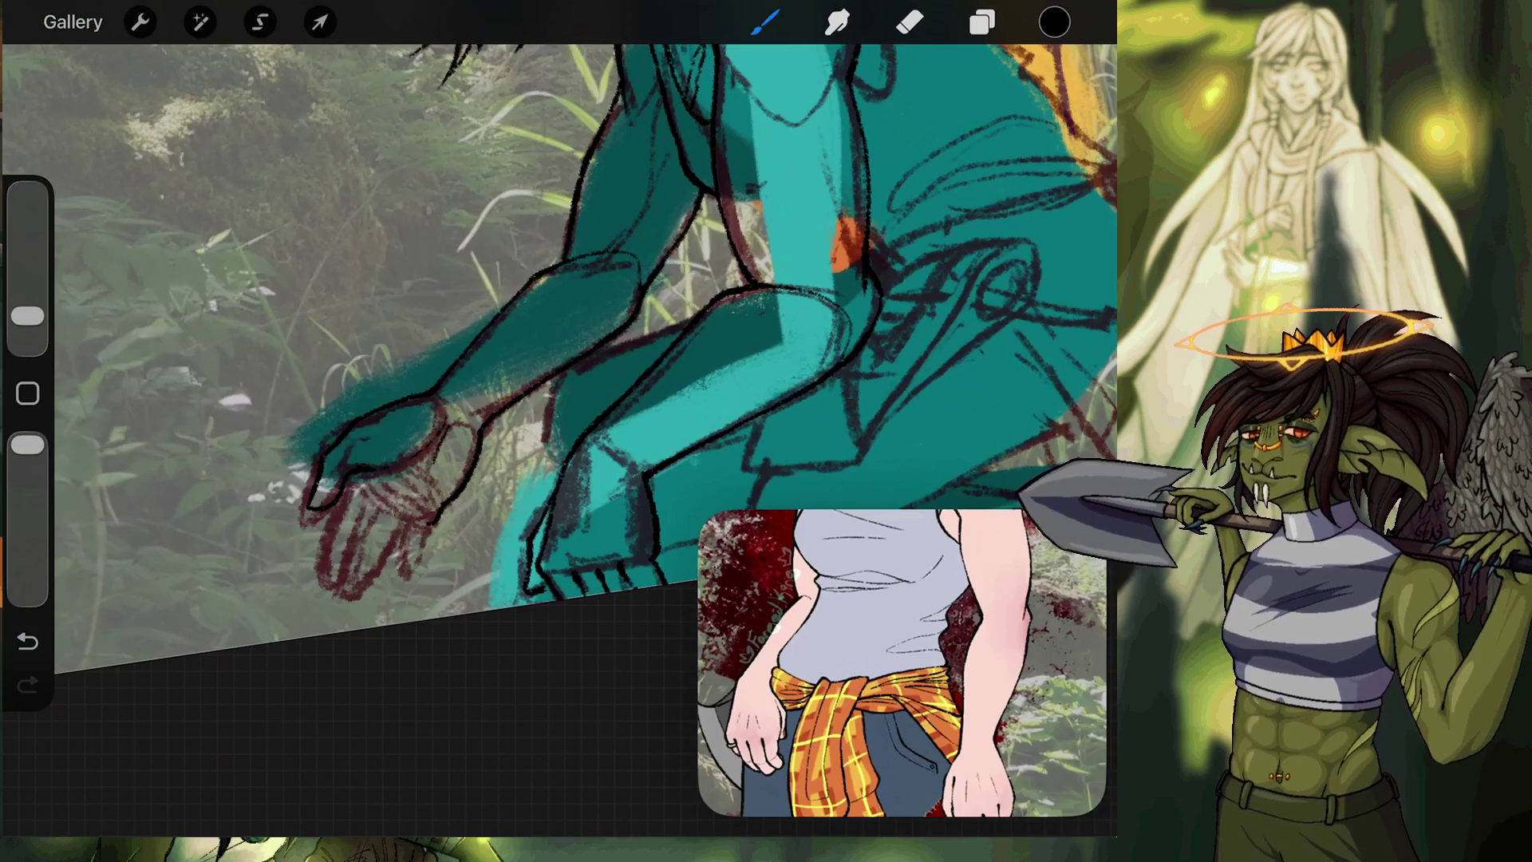
Zoom and rotate toward the sketched hand, then check the Layers panel.
mouse_move(846, 239)
left_mouse_down()
mouse_move(667, 170)
mouse_move(583, 159)
left_mouse_up()
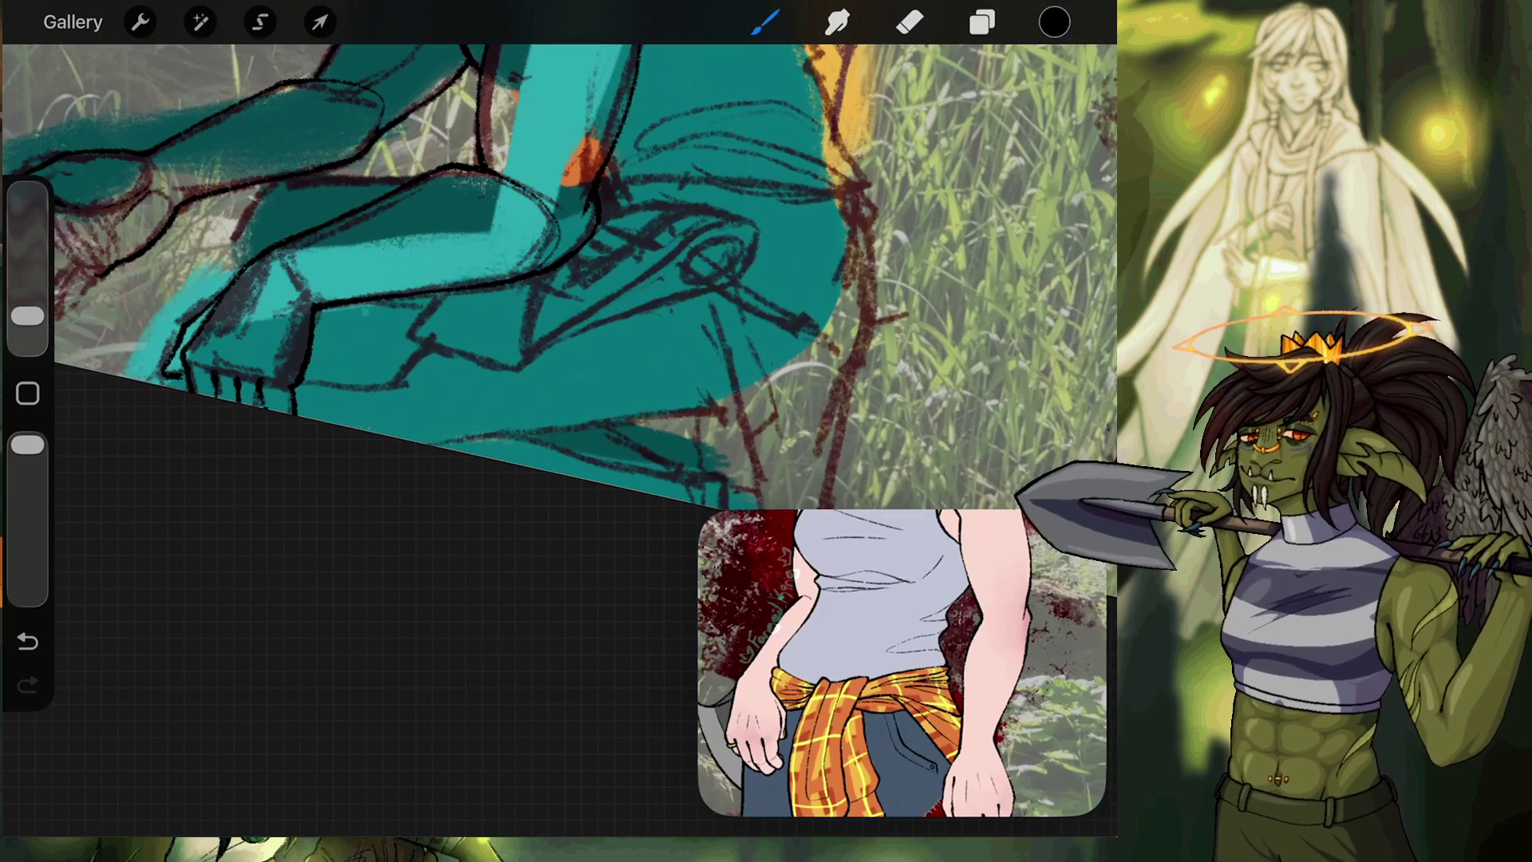
left_click_drag(582, 160, 702, 104)
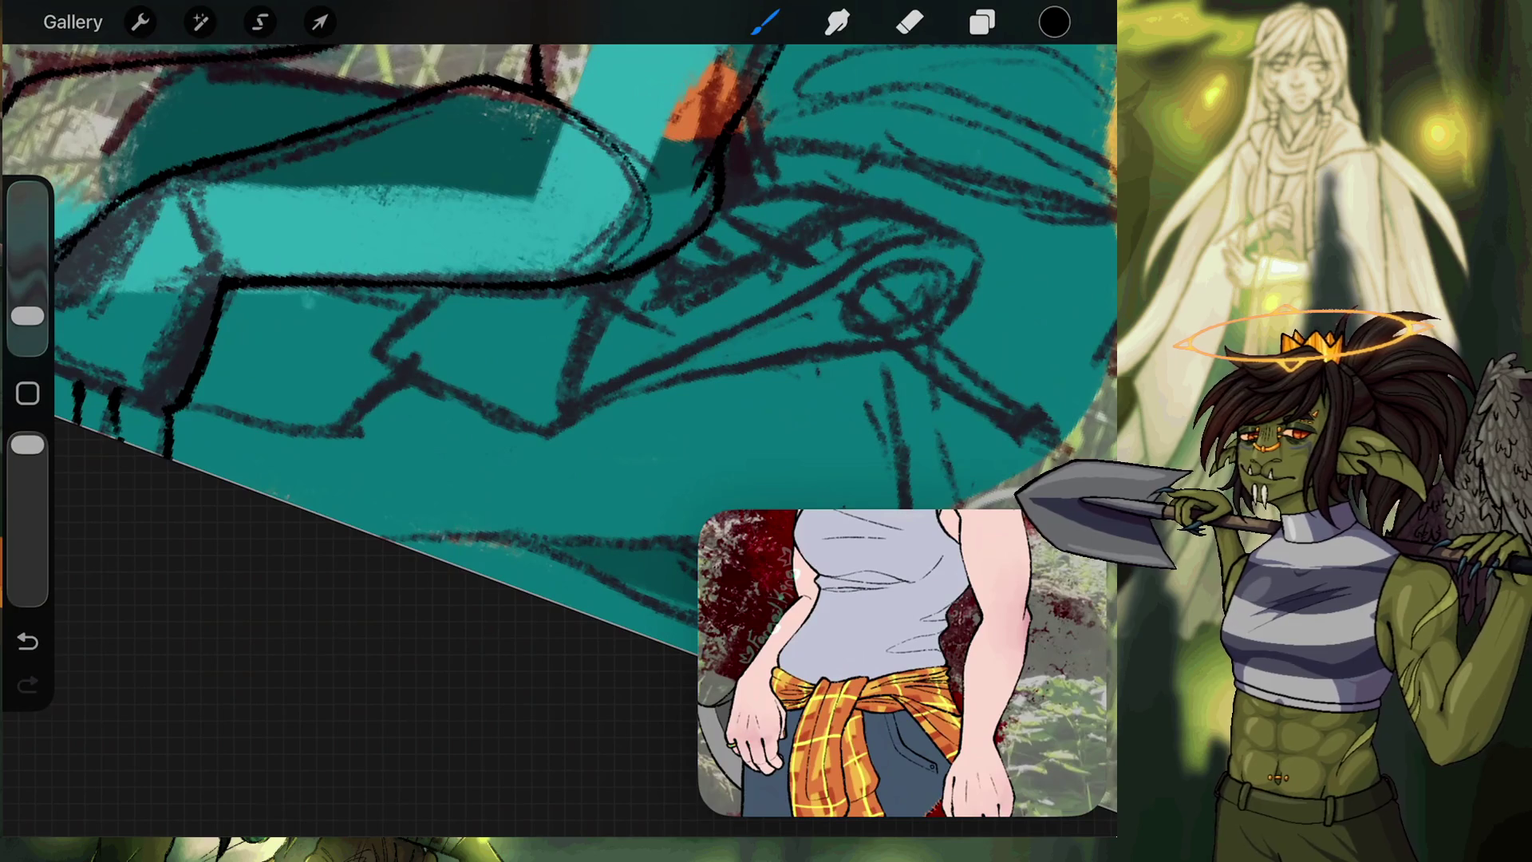
left_click(982, 22)
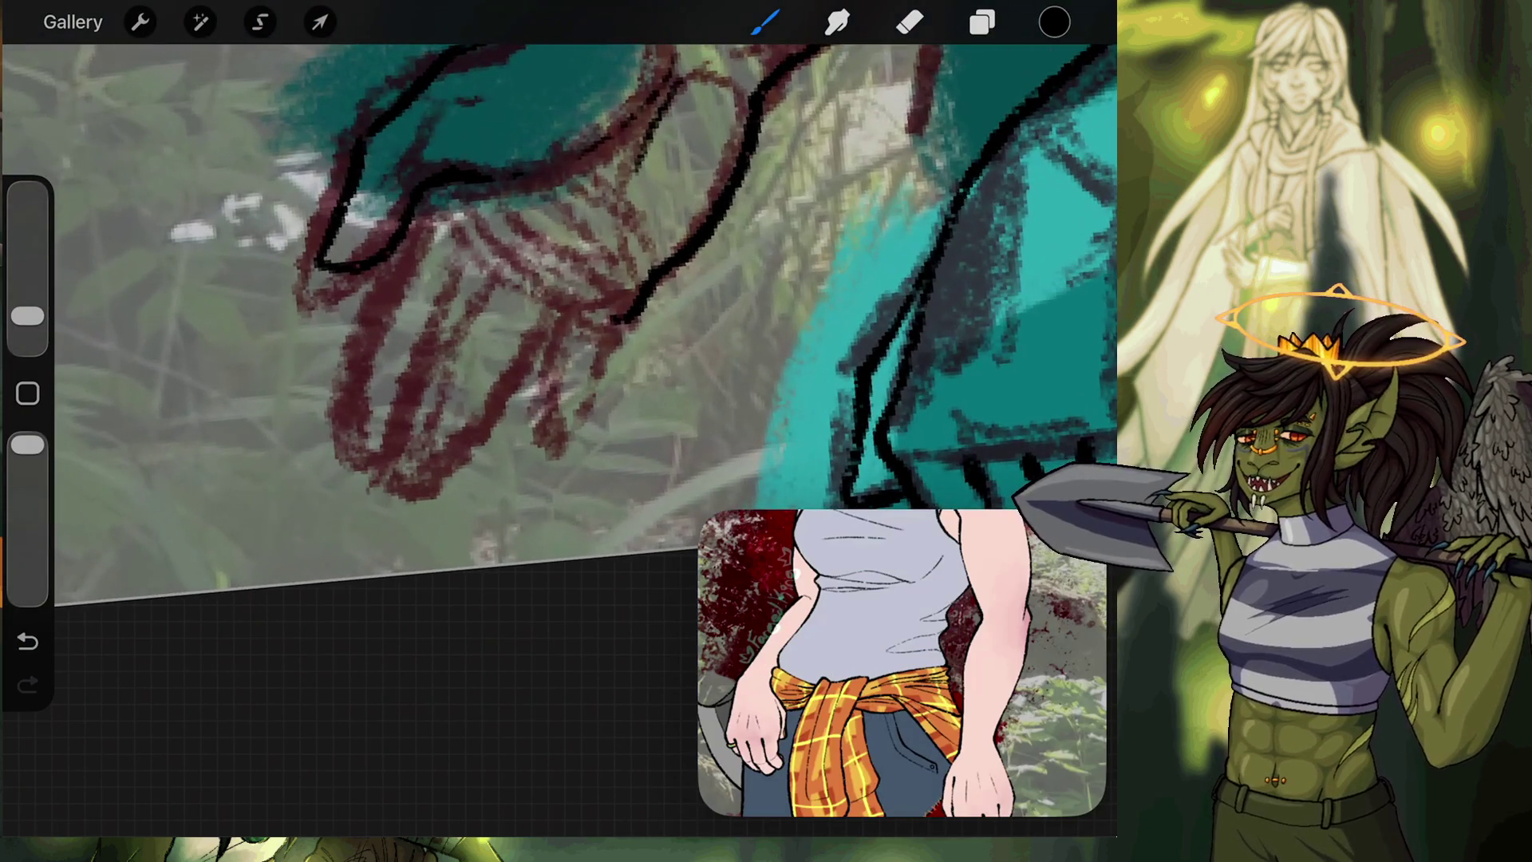
Ink the hand's left edge and fingertip in black, redrawing each stroke once.
left_click_drag(403, 229, 337, 389)
left_click(27, 641)
mouse_move(372, 265)
left_mouse_down()
mouse_move(349, 446)
mouse_move(384, 454)
mouse_move(414, 404)
left_mouse_up()
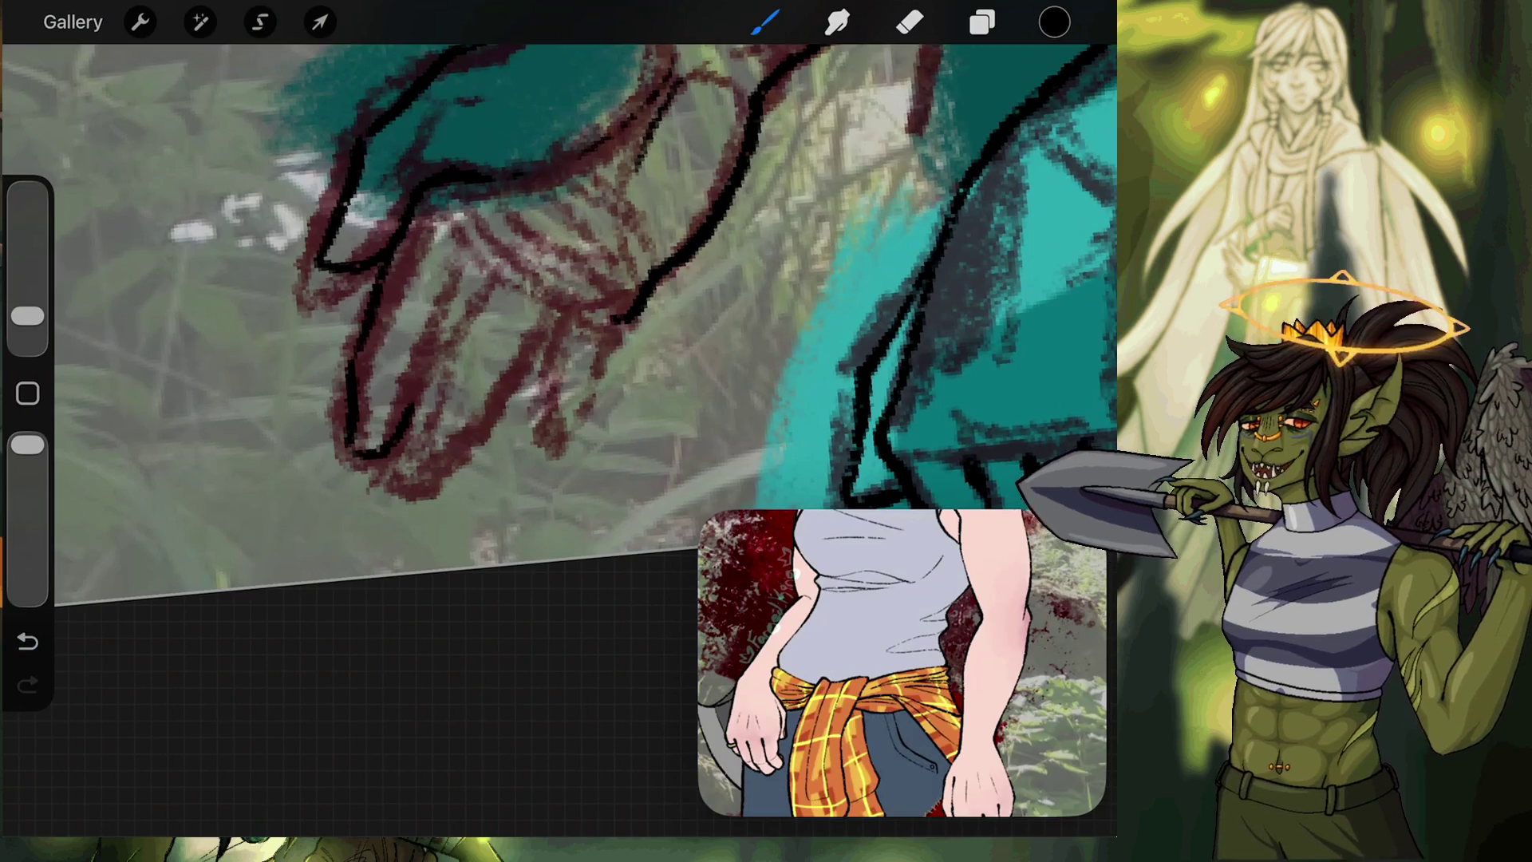
key("ctrl+z")
left_click_drag(375, 456, 416, 395)
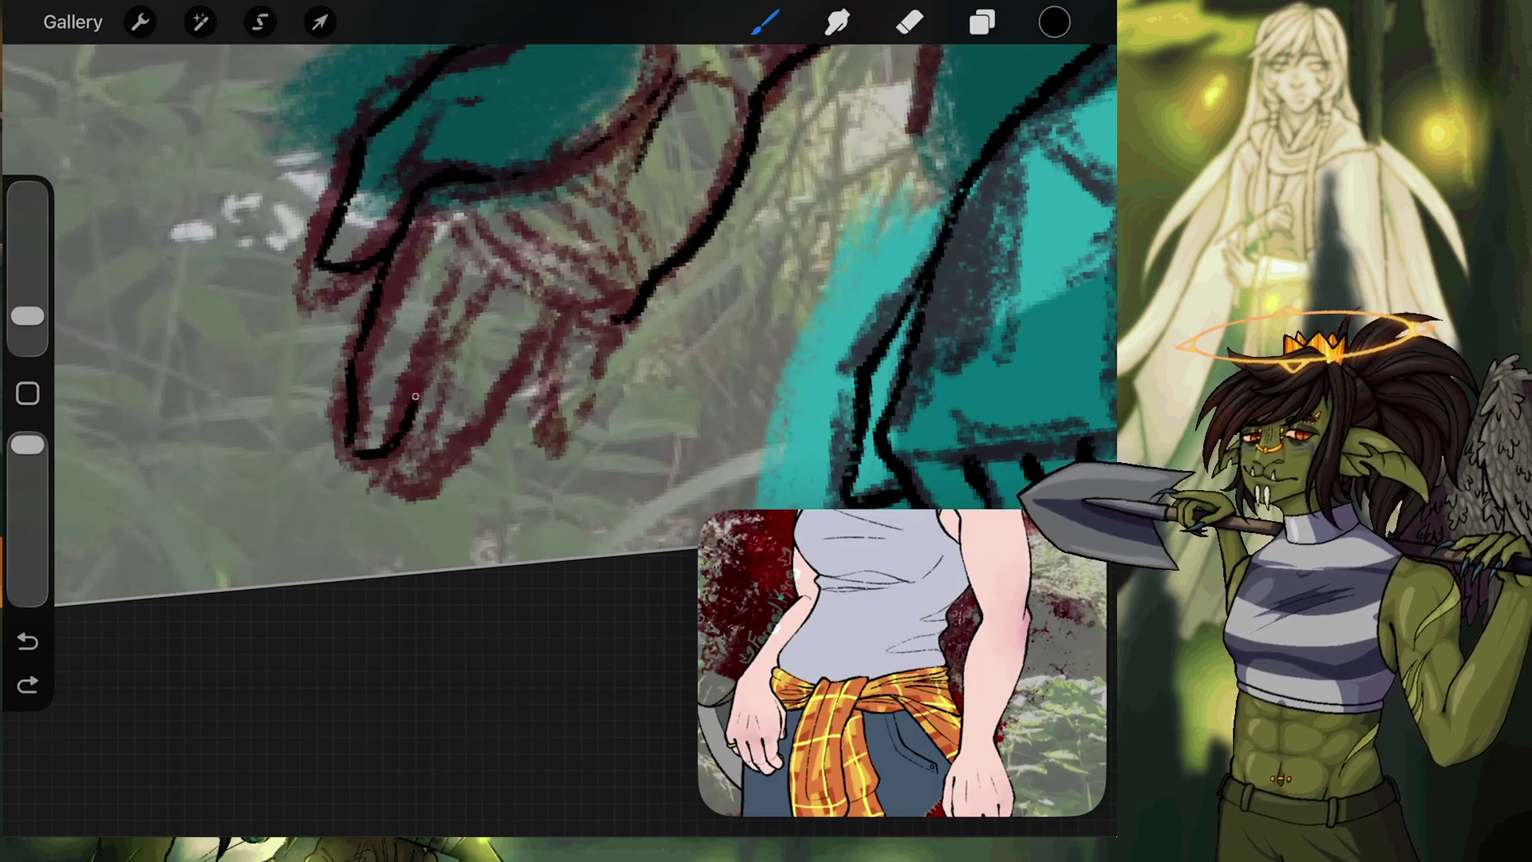
Outline the finger's lower edge with short strokes, undoing rejected marks.
mouse_move(440, 318)
left_mouse_down()
mouse_move(413, 374)
mouse_move(470, 255)
left_mouse_up()
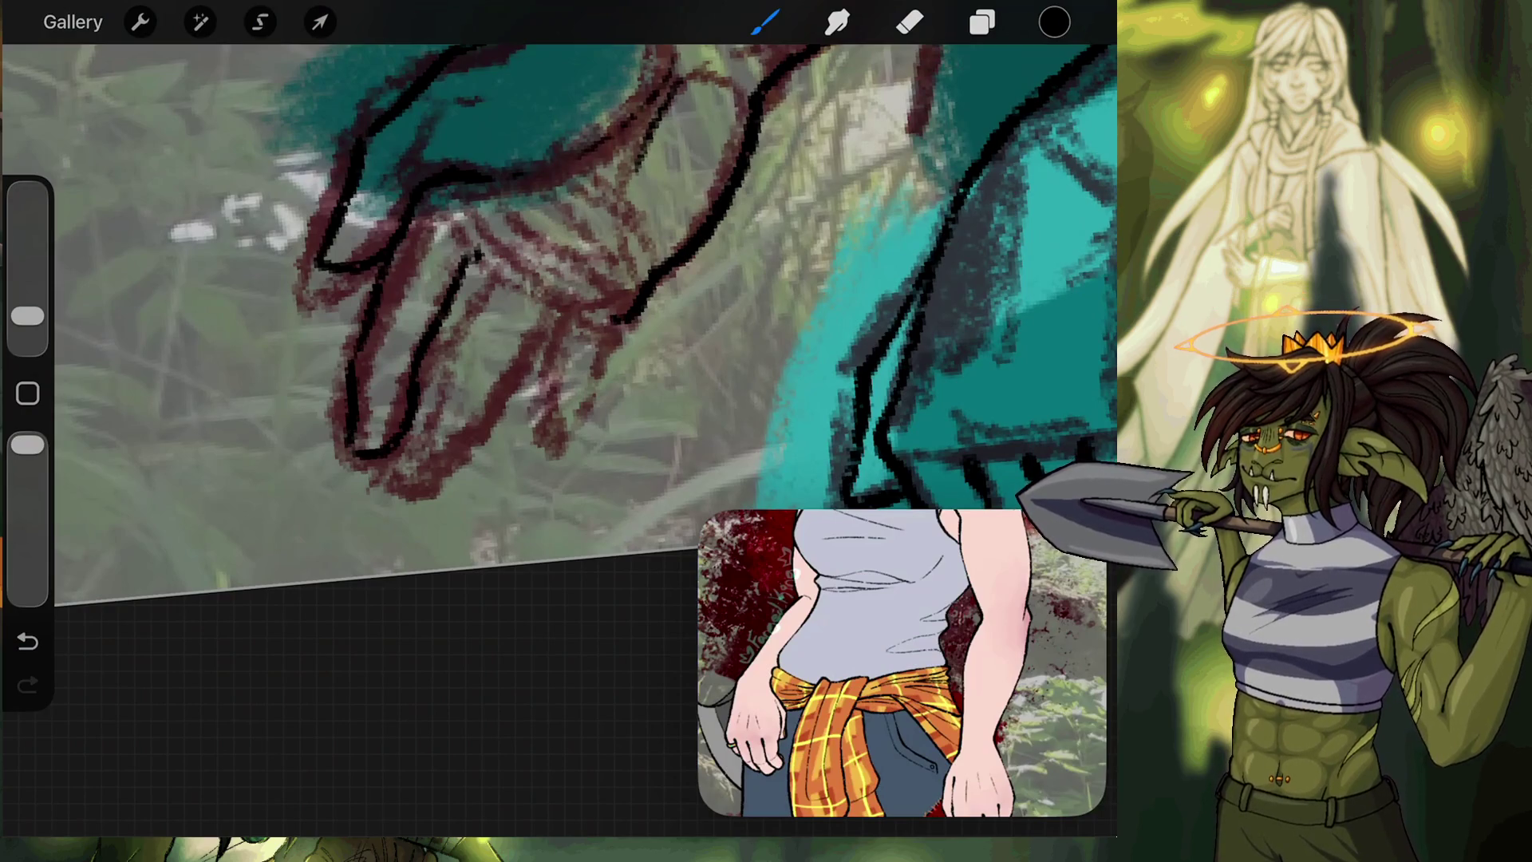
scroll(558, 280, "up", 5)
mouse_move(307, 381)
left_mouse_down()
mouse_move(275, 431)
mouse_move(399, 423)
left_mouse_up()
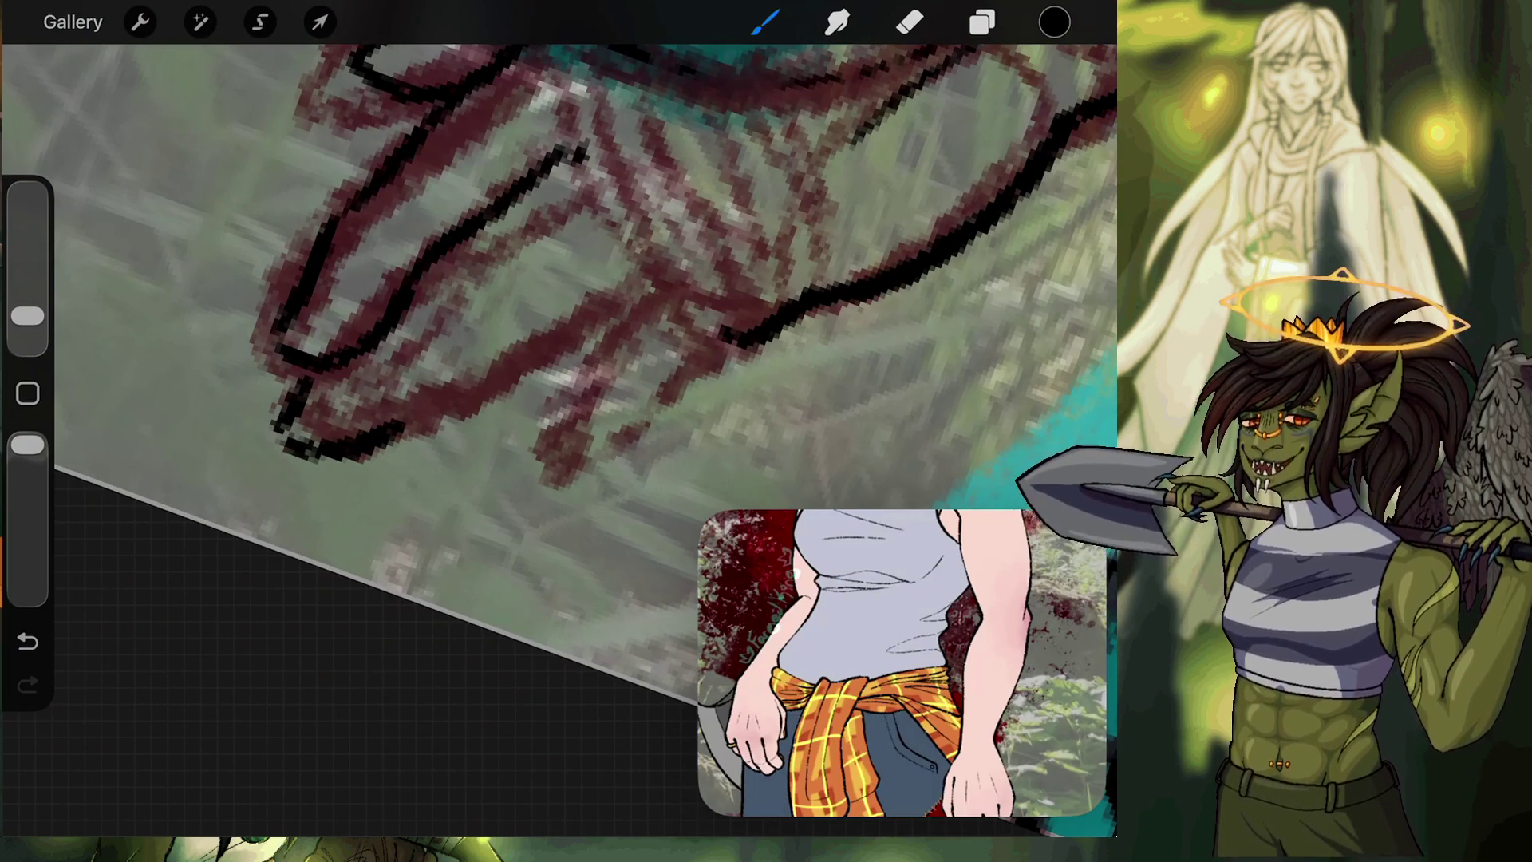
key("ctrl+z")
mouse_move(279, 435)
left_mouse_down()
mouse_move(351, 447)
mouse_move(443, 303)
left_mouse_up()
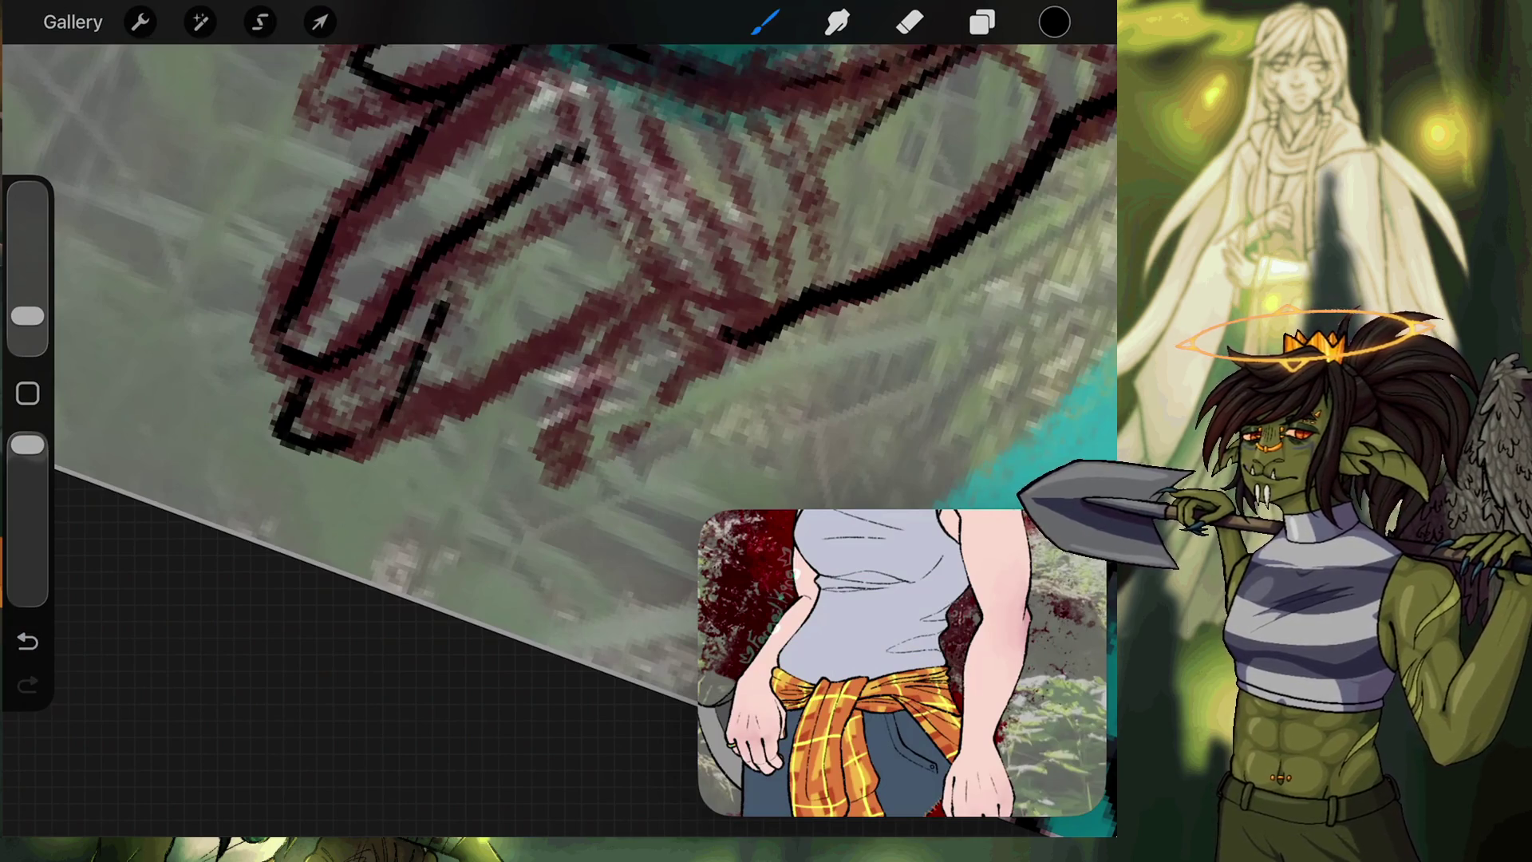
key("ctrl+z")
key("ctrl+z")
mouse_move(297, 400)
left_mouse_down()
mouse_move(279, 421)
mouse_move(286, 381)
mouse_move(281, 430)
mouse_move(345, 450)
left_mouse_up()
key("ctrl+z")
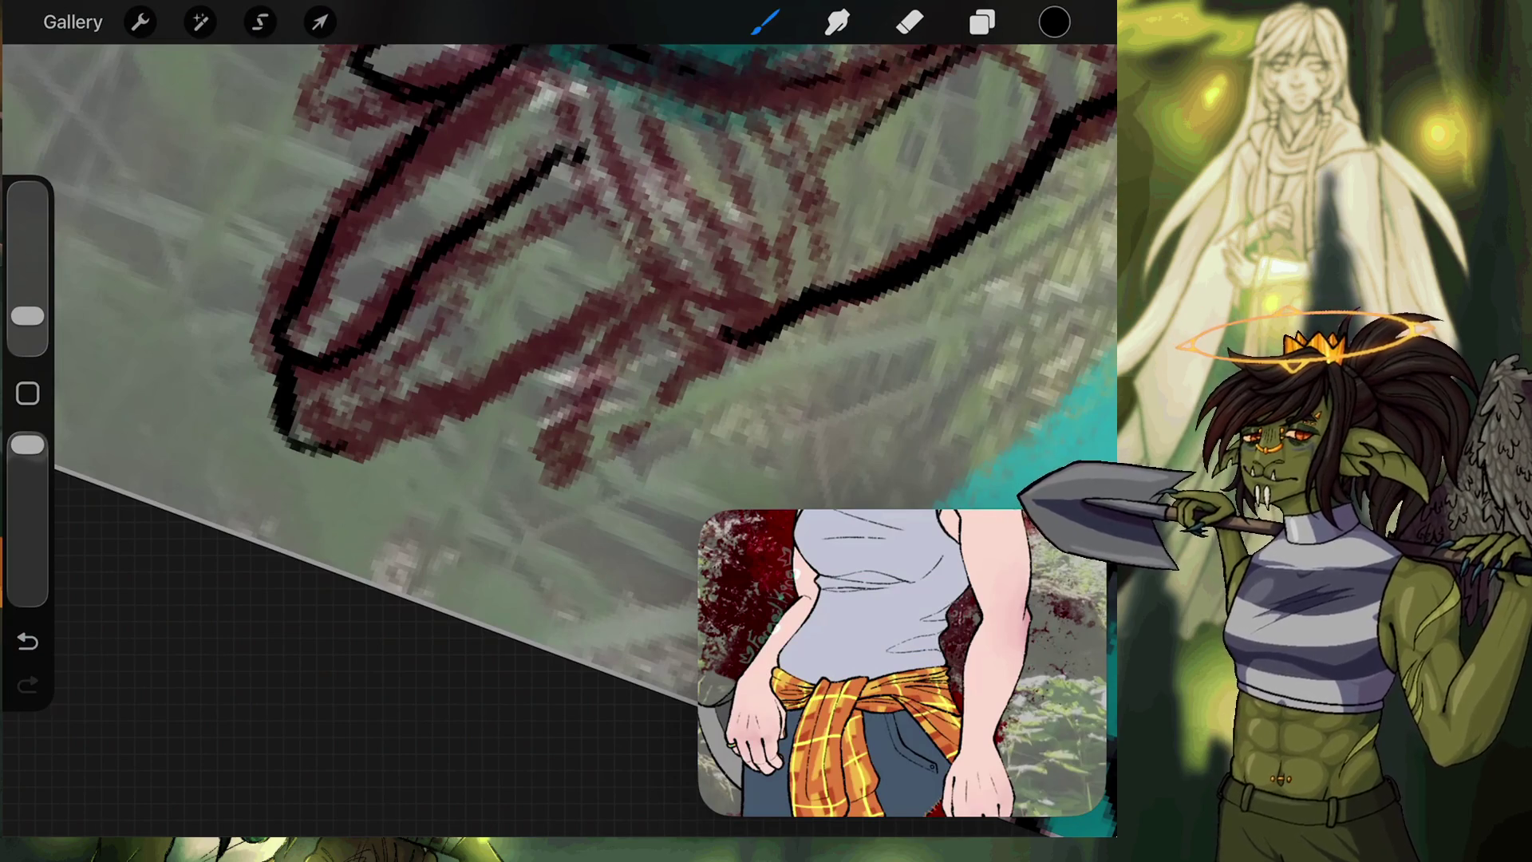
Re-ink the finger outline and a short tail below it in black.
mouse_move(294, 310)
left_mouse_down()
mouse_move(286, 239)
mouse_move(373, 171)
left_mouse_up()
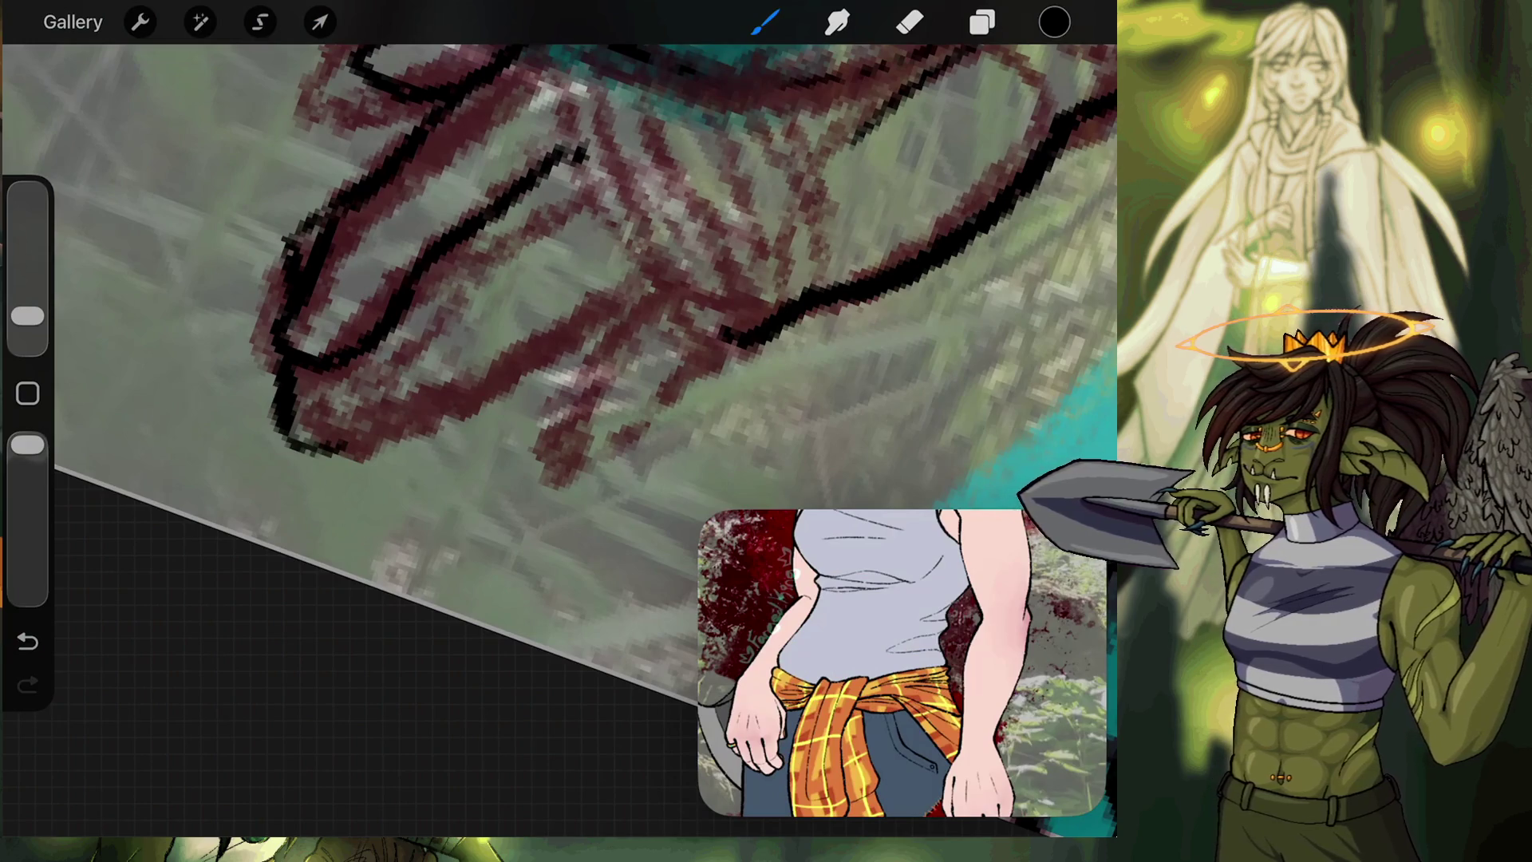
key("ctrl+z")
key("ctrl+z")
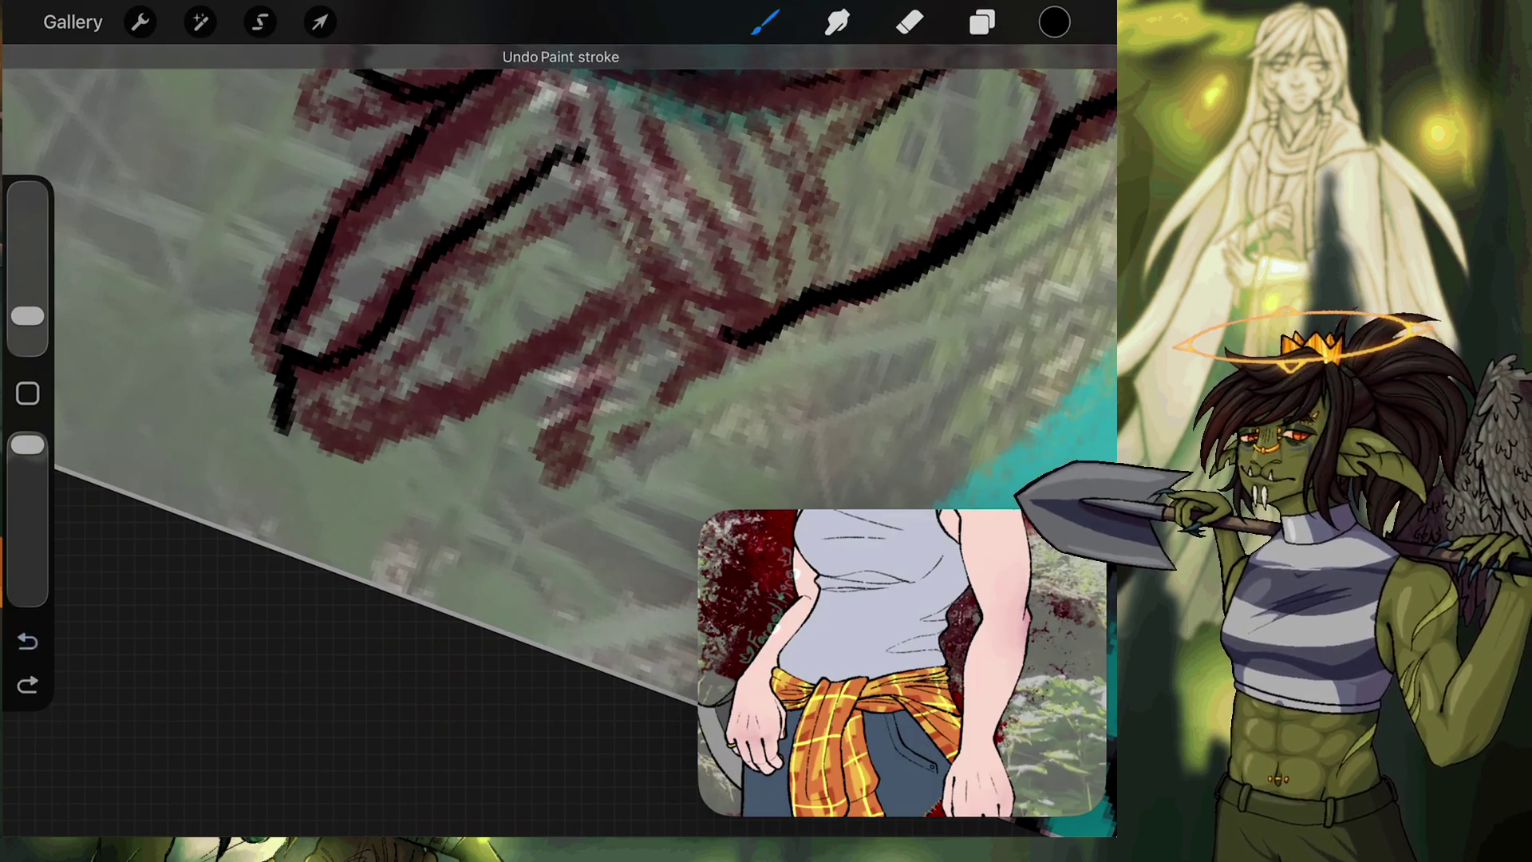
key("ctrl+z")
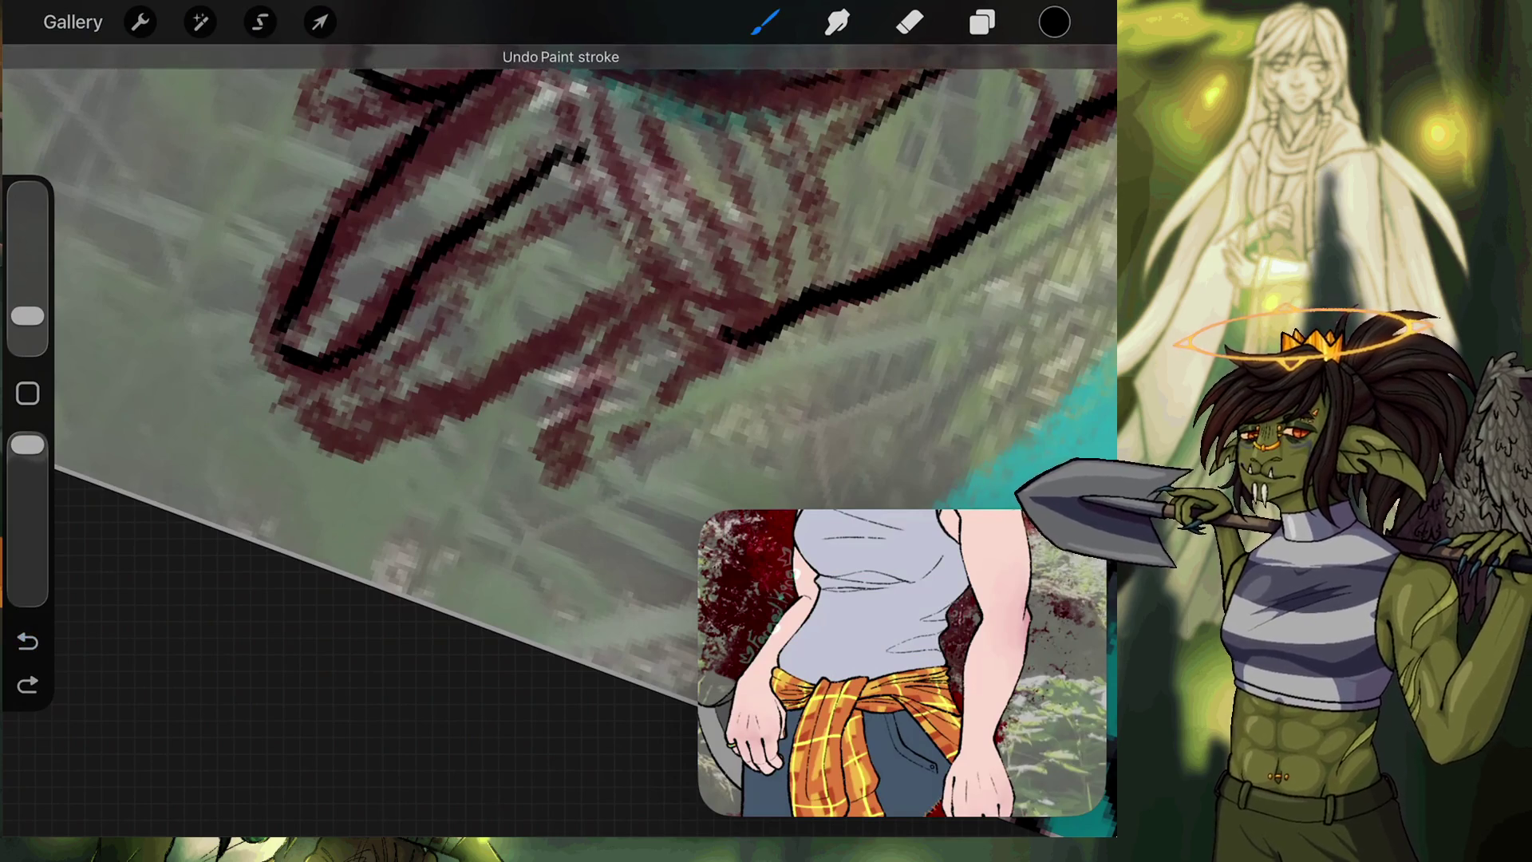
mouse_move(286, 360)
left_mouse_down()
mouse_move(291, 411)
mouse_move(351, 407)
mouse_move(403, 355)
left_mouse_up()
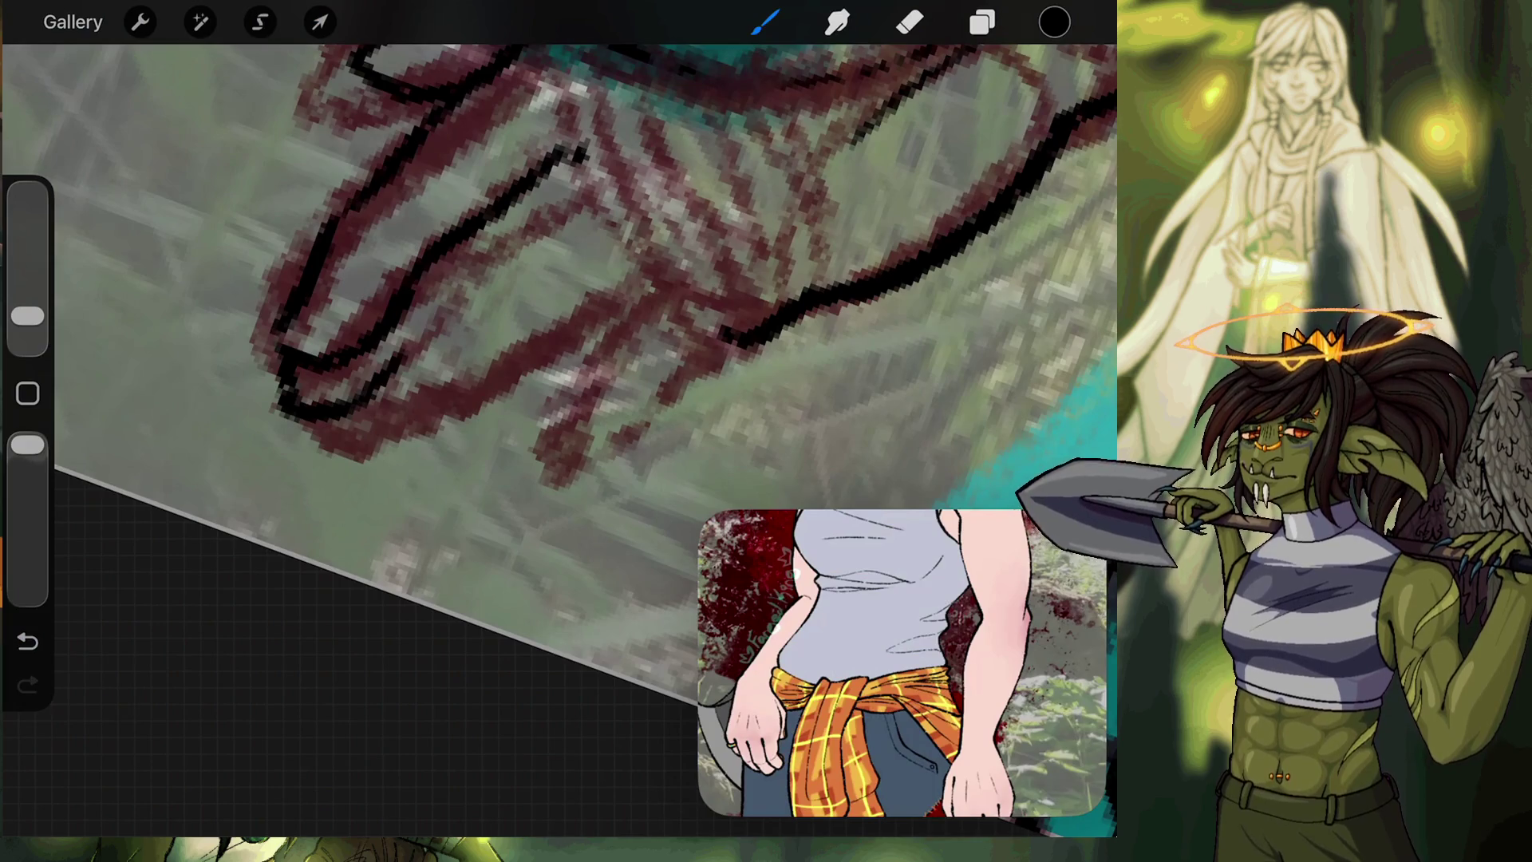
Extend the hand's lower outline to the right and add a short stroke inside the hand.
scroll(559, 399, "down", 5)
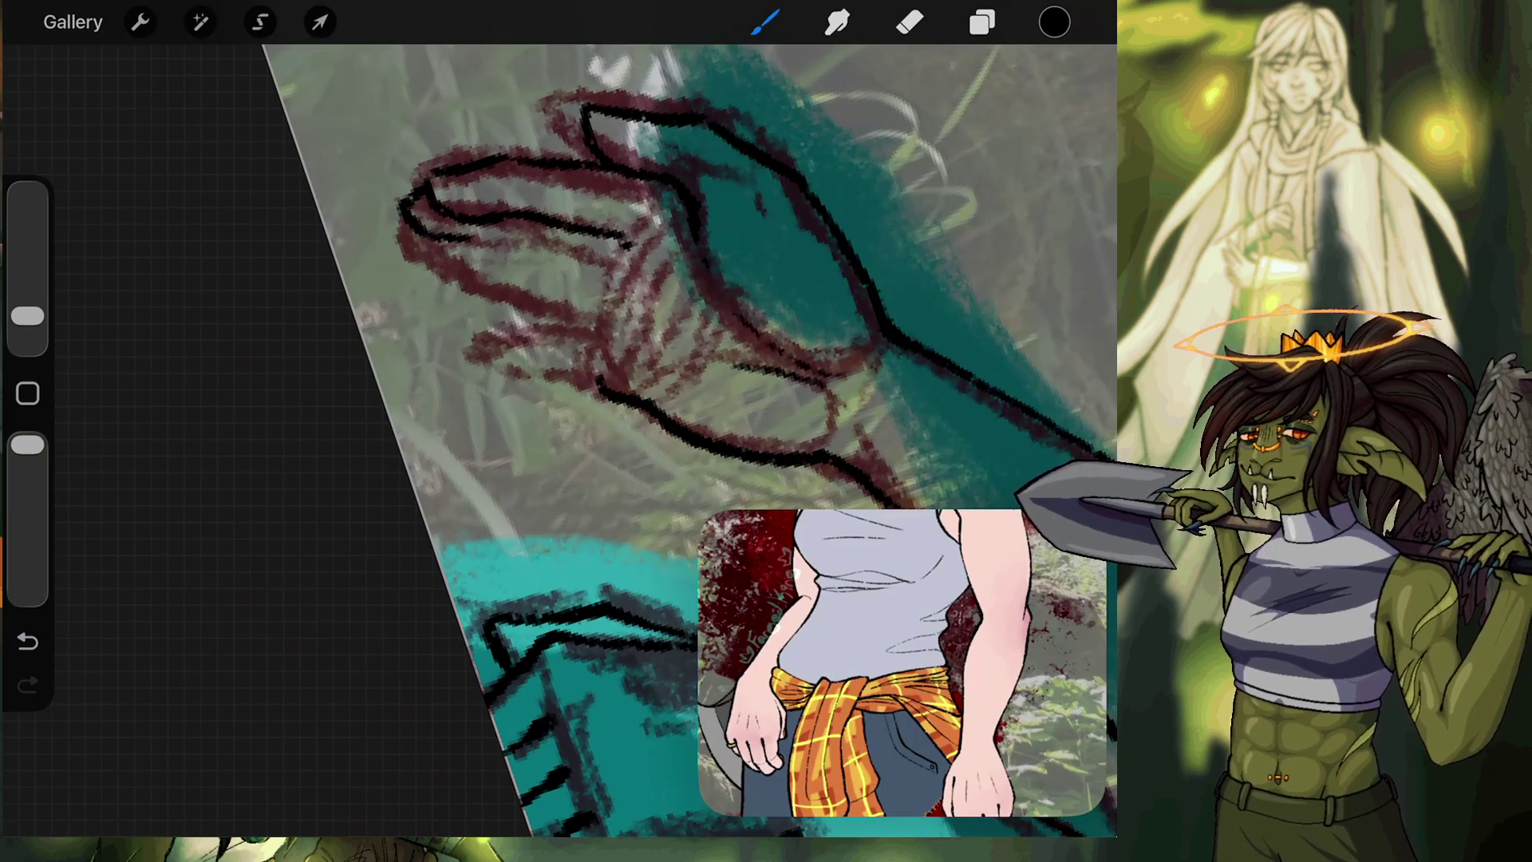
scroll(559, 399, "up", 3)
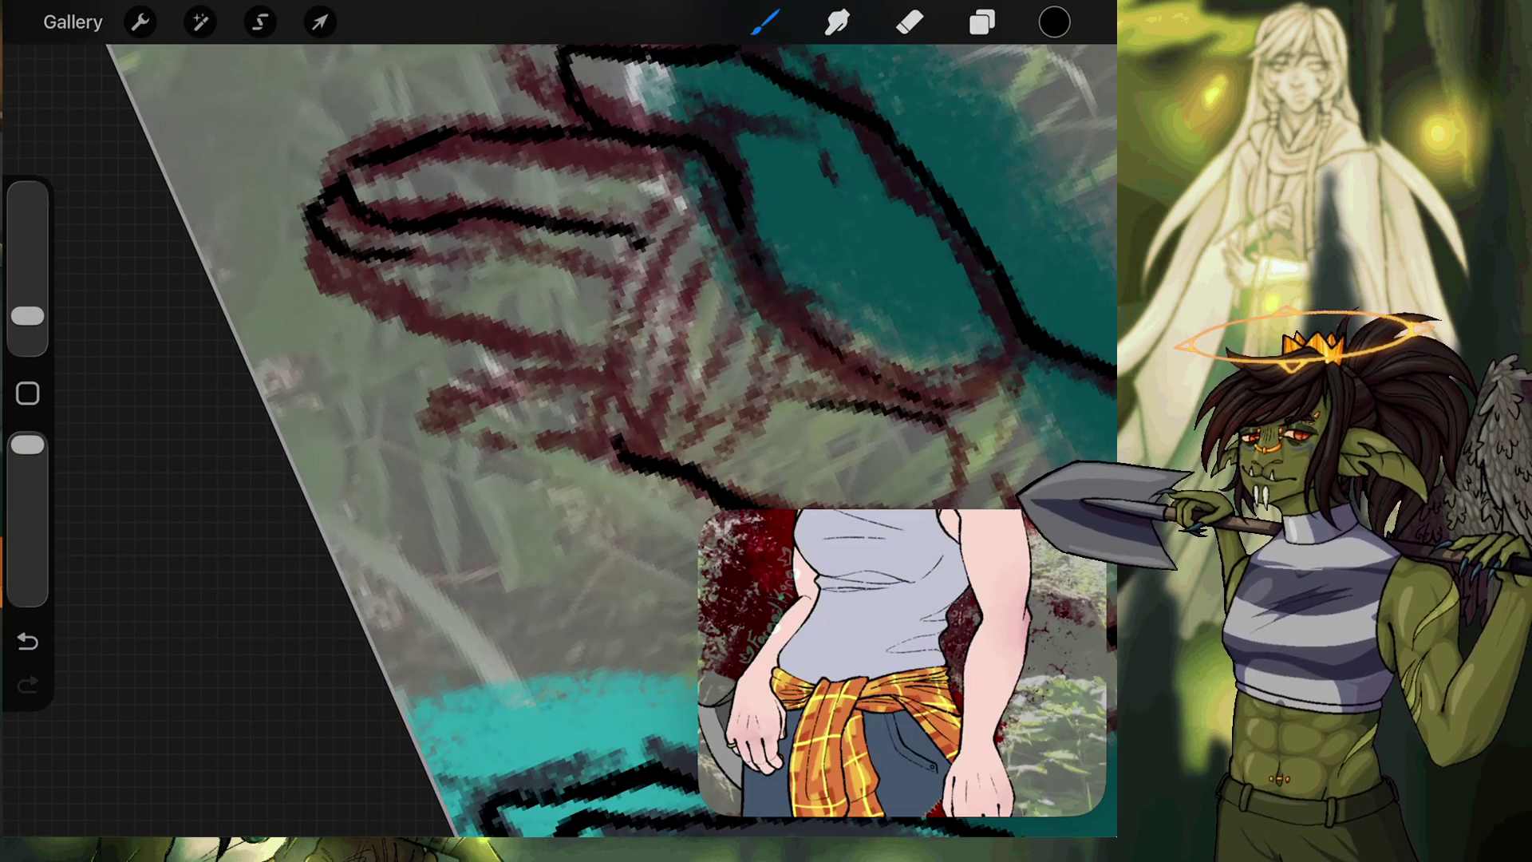
mouse_move(401, 253)
left_mouse_down()
mouse_move(506, 252)
mouse_move(590, 311)
left_mouse_up()
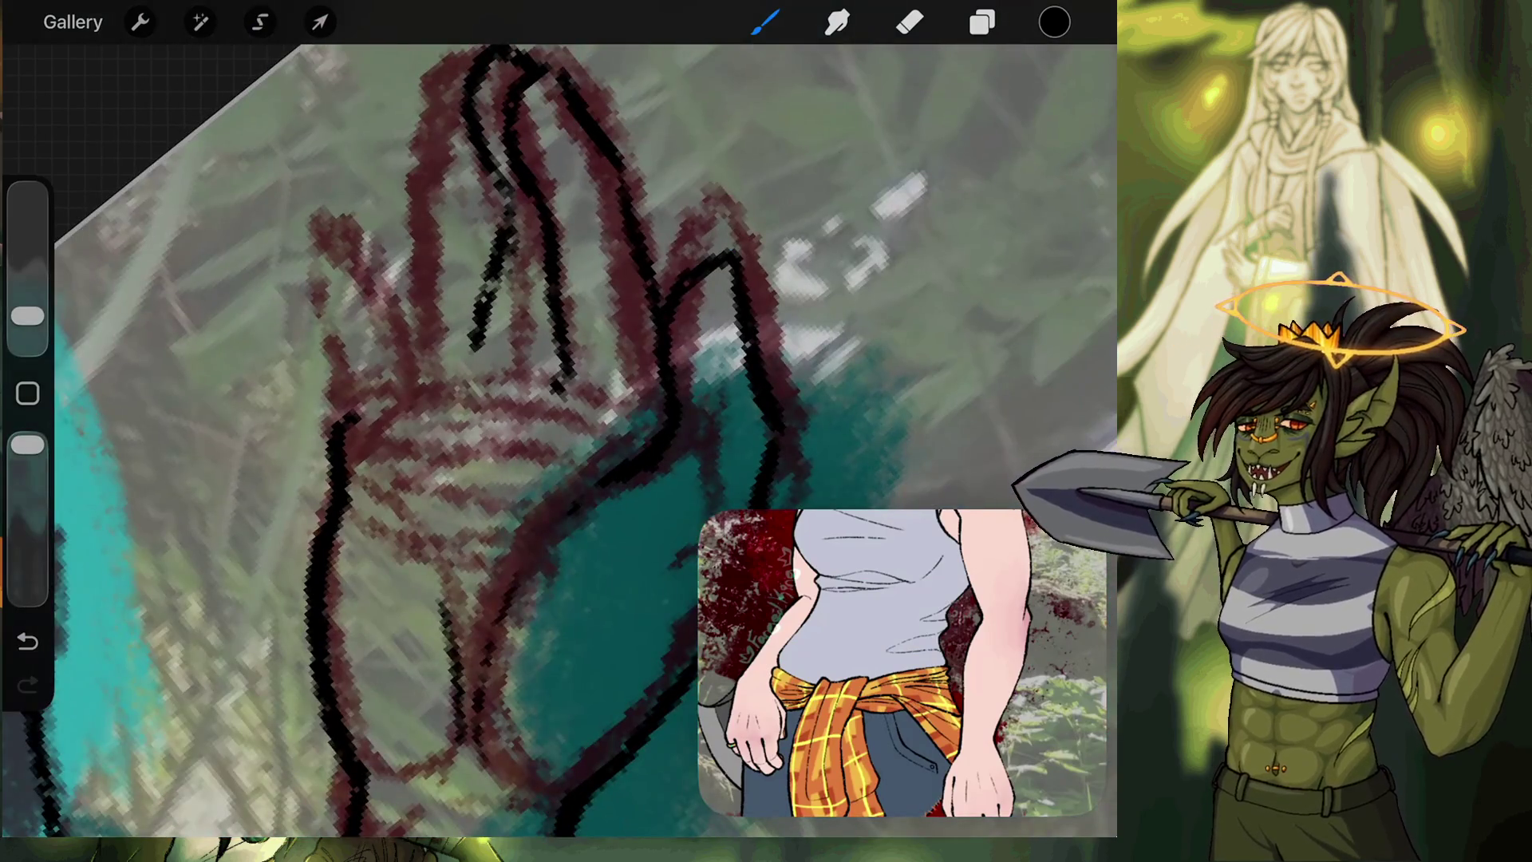
key("ctrl+z")
key("ctrl+z")
mouse_move(511, 347)
left_mouse_down()
mouse_move(505, 387)
mouse_move(503, 170)
left_mouse_up()
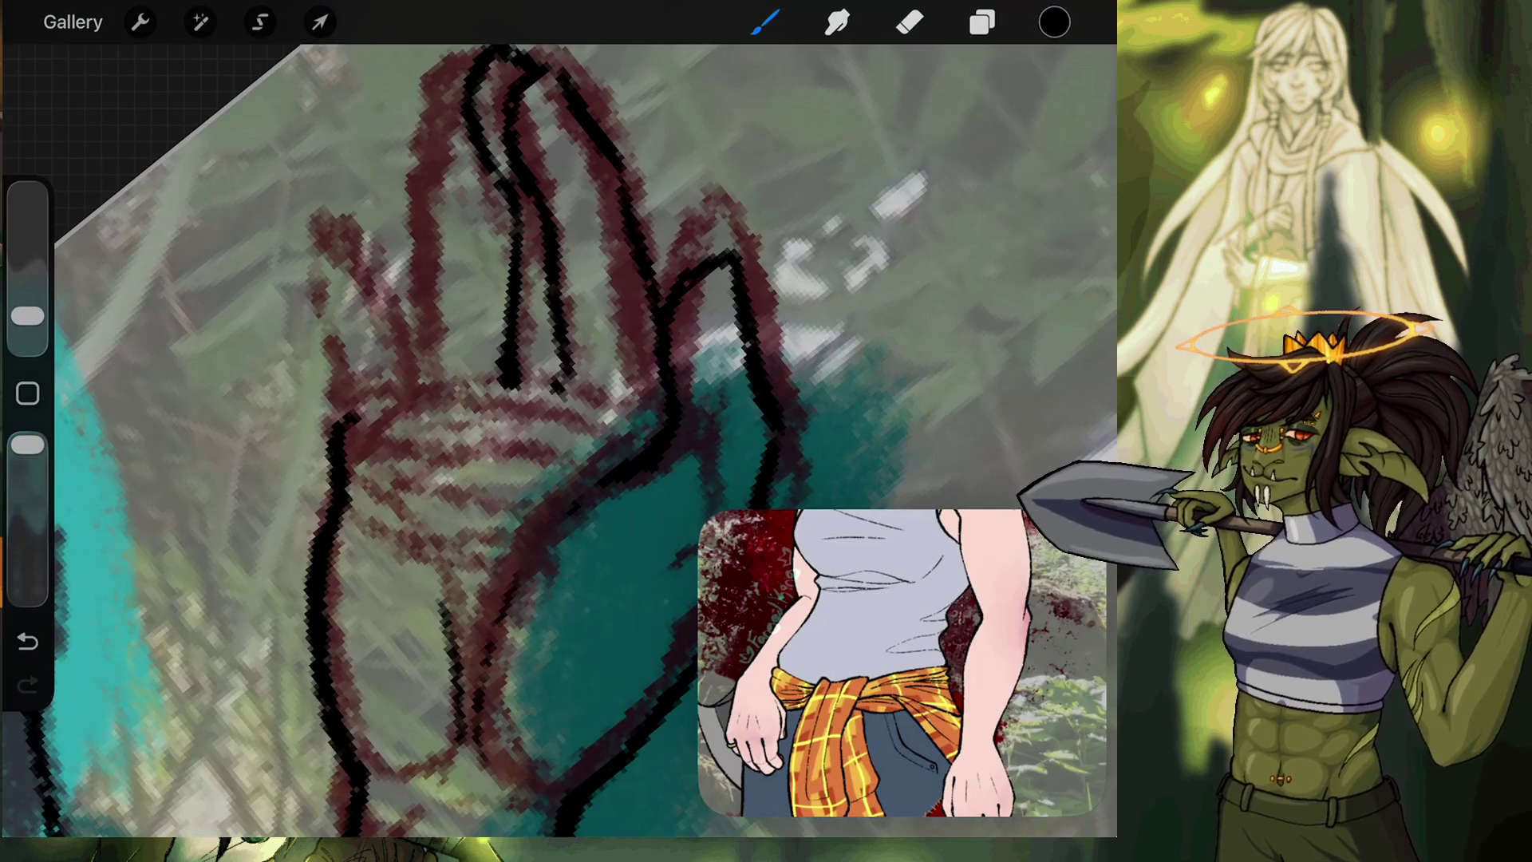
Ink the next finger's left edge in black, redrawing it after an undo.
left_click_drag(417, 186, 397, 95)
key("ctrl+z")
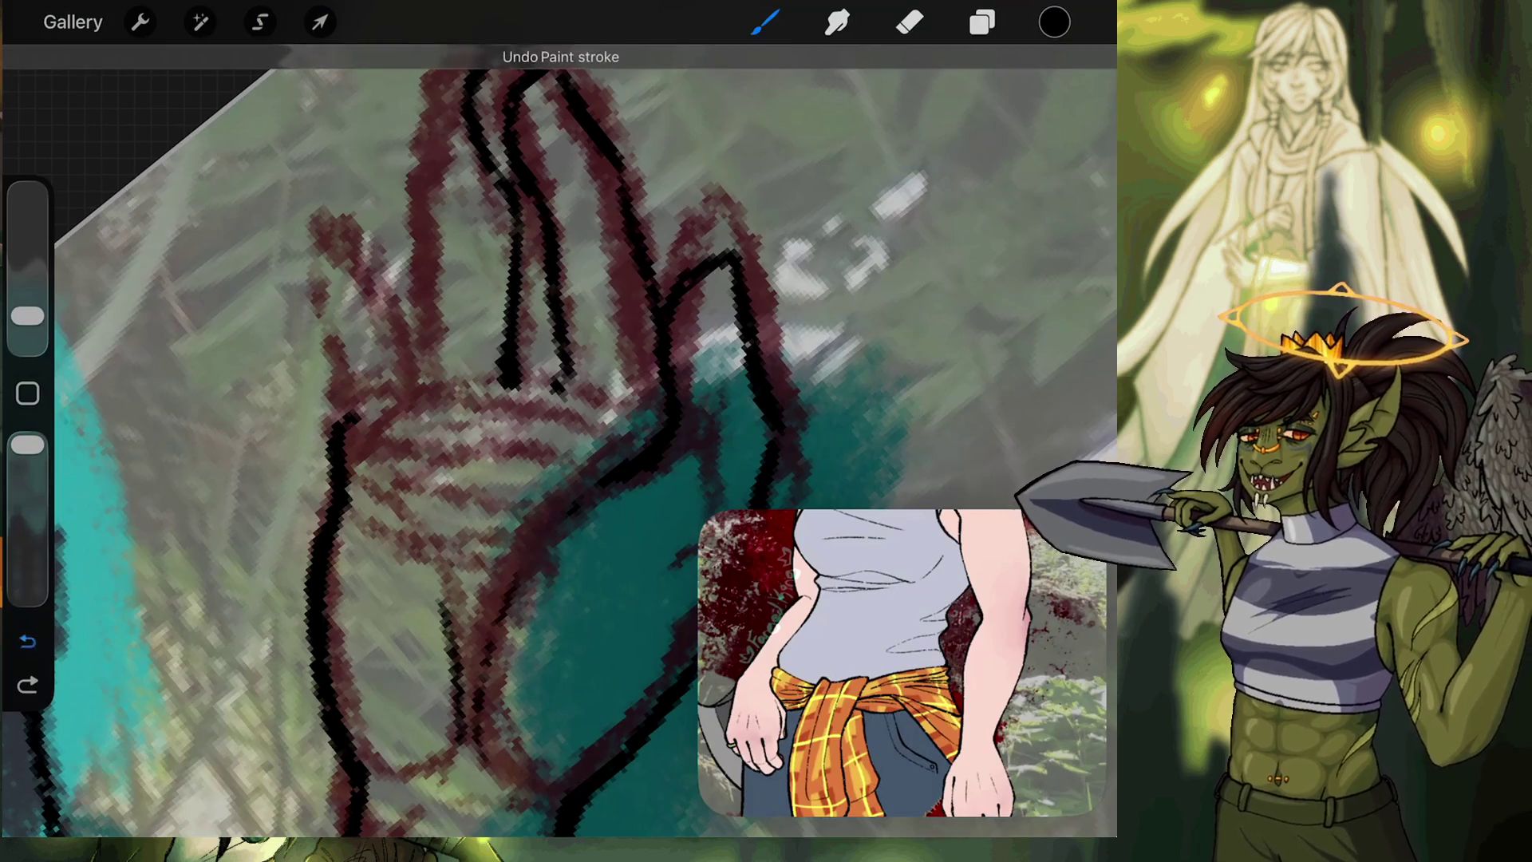
left_click_drag(431, 383, 479, 94)
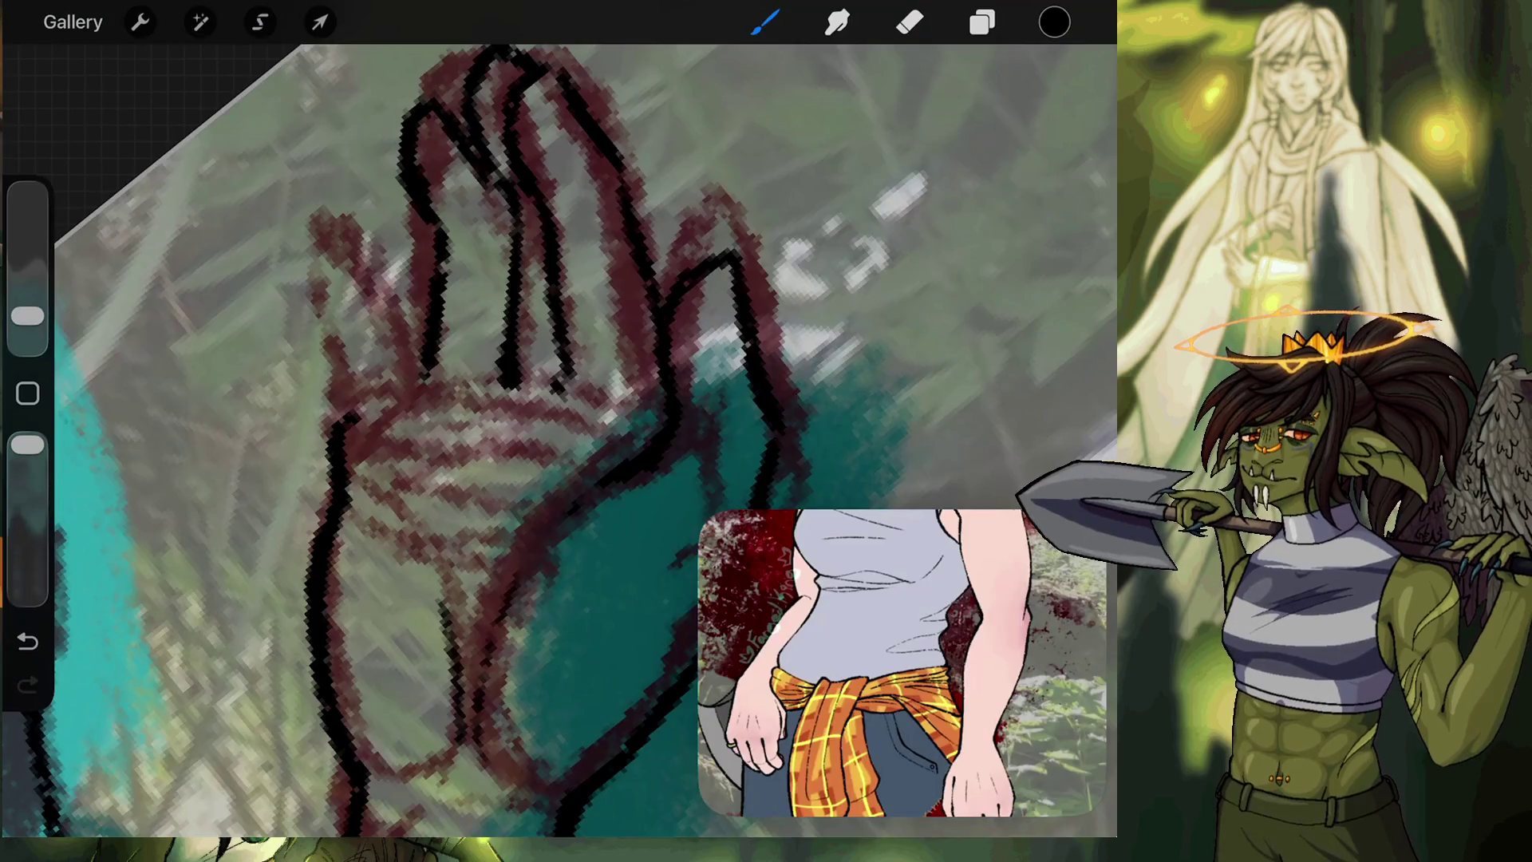
scroll(558, 335, "up", 10)
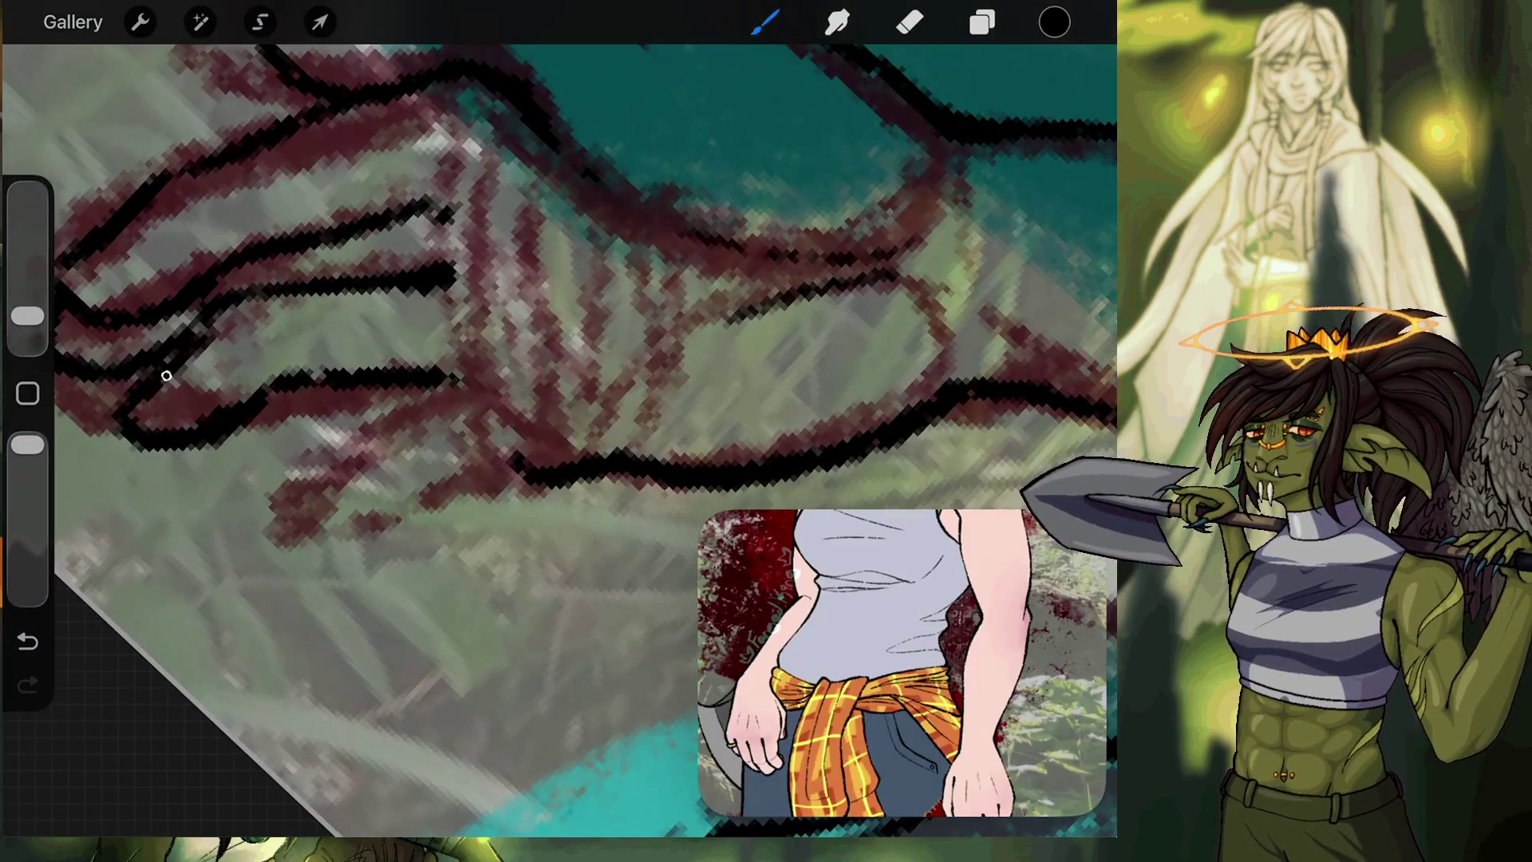
left_click_drag(164, 376, 256, 299)
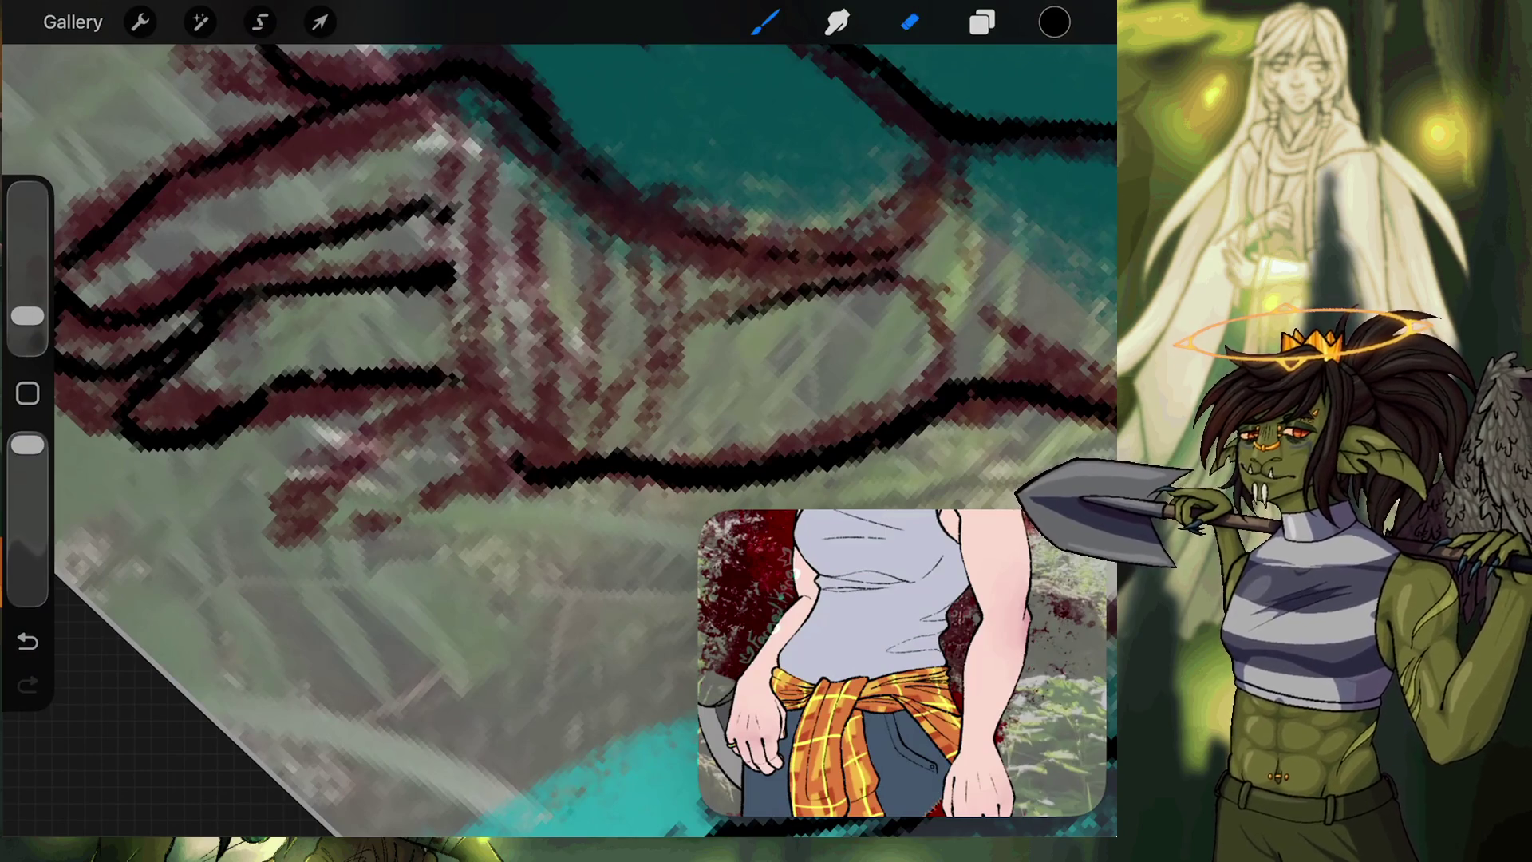
Switch to the Eraser tool.
left_click(909, 22)
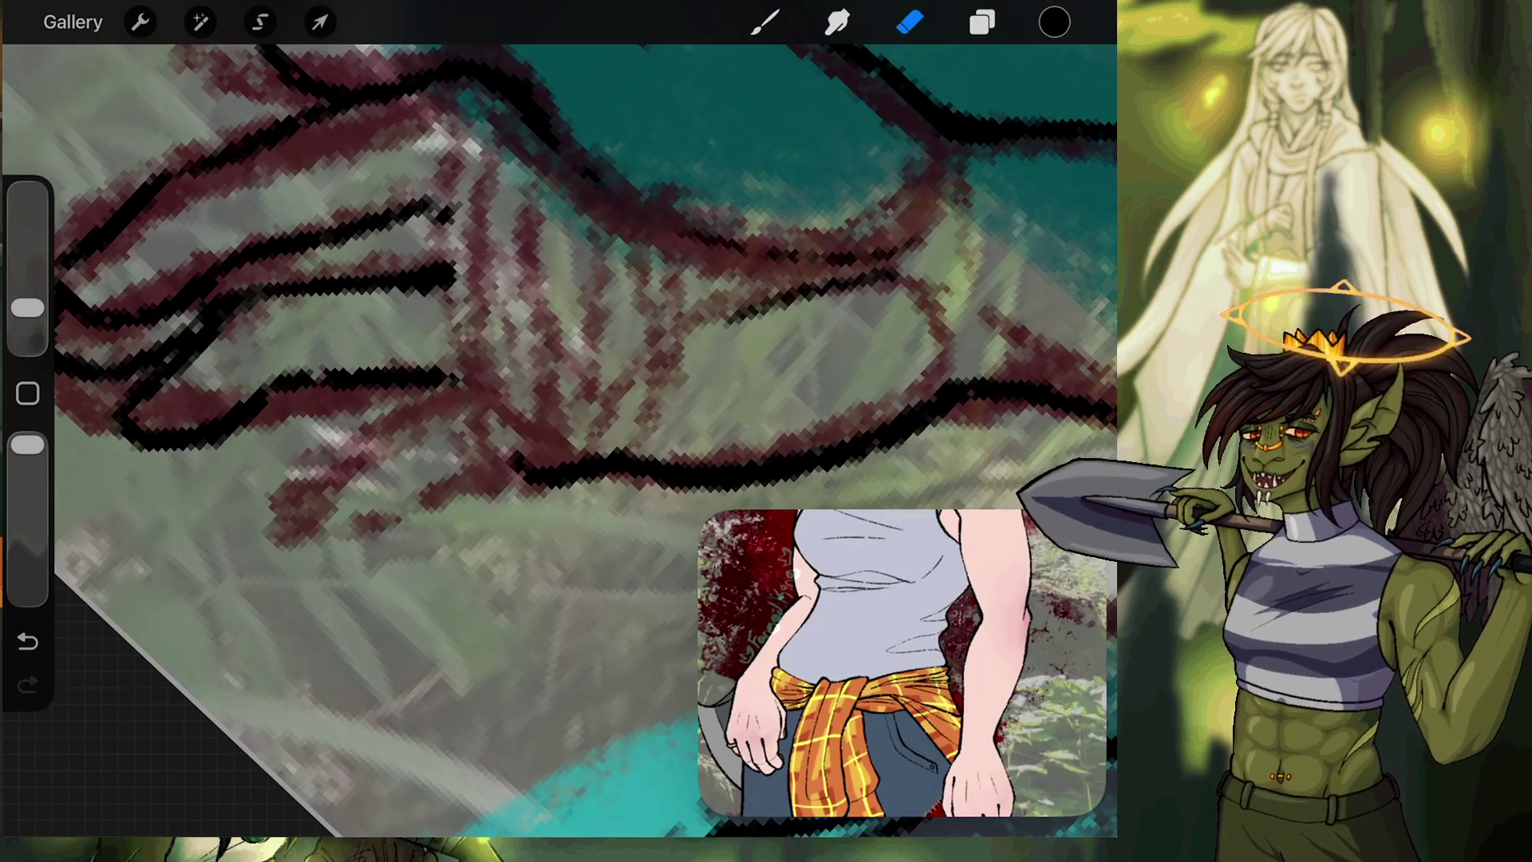
Add Layer 13 above Layer 12 and set the paint colour to magenta-pink.
left_click(982, 23)
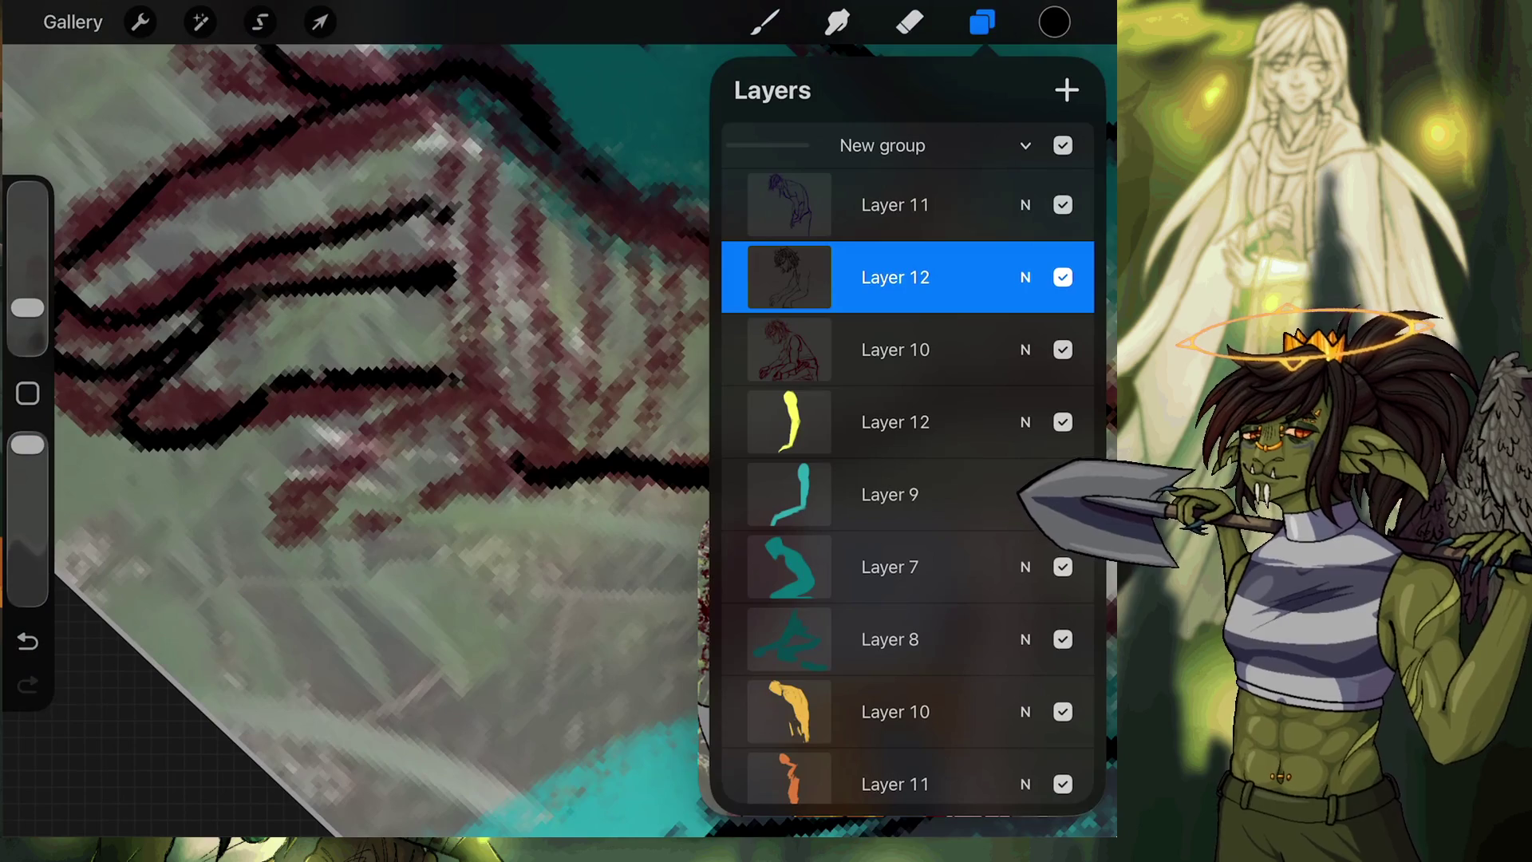
left_click(1066, 90)
left_click(1054, 22)
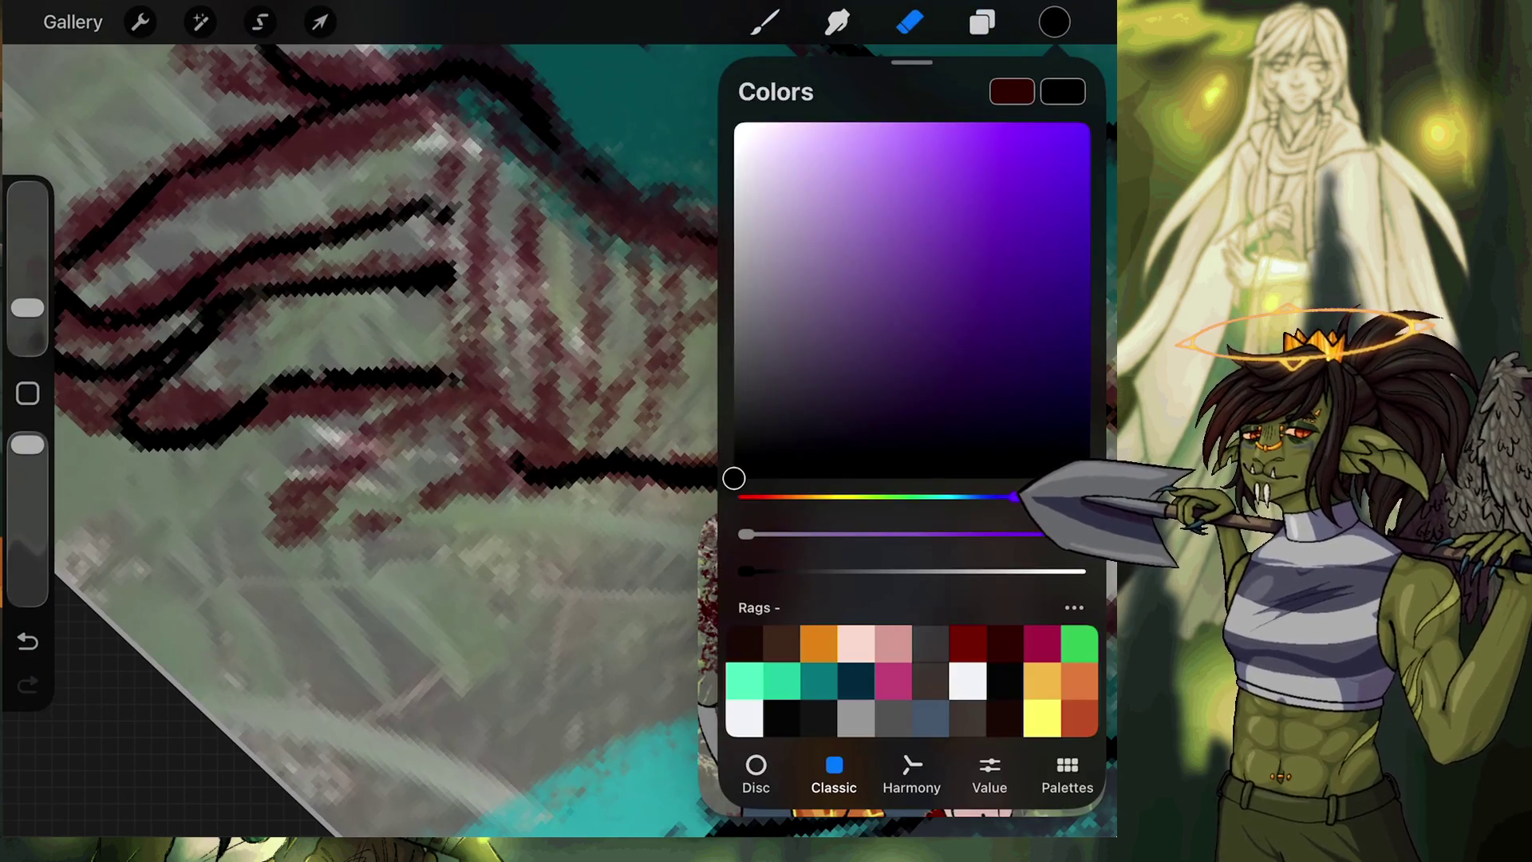
left_click(1011, 92)
left_click(892, 680)
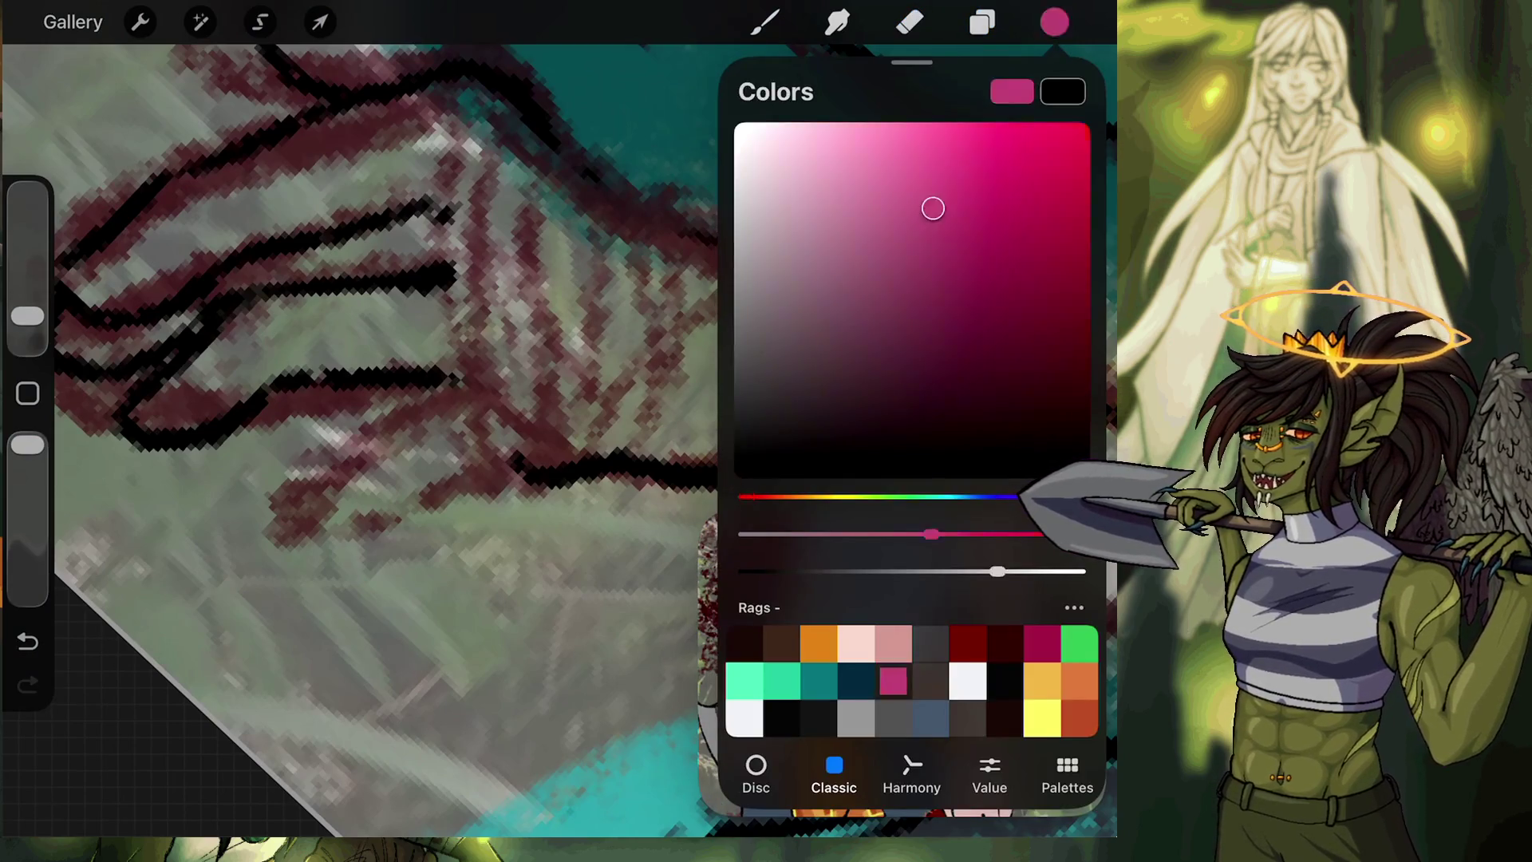
left_click(982, 22)
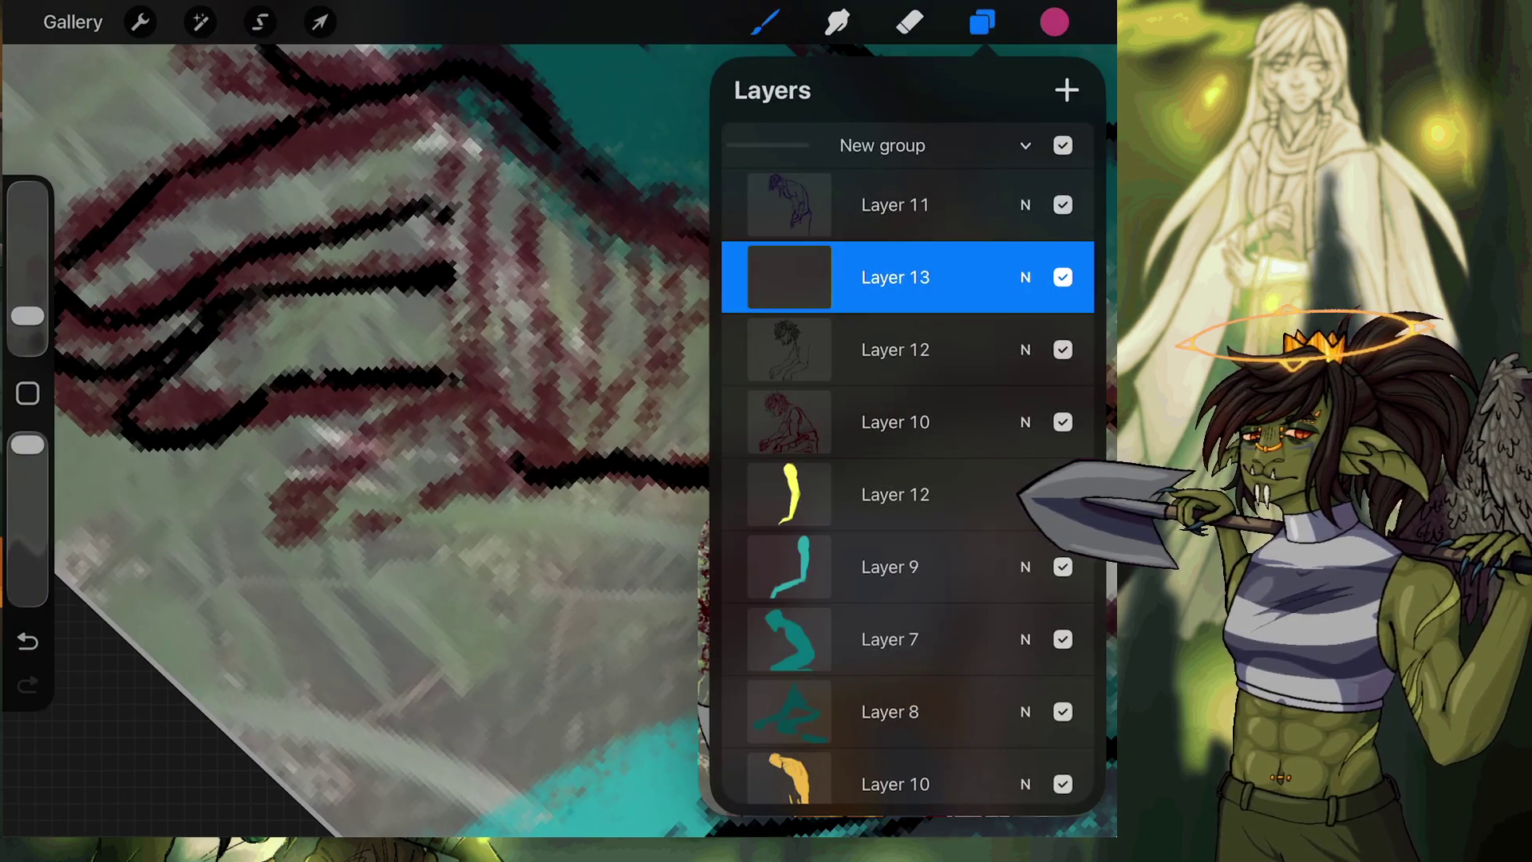
left_click(982, 23)
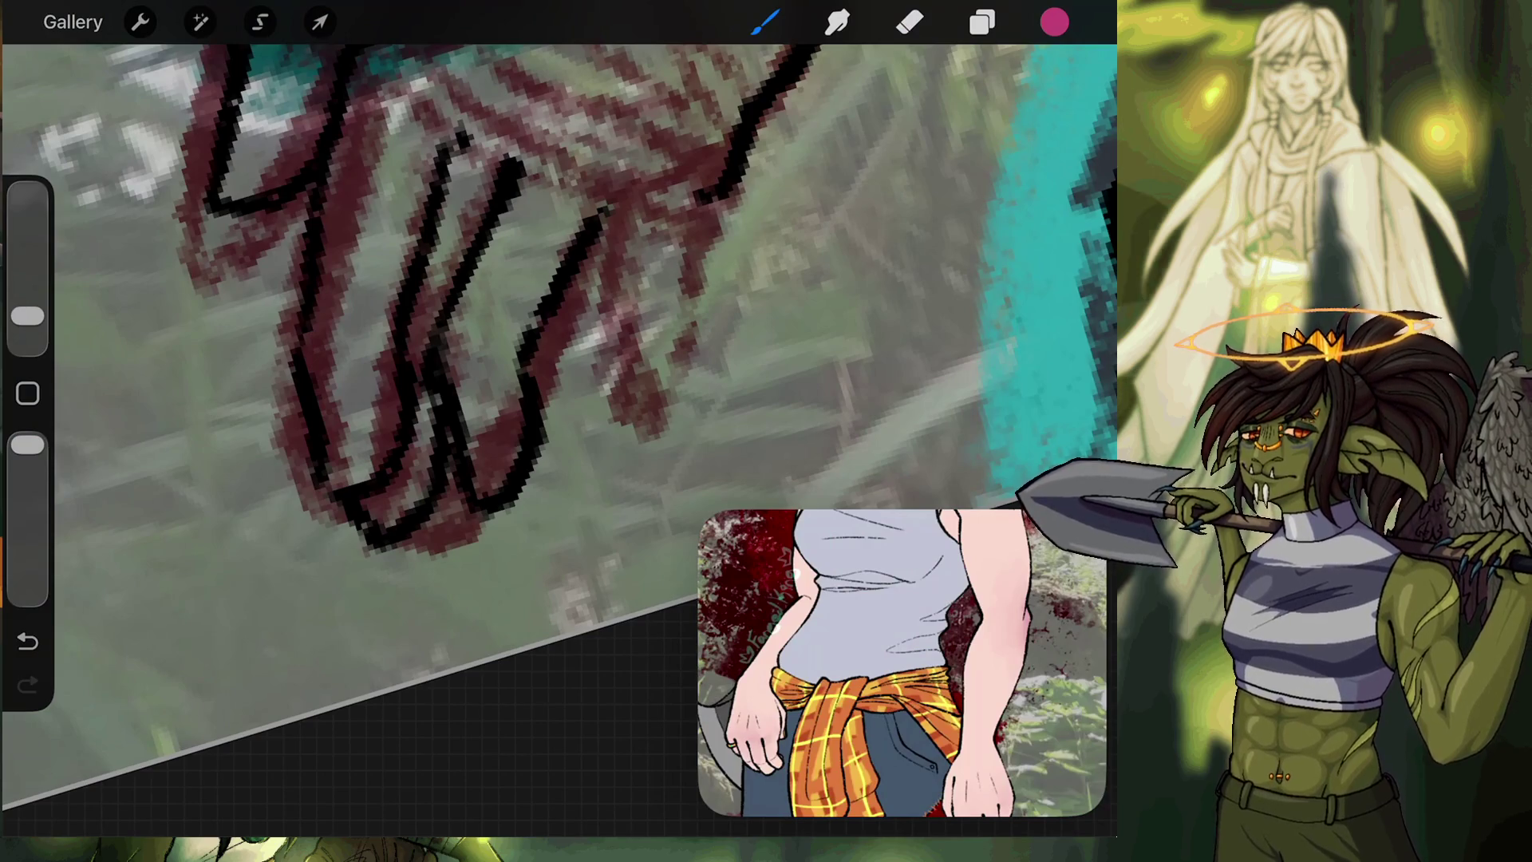
Draw a pink stroke beside the fingers, erasing where it crosses the black lines.
mouse_move(250, 699)
left_mouse_down()
mouse_move(280, 578)
mouse_move(323, 512)
mouse_move(493, 361)
left_mouse_up()
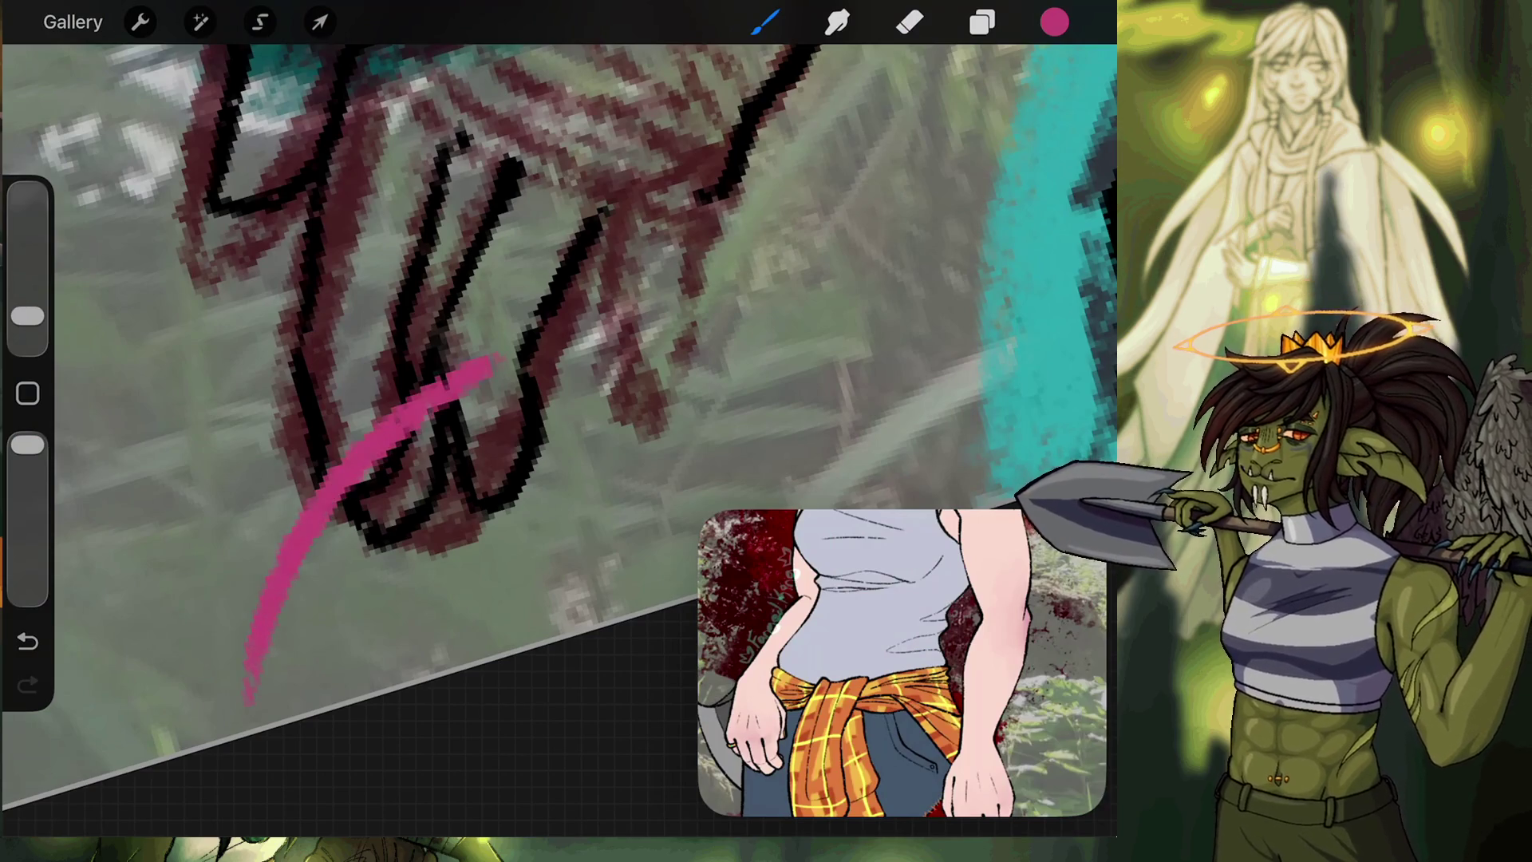
left_click(910, 22)
mouse_move(373, 435)
left_mouse_down()
mouse_move(352, 444)
mouse_move(348, 495)
left_mouse_up()
left_click_drag(374, 431, 420, 442)
key("b")
Extend the pink stroke to the canvas edge and add a shorter pink curve on the left.
scroll(551, 399, "down", 2)
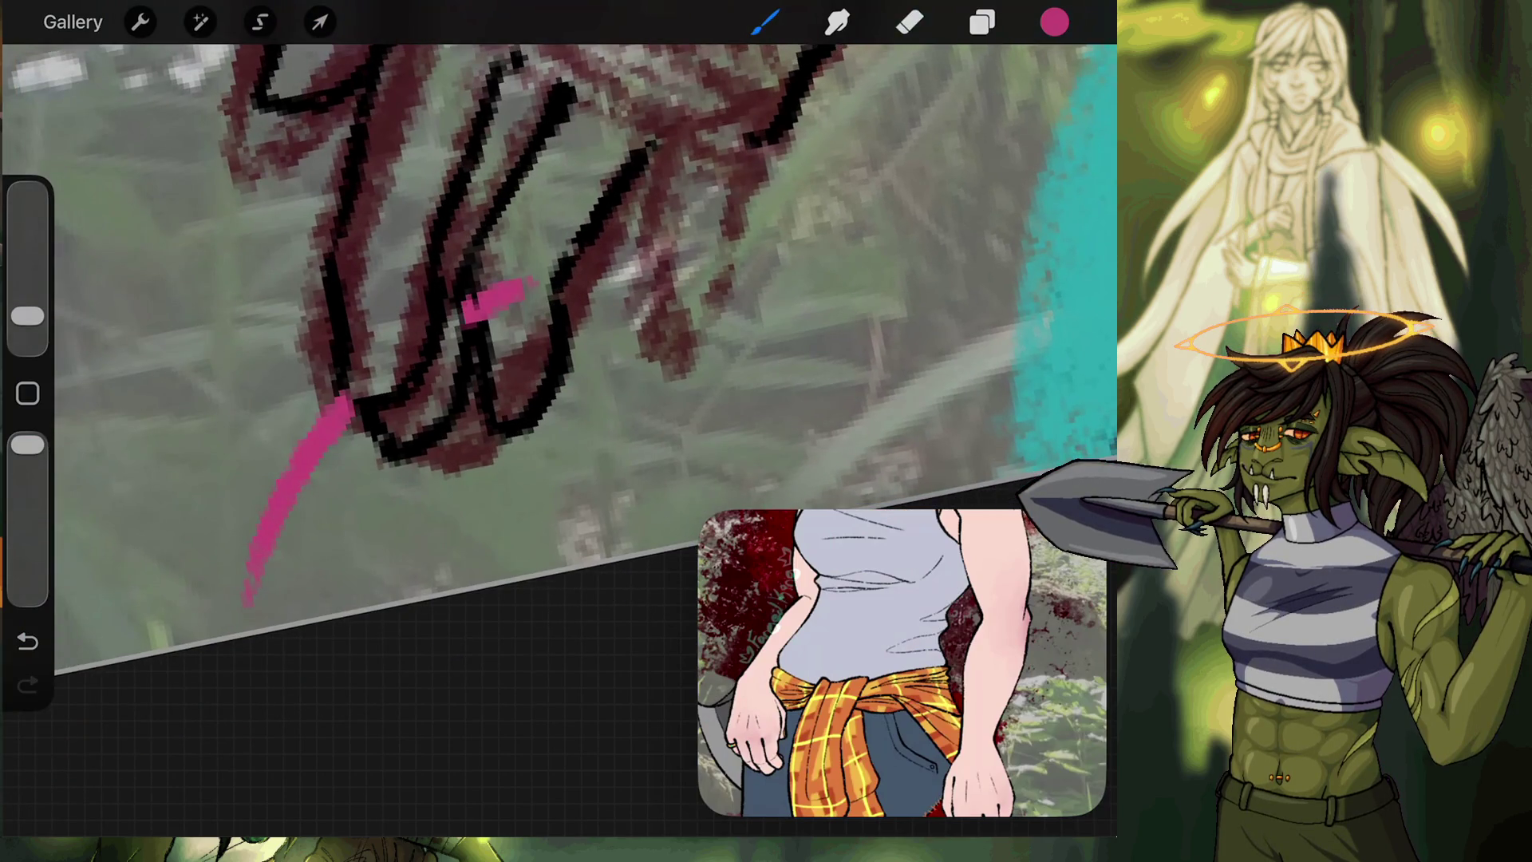
left_click_drag(248, 604, 247, 634)
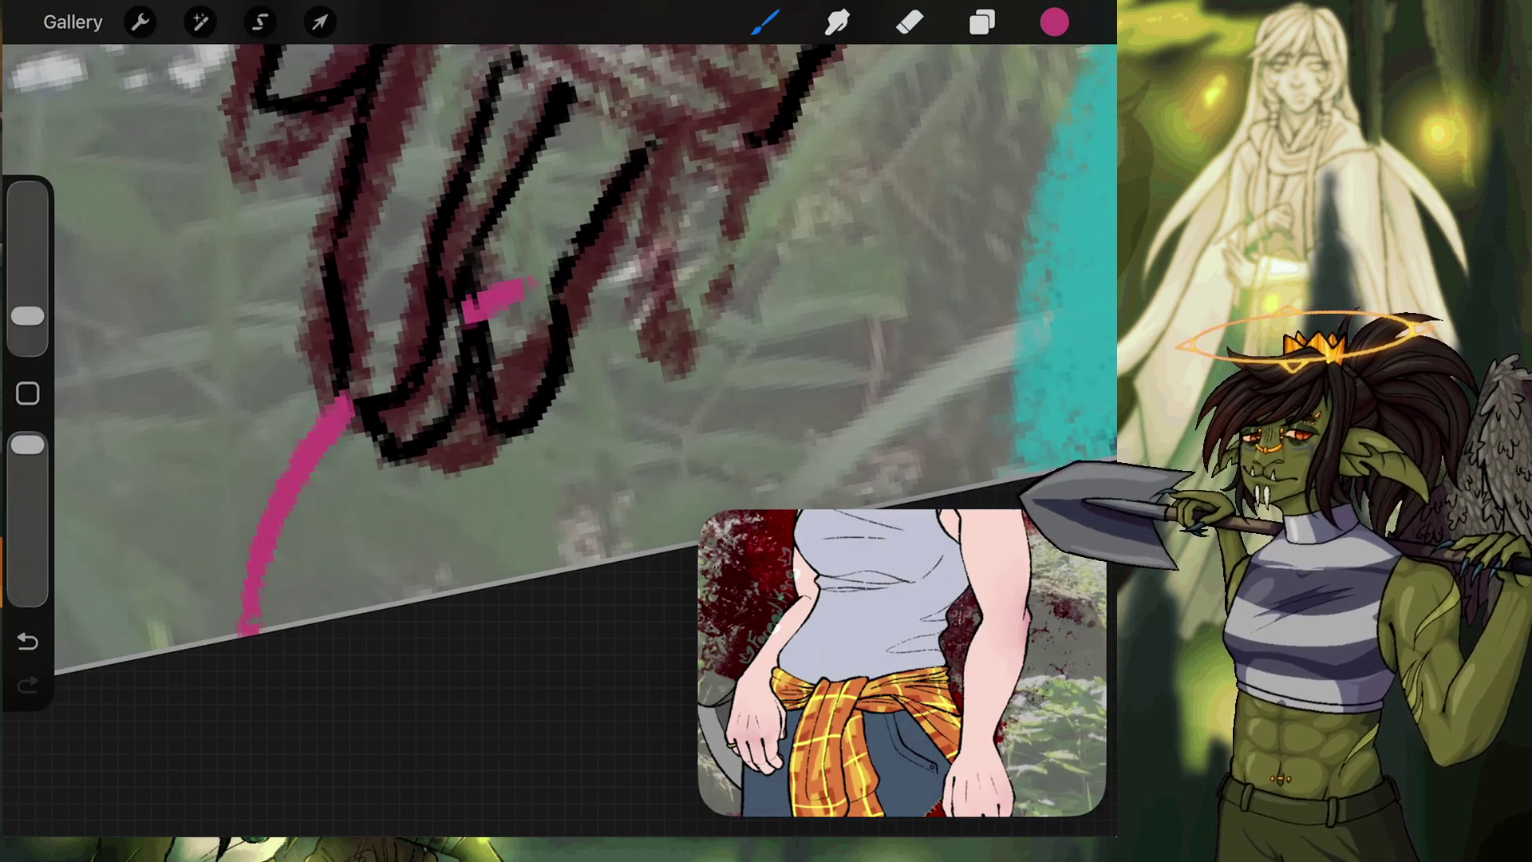
left_click_drag(183, 642, 108, 307)
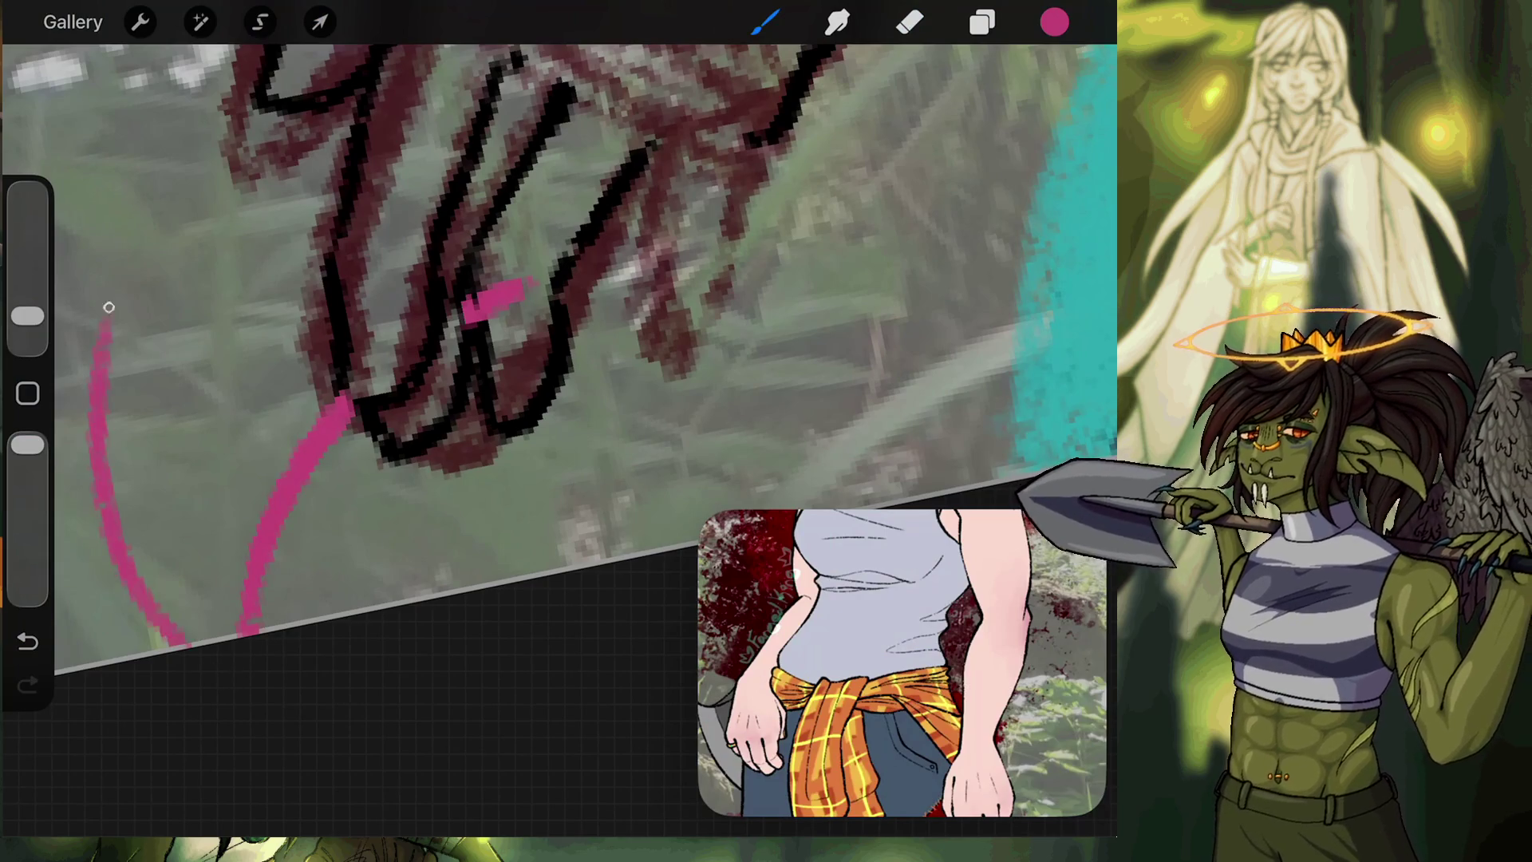
key("ctrl+z")
left_click_drag(173, 651, 111, 482)
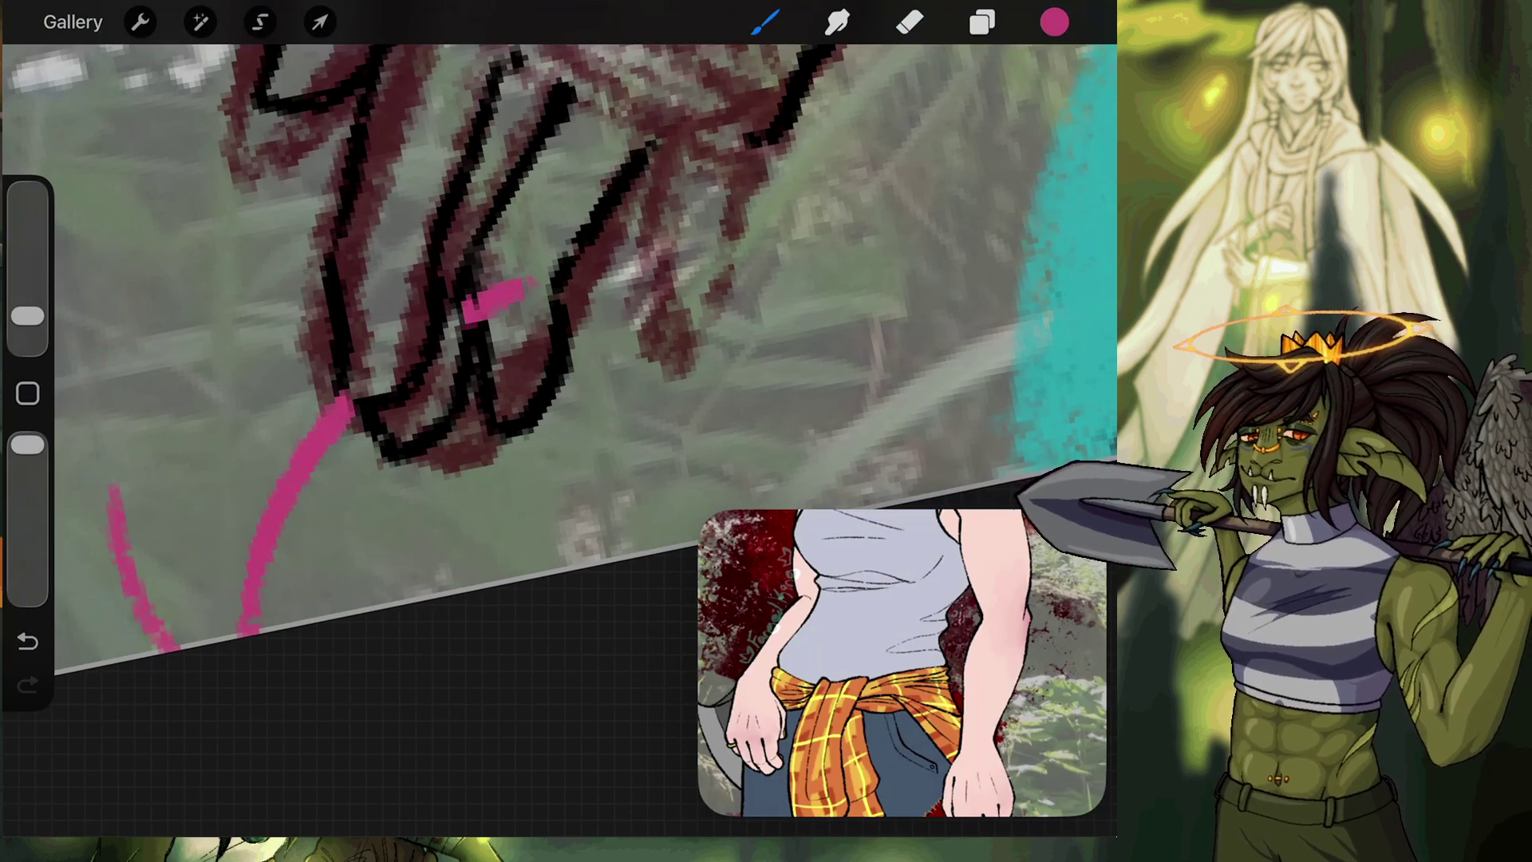
scroll(558, 359, "up", 5)
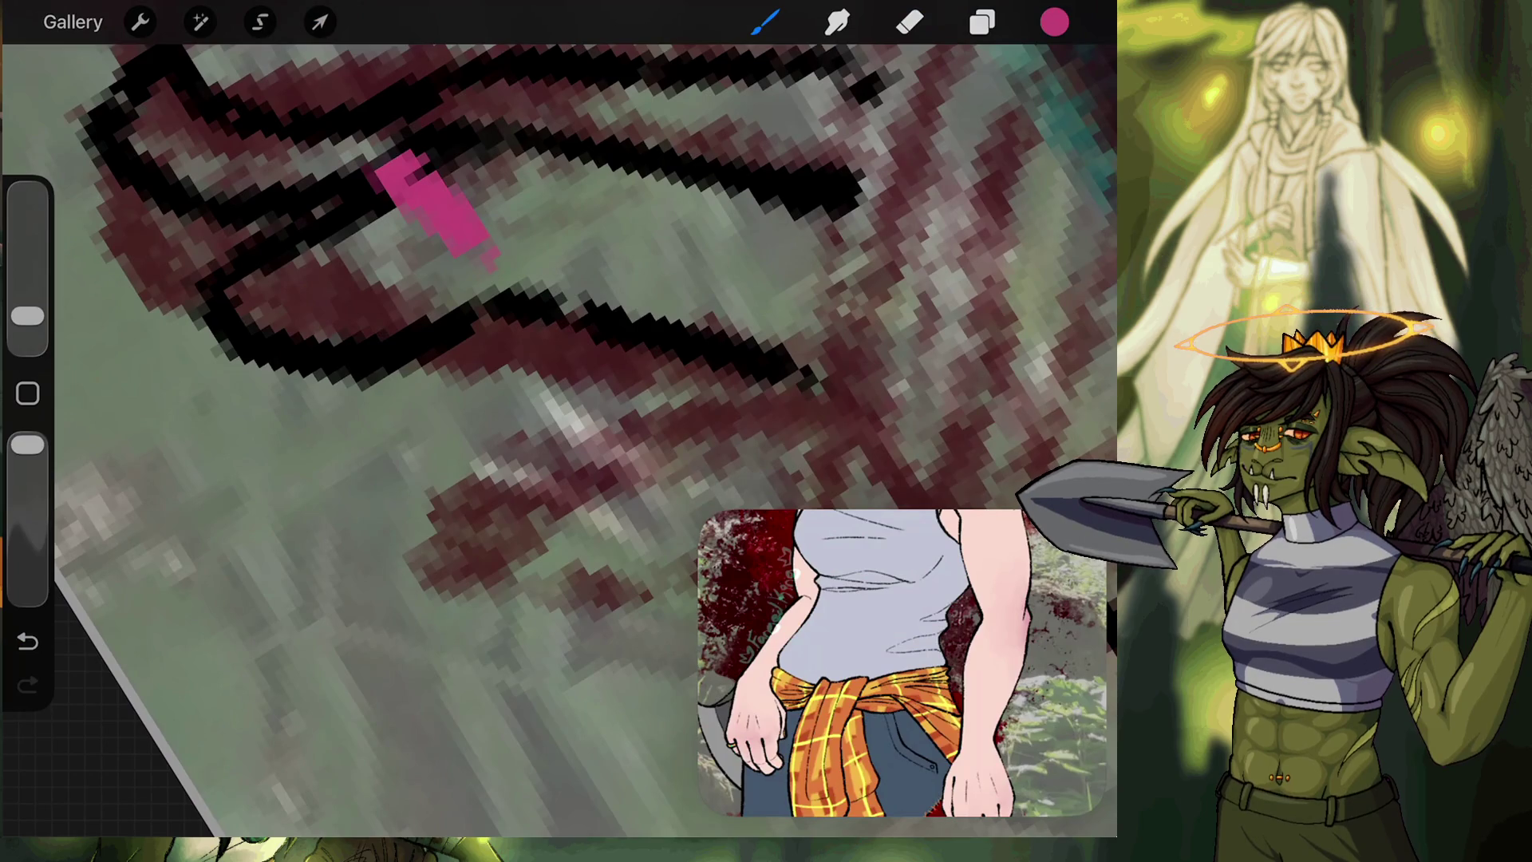
Sketch the critter's pink body across the finger lines, thickening and looping it into a blob.
mouse_move(471, 235)
left_mouse_down()
mouse_move(470, 319)
mouse_move(482, 303)
mouse_move(451, 407)
mouse_move(378, 500)
left_mouse_up()
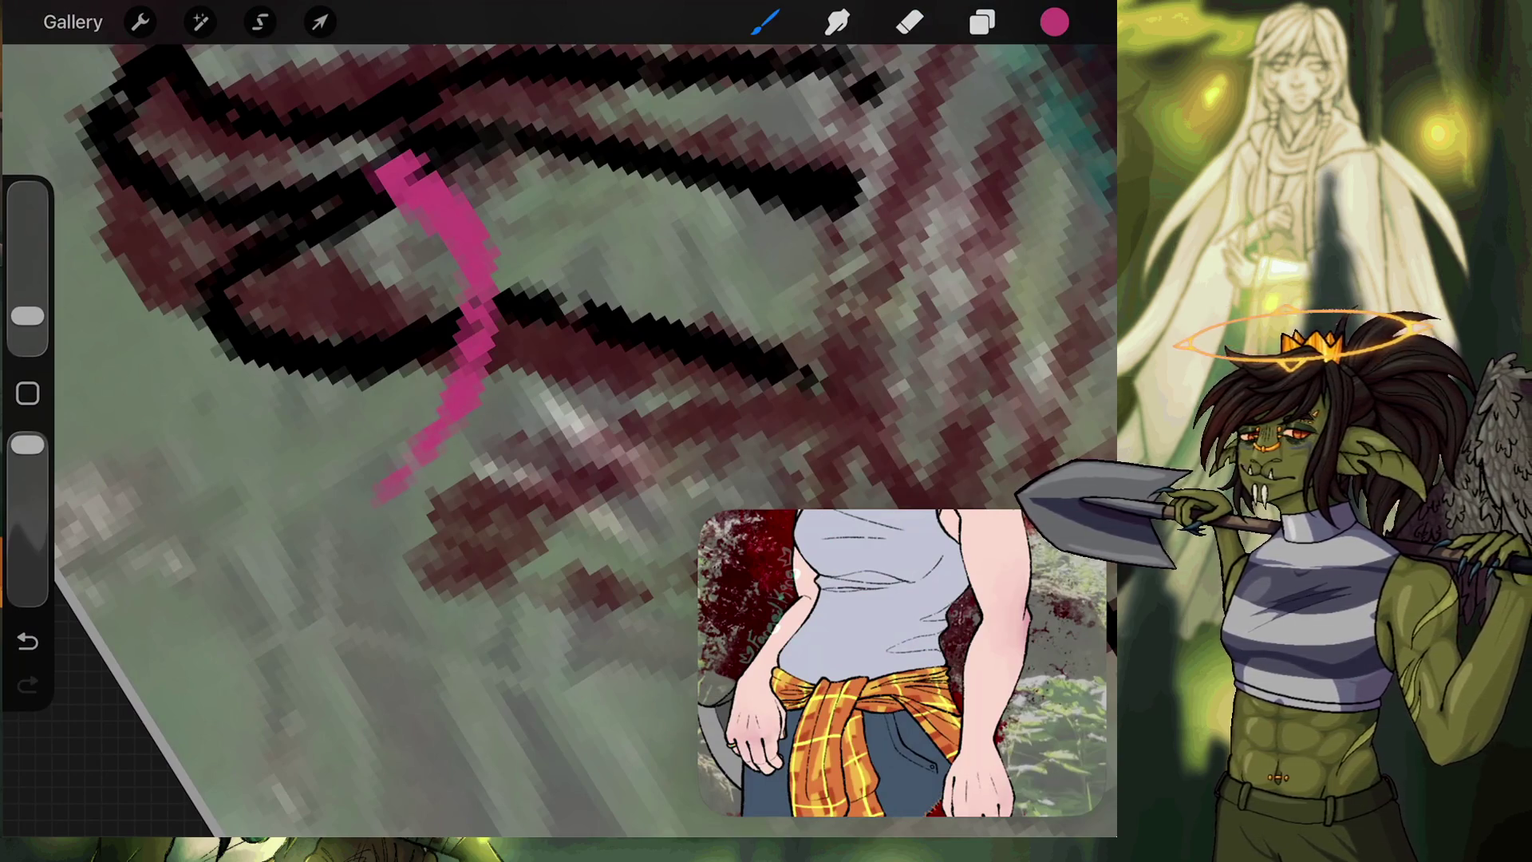
mouse_move(391, 478)
left_mouse_down()
mouse_move(394, 423)
mouse_move(389, 441)
mouse_move(417, 410)
mouse_move(351, 459)
mouse_move(341, 548)
left_mouse_up()
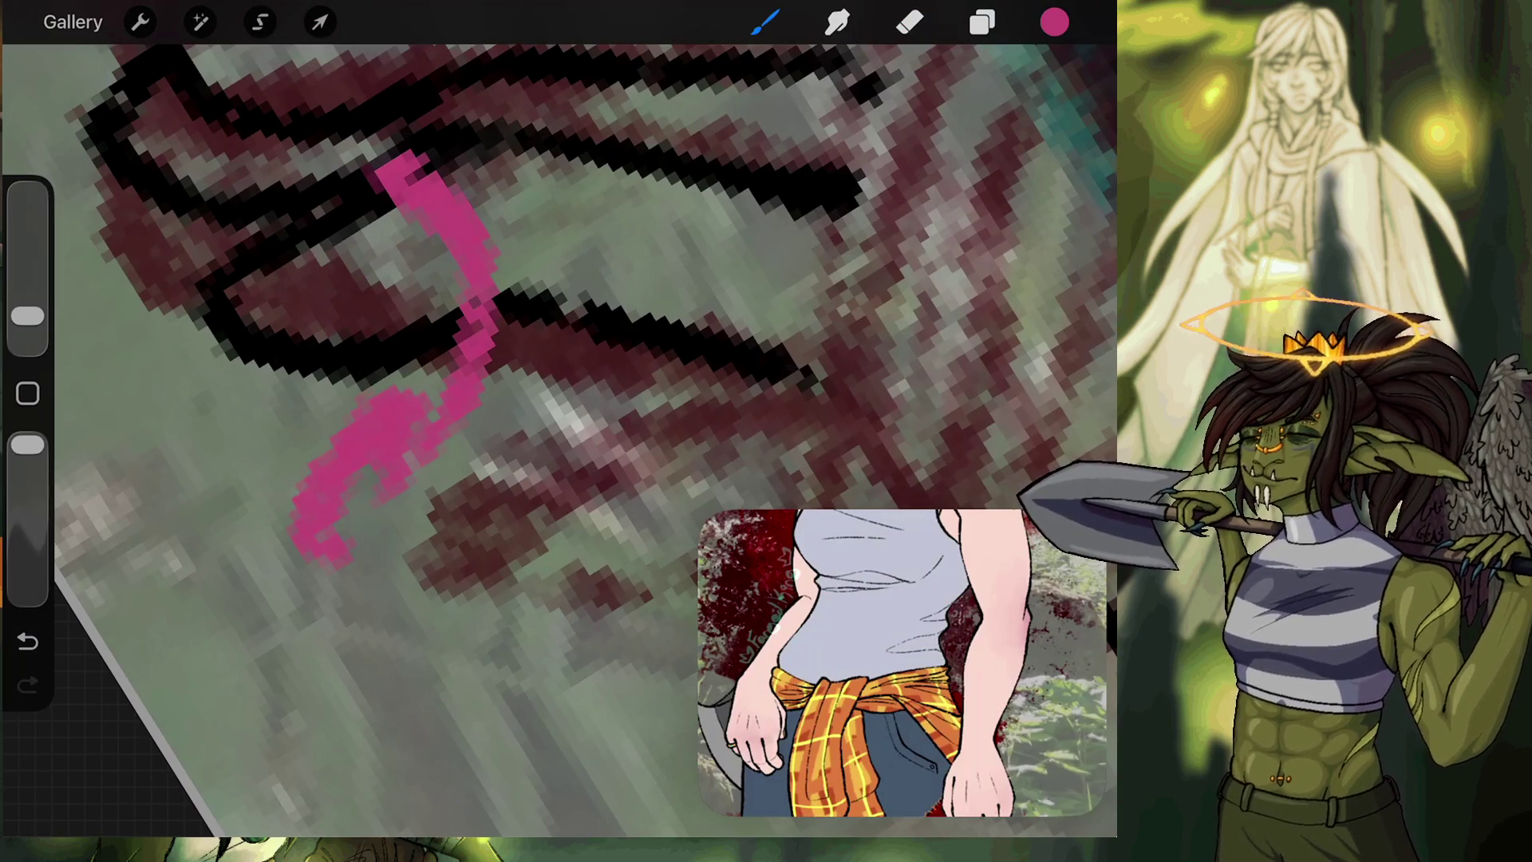
mouse_move(351, 447)
left_mouse_down()
mouse_move(323, 558)
mouse_move(415, 523)
mouse_move(375, 542)
mouse_move(453, 459)
mouse_move(373, 465)
left_mouse_up()
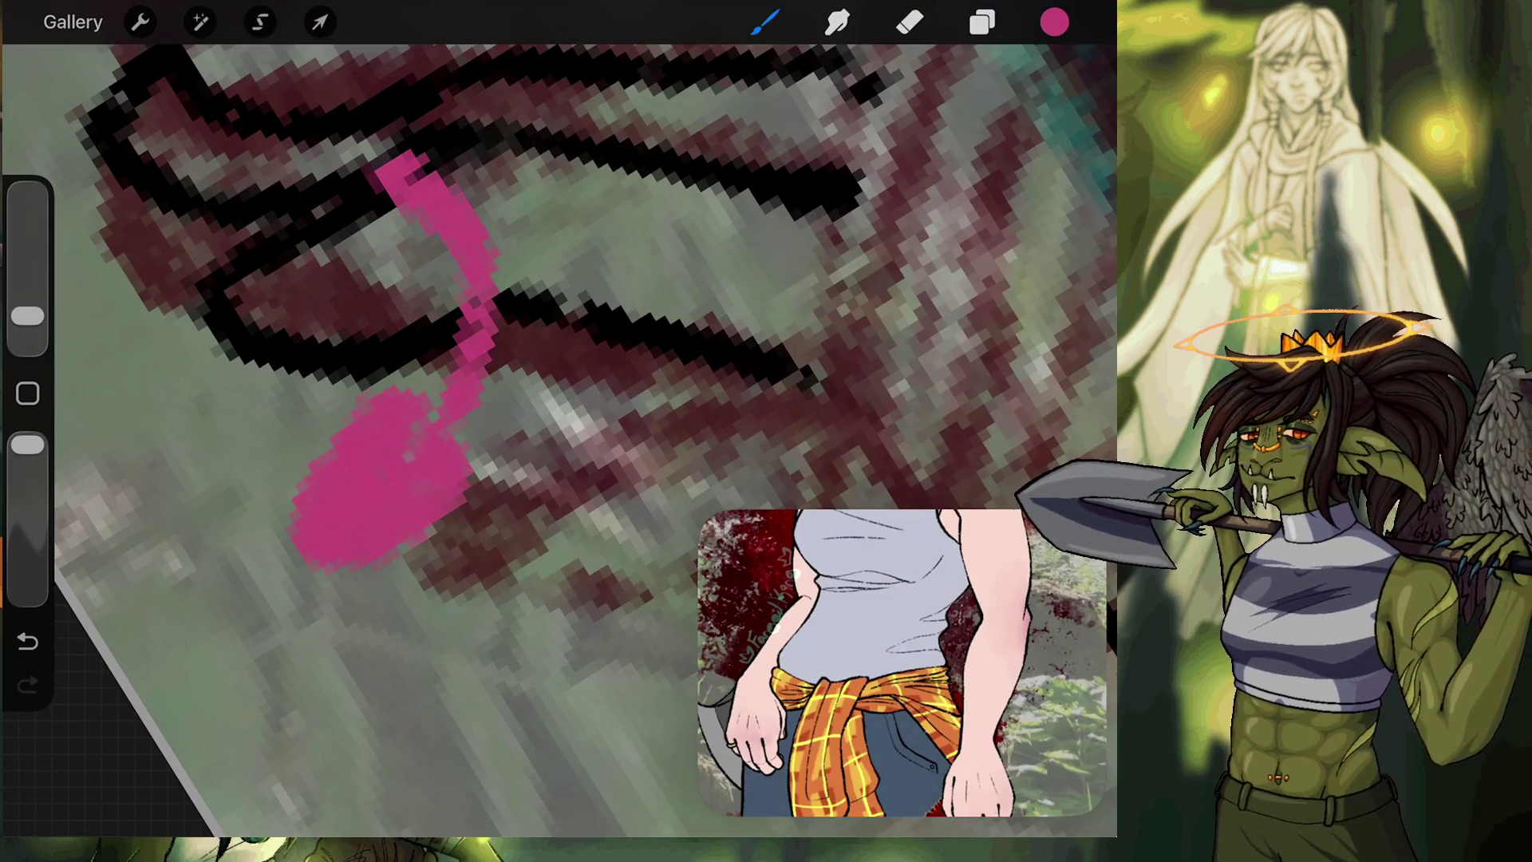
scroll(558, 359, "right", 2)
scroll(559, 359, "down", 3)
scroll(559, 319, "left", 1)
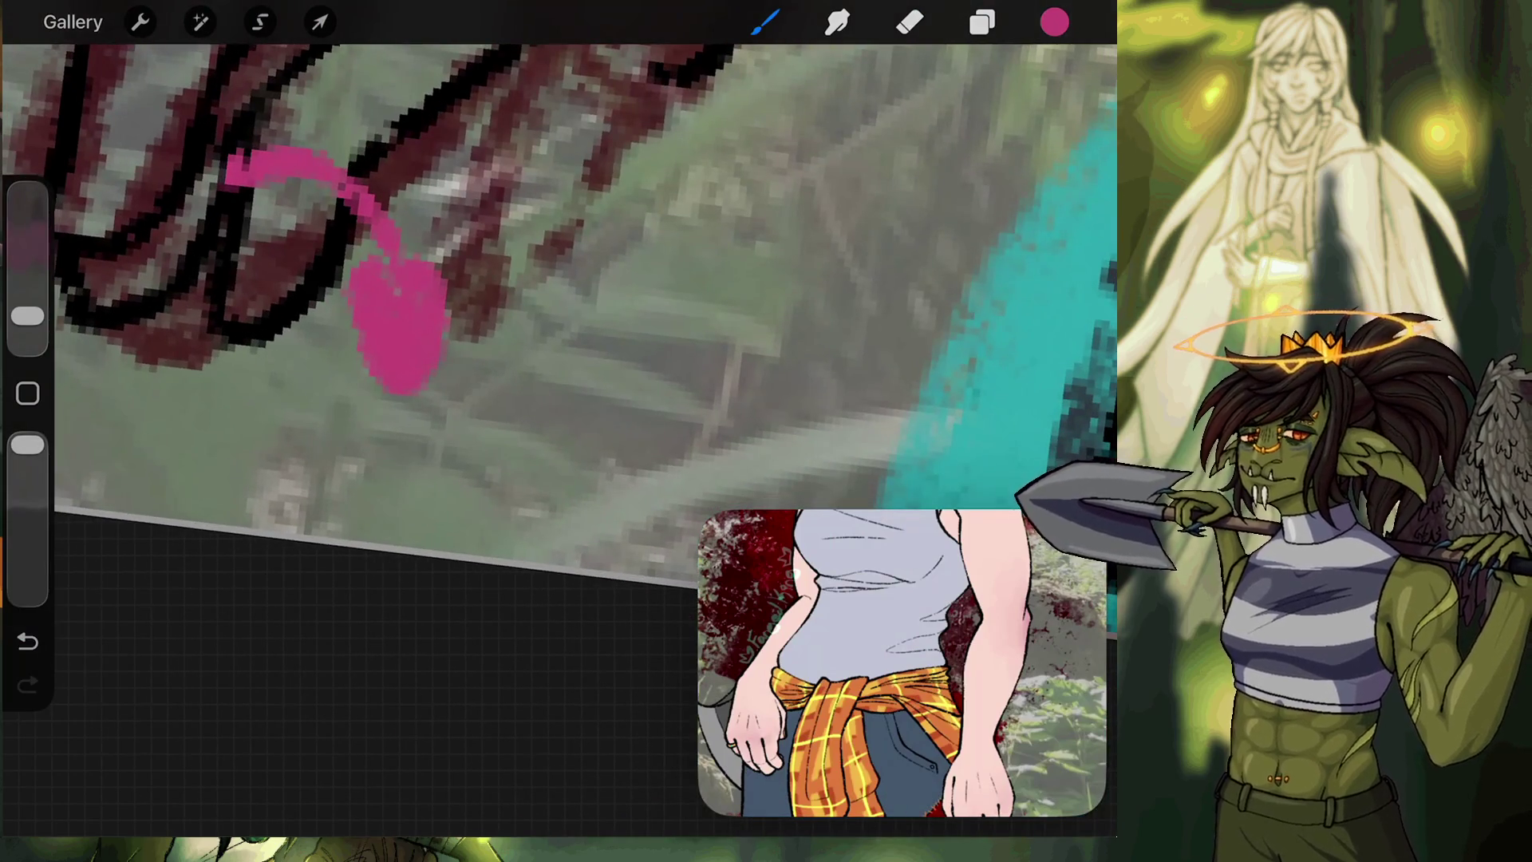
mouse_move(387, 389)
left_mouse_down()
mouse_move(356, 428)
mouse_move(449, 398)
left_mouse_up()
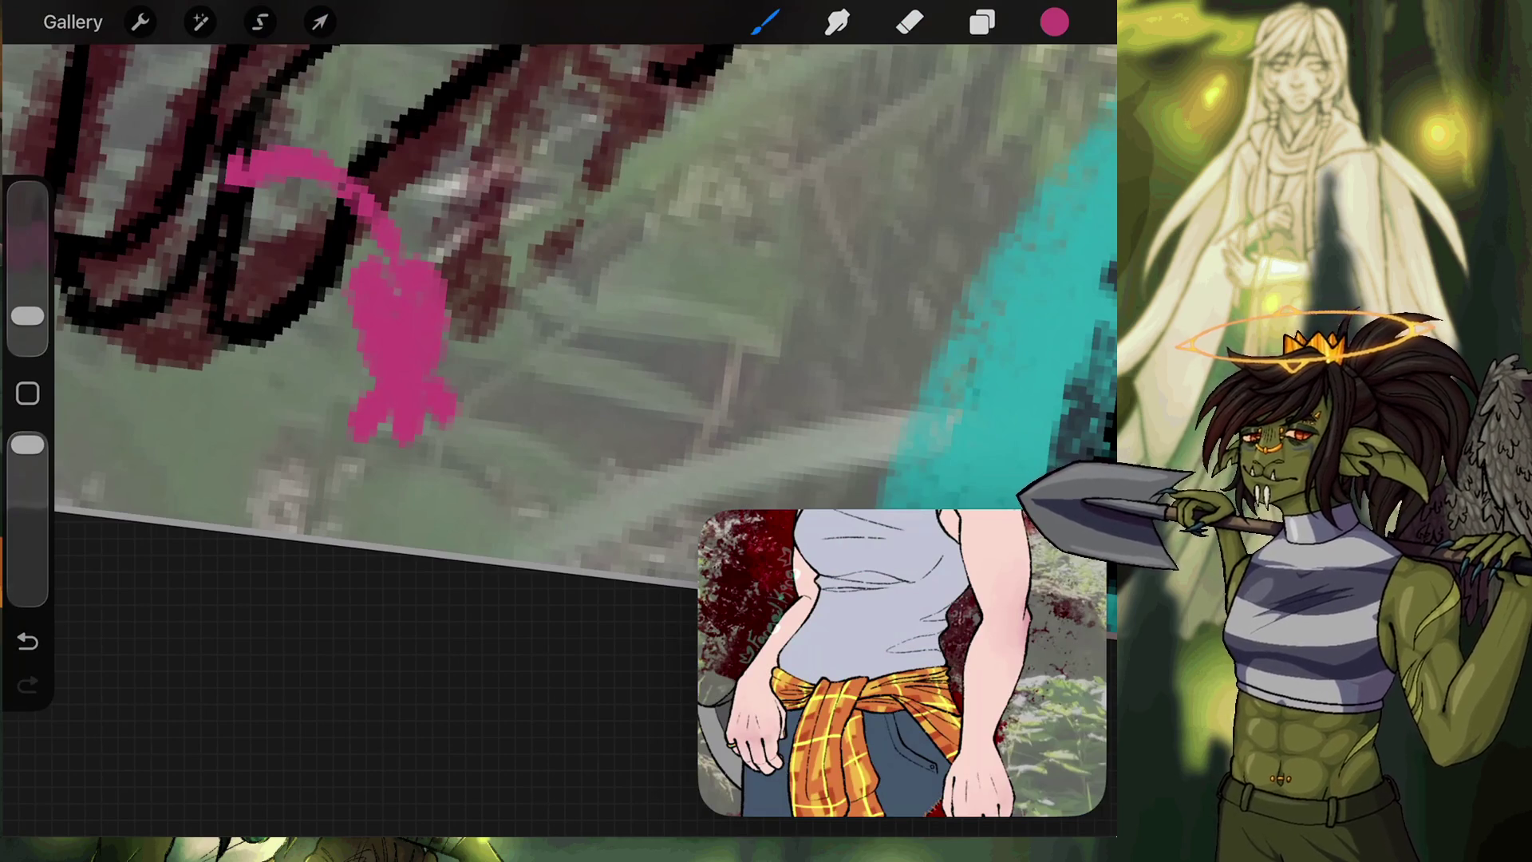
Add pink dabs along the finger line and another curve near the critter.
left_click(338, 238)
left_click_drag(352, 243, 324, 269)
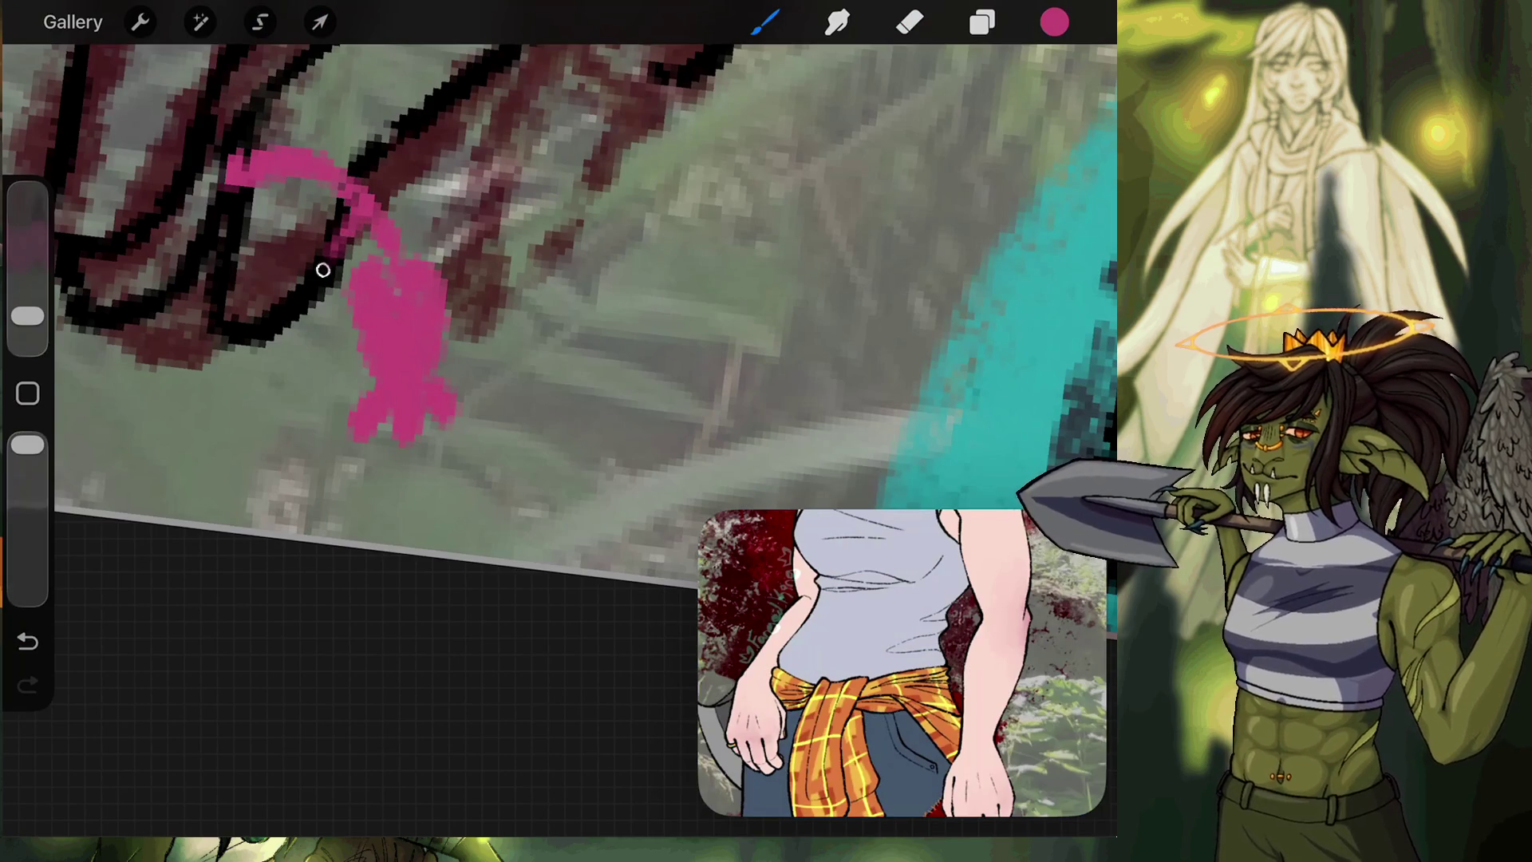
left_click_drag(296, 175, 288, 240)
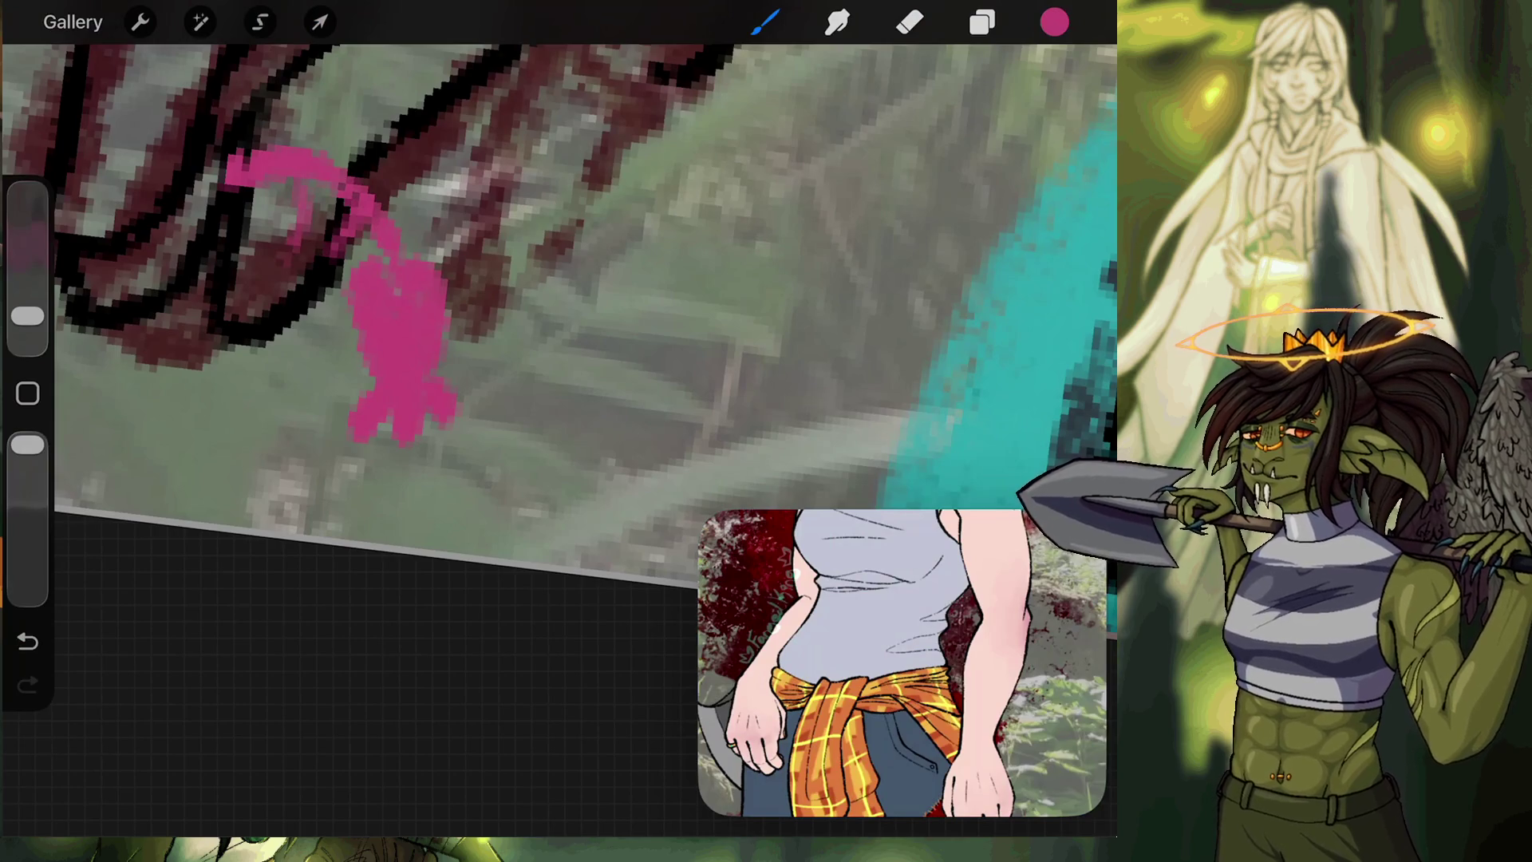
scroll(558, 271, "down", 5)
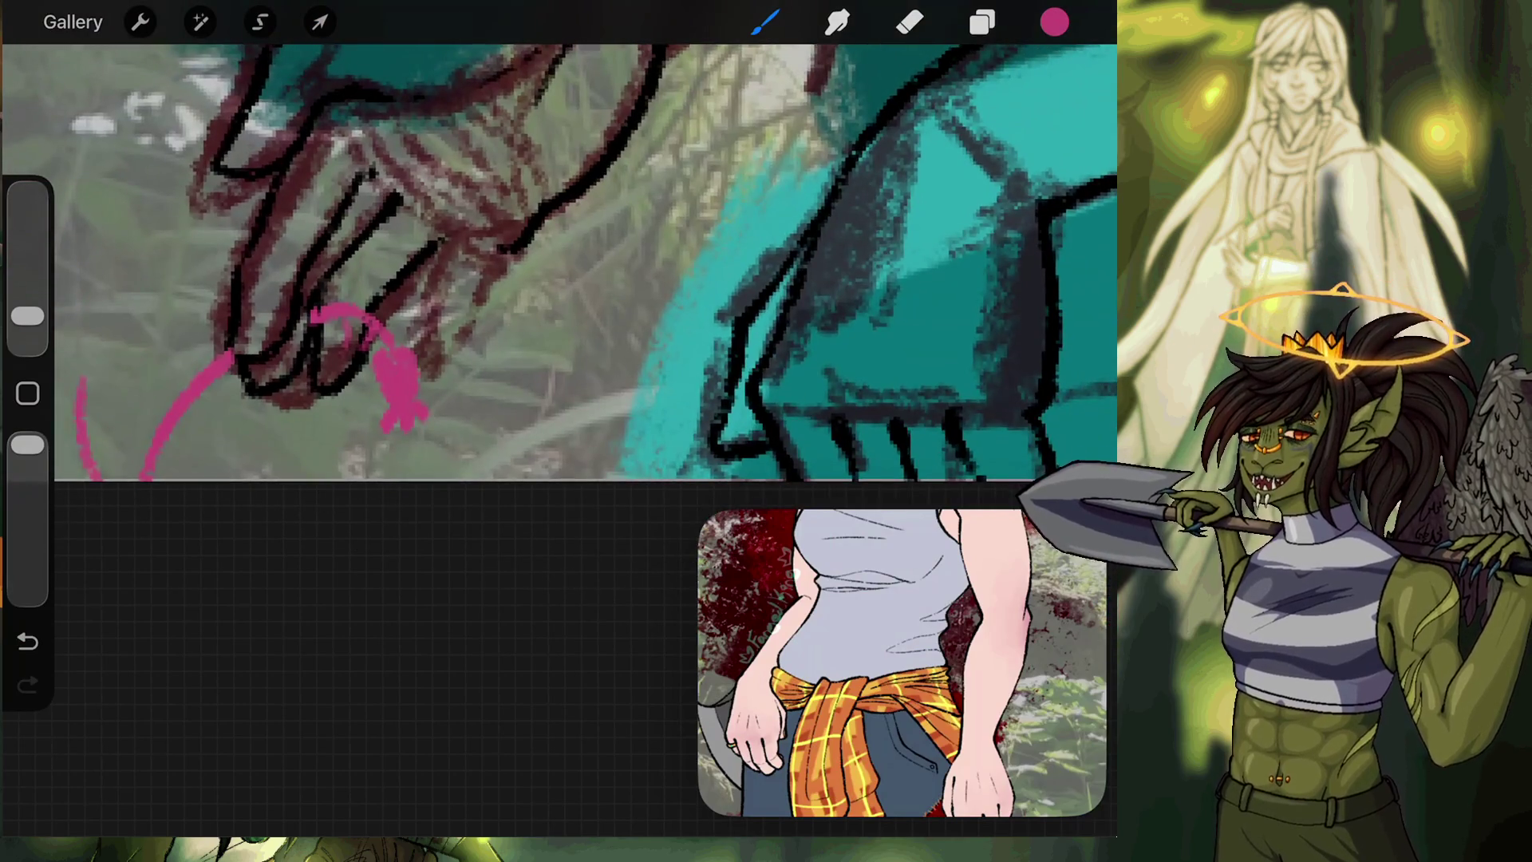
Stretch the leftmost magenta curve higher, then zoom out to see the teal figure.
scroll(559, 263, "left", 3)
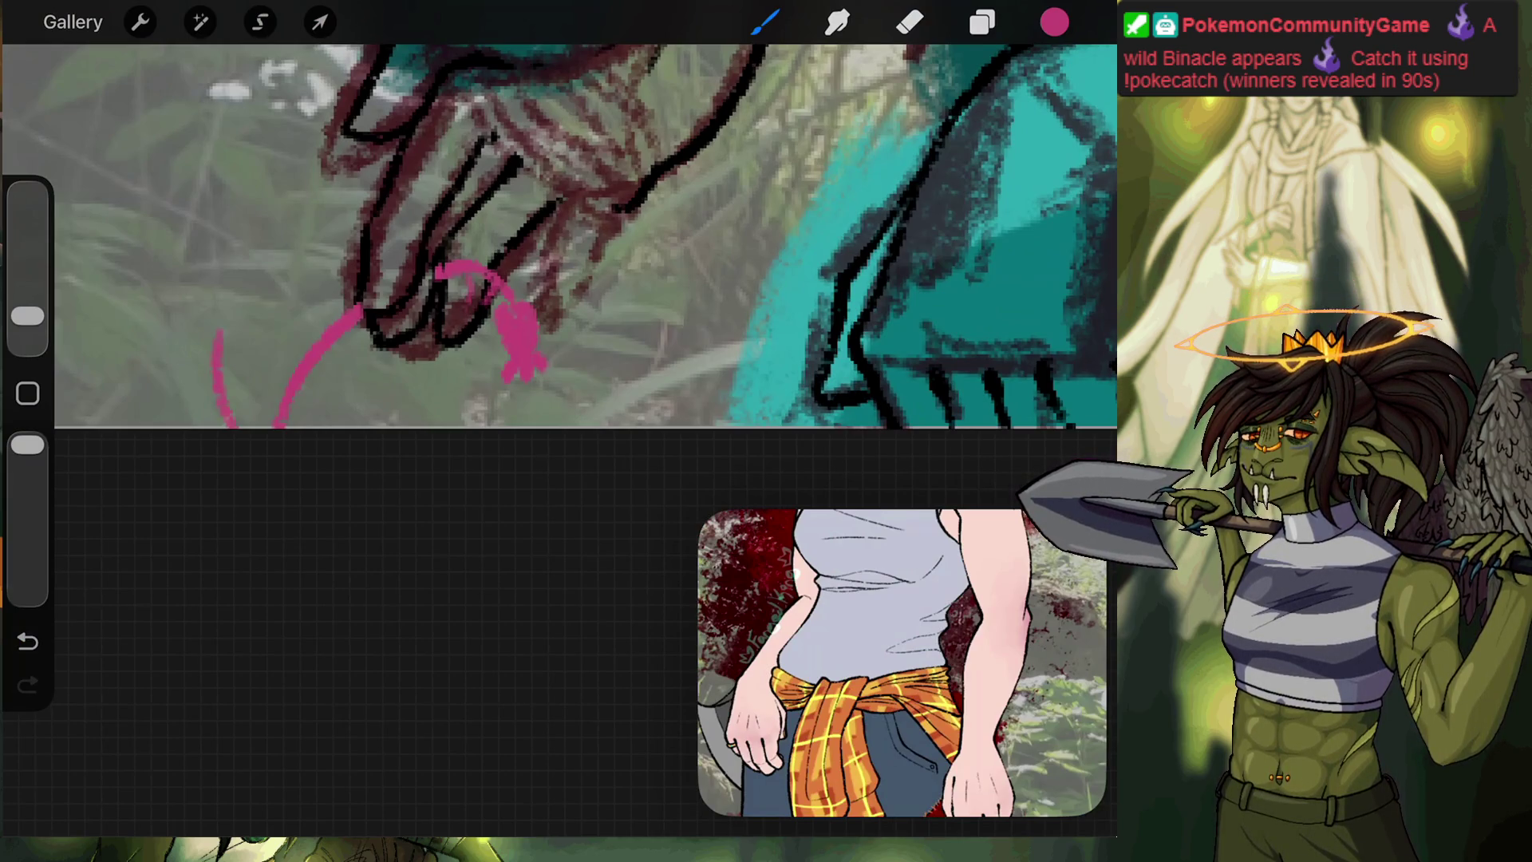
scroll(306, 160, "up", 5)
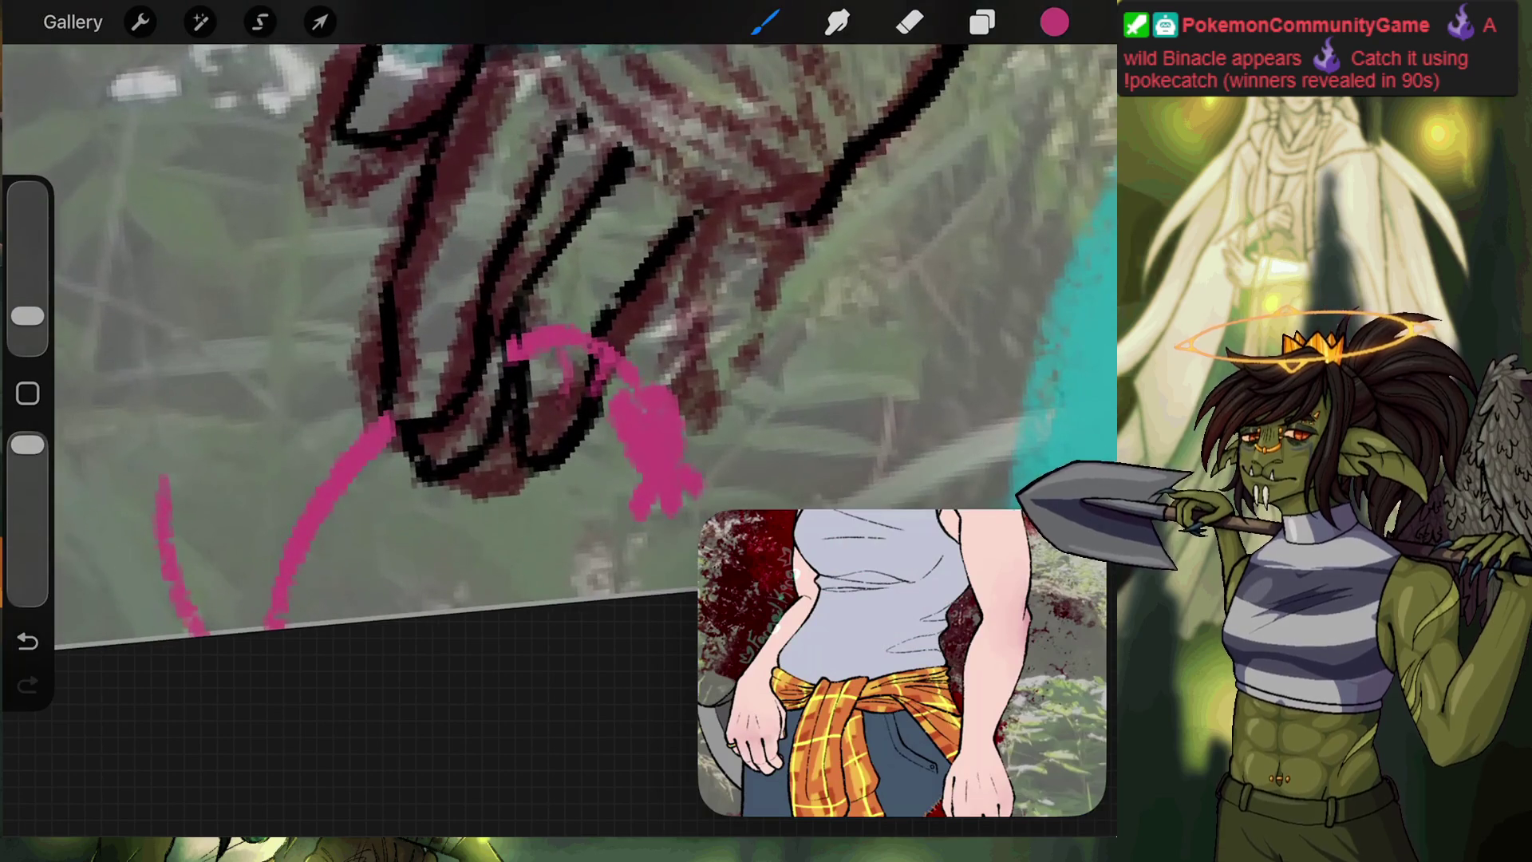
left_click_drag(164, 479, 218, 350)
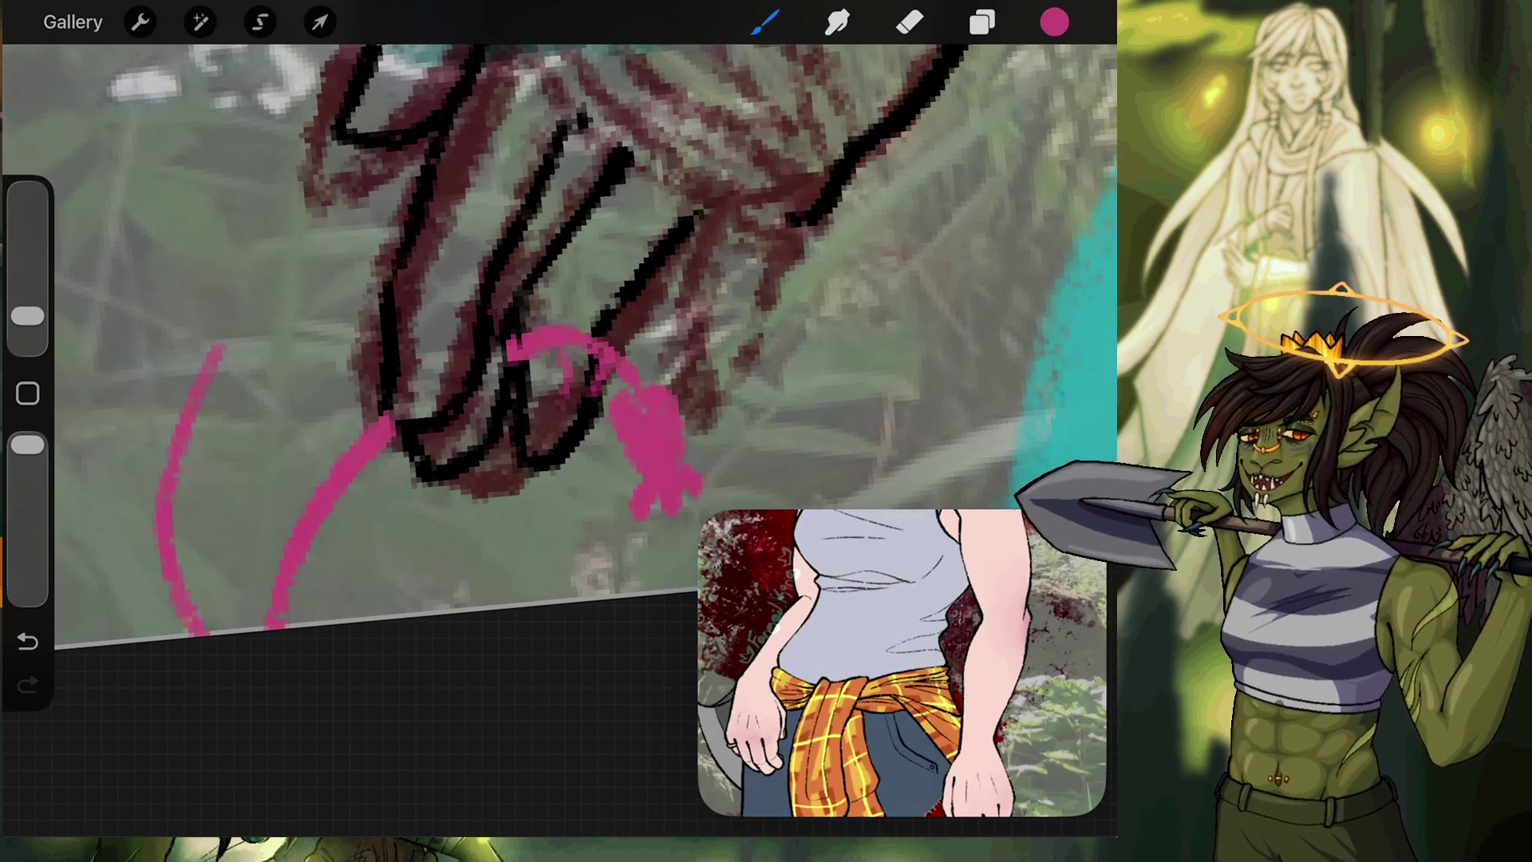
scroll(559, 319, "down", 5)
scroll(558, 287, "down", 3)
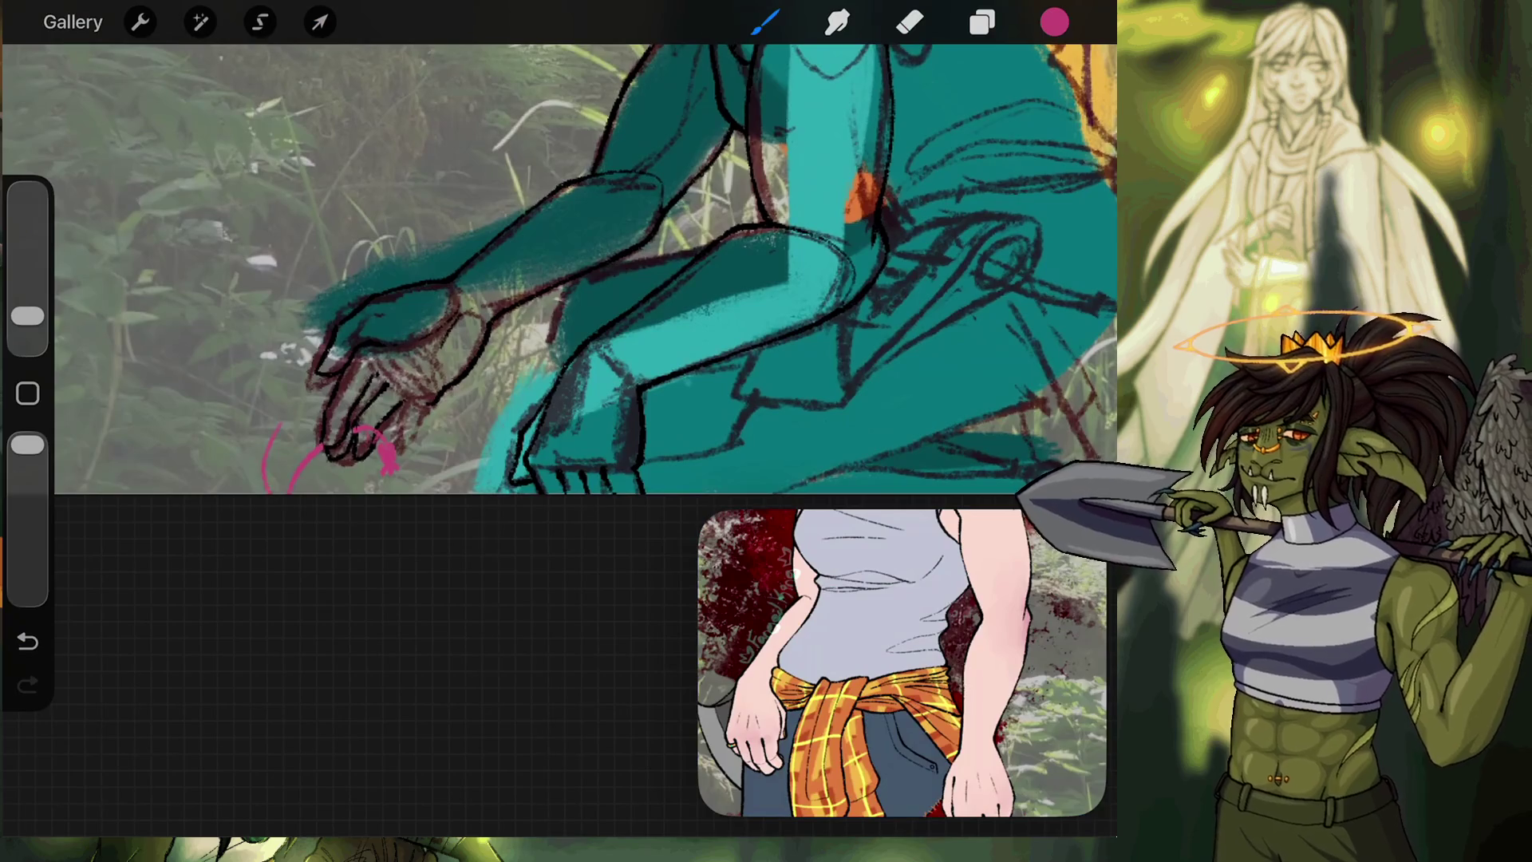
scroll(559, 271, "right", 5)
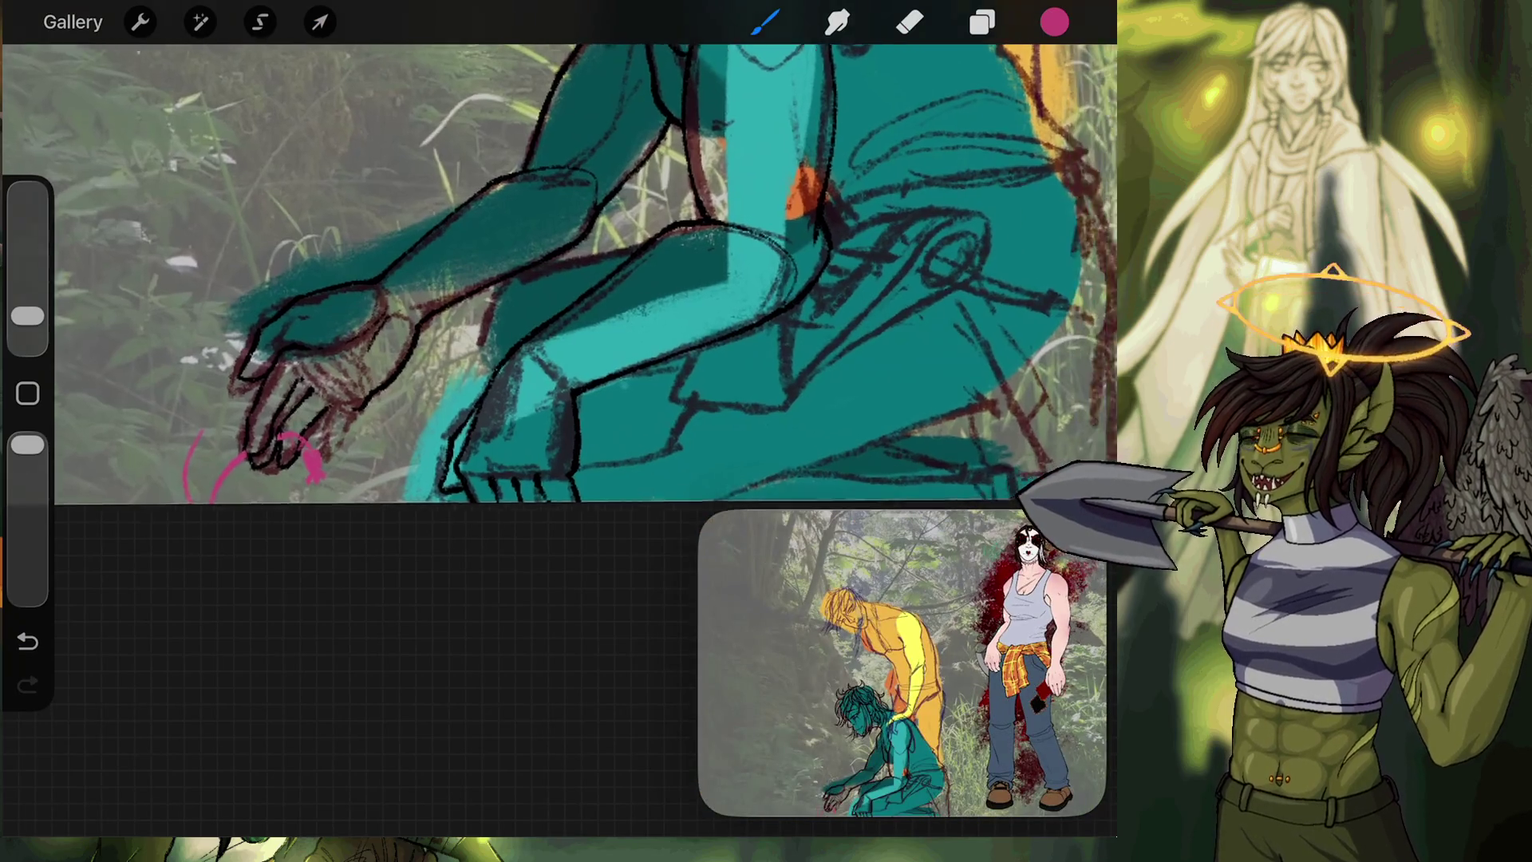
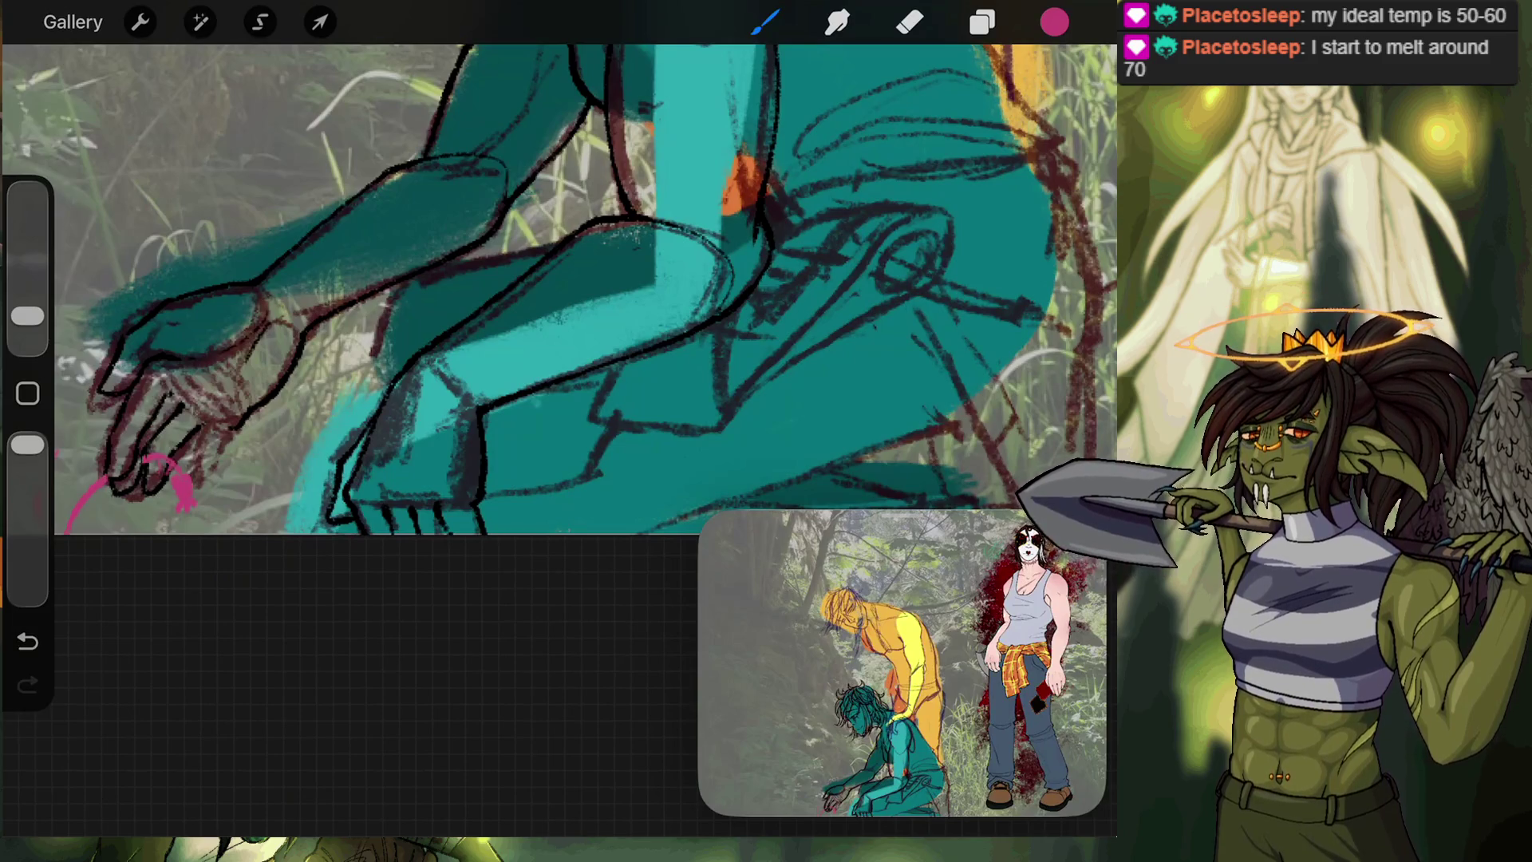
Make Layer 12 the active drawing layer.
scroll(559, 287, "down", 5)
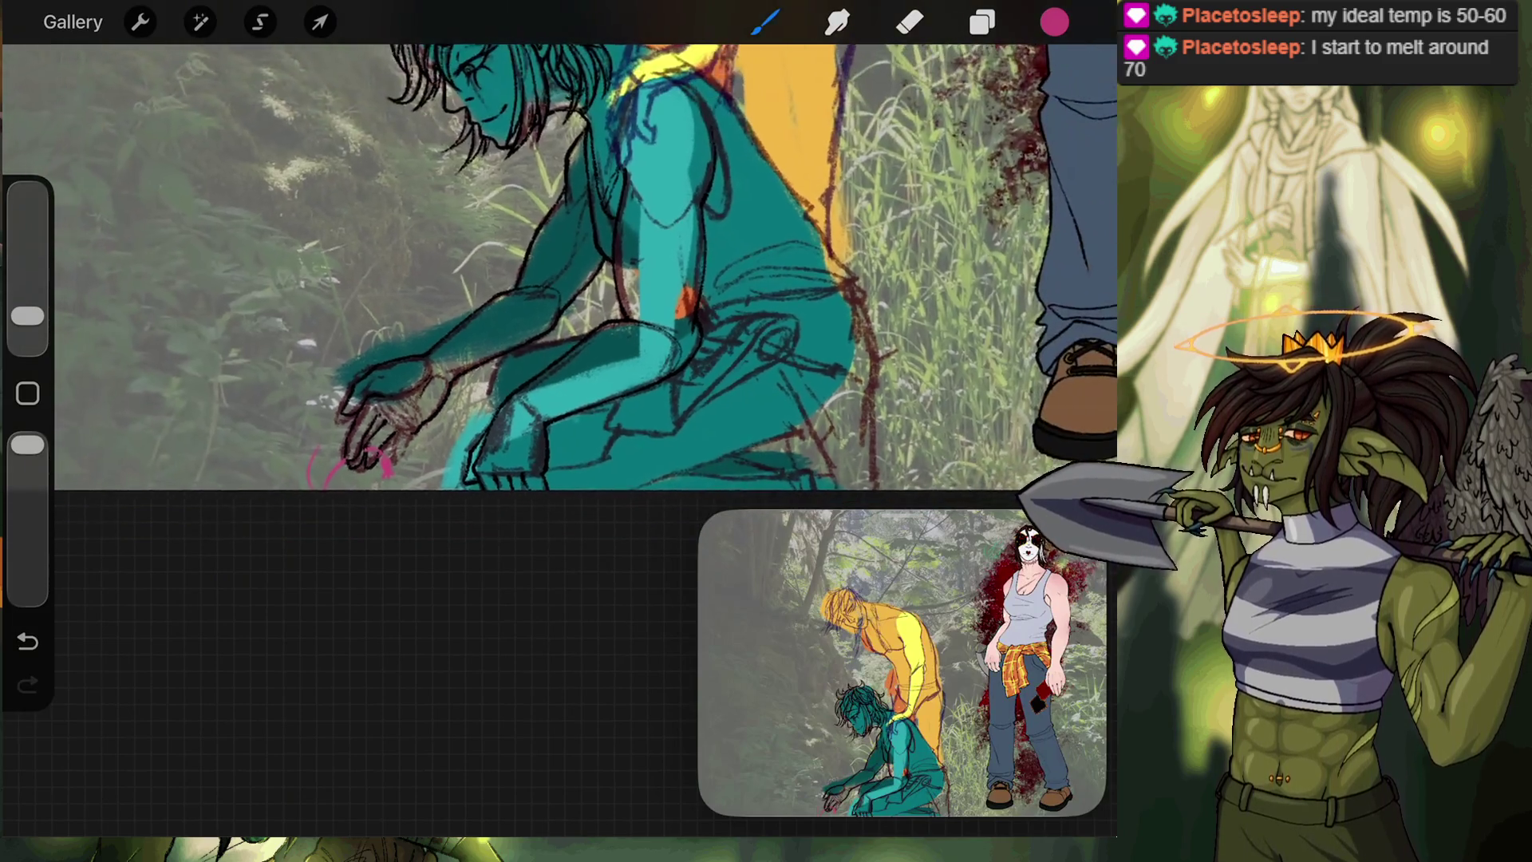
scroll(559, 319, "up", 2)
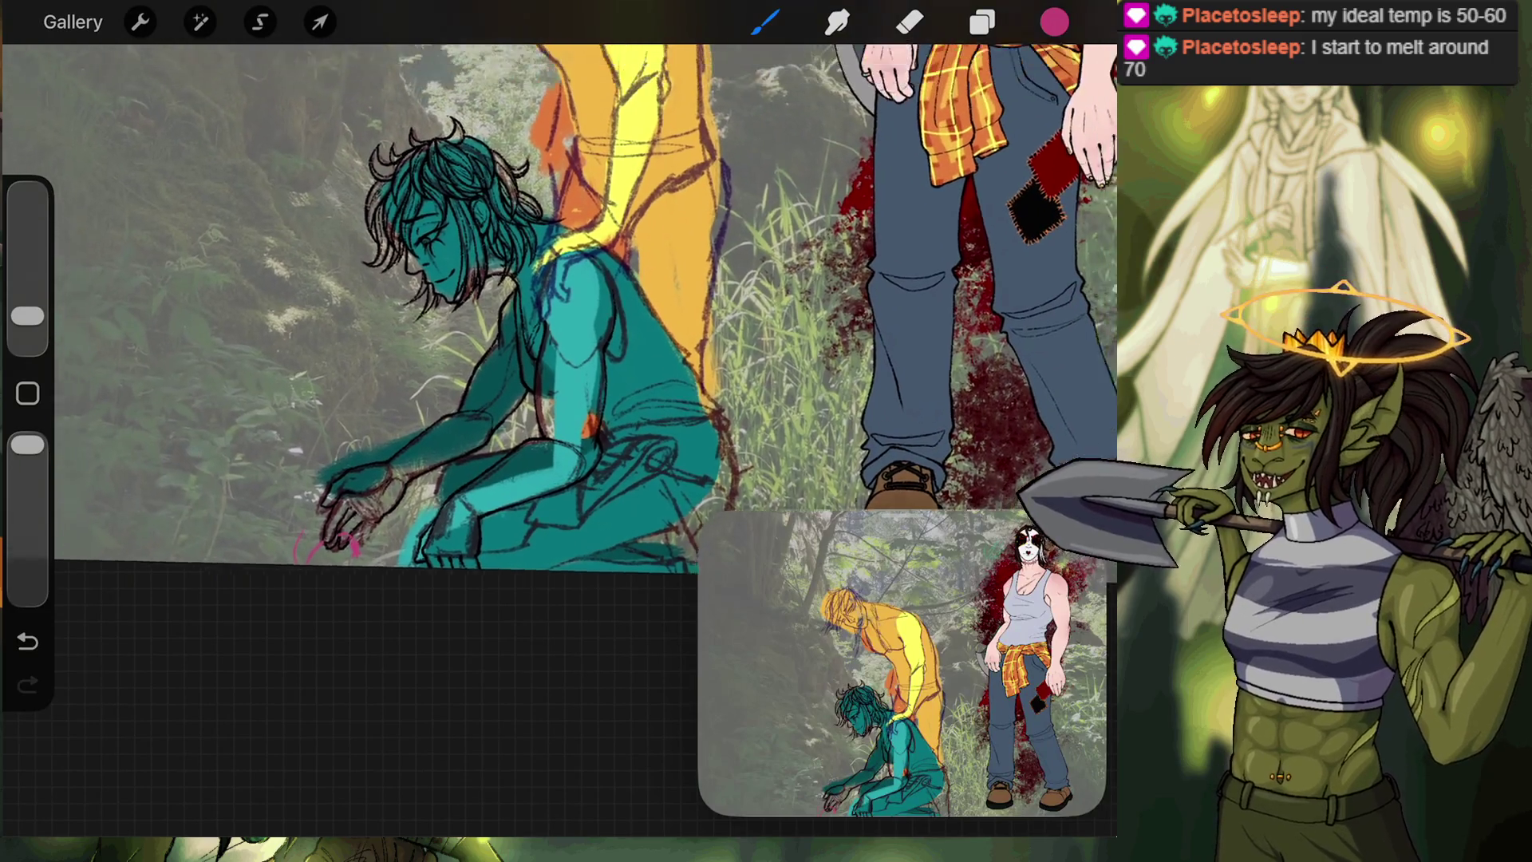
left_click(982, 21)
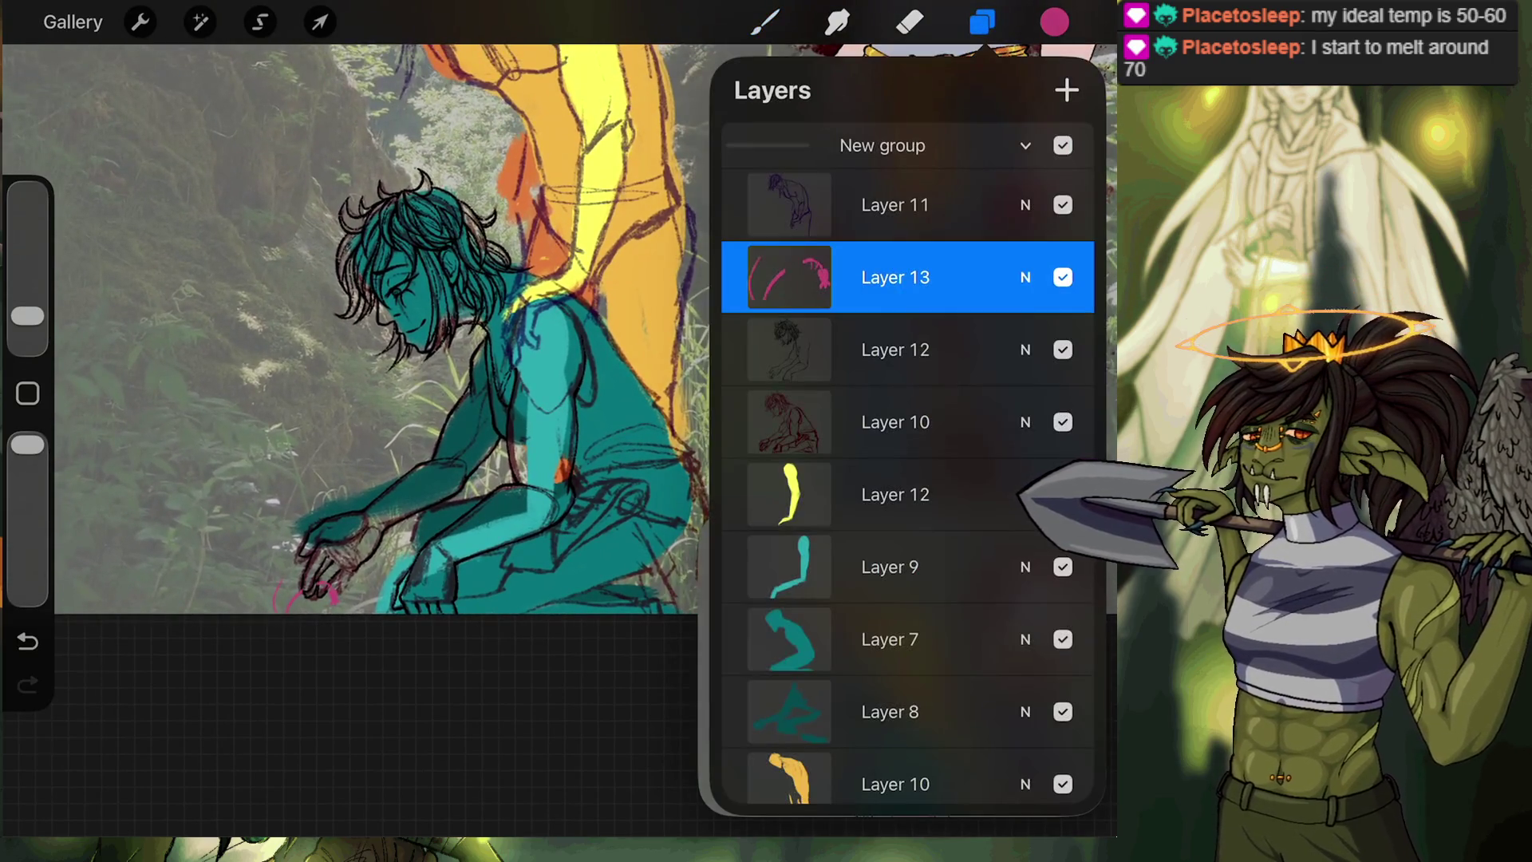
left_click(895, 349)
scroll(558, 319, "up", 2)
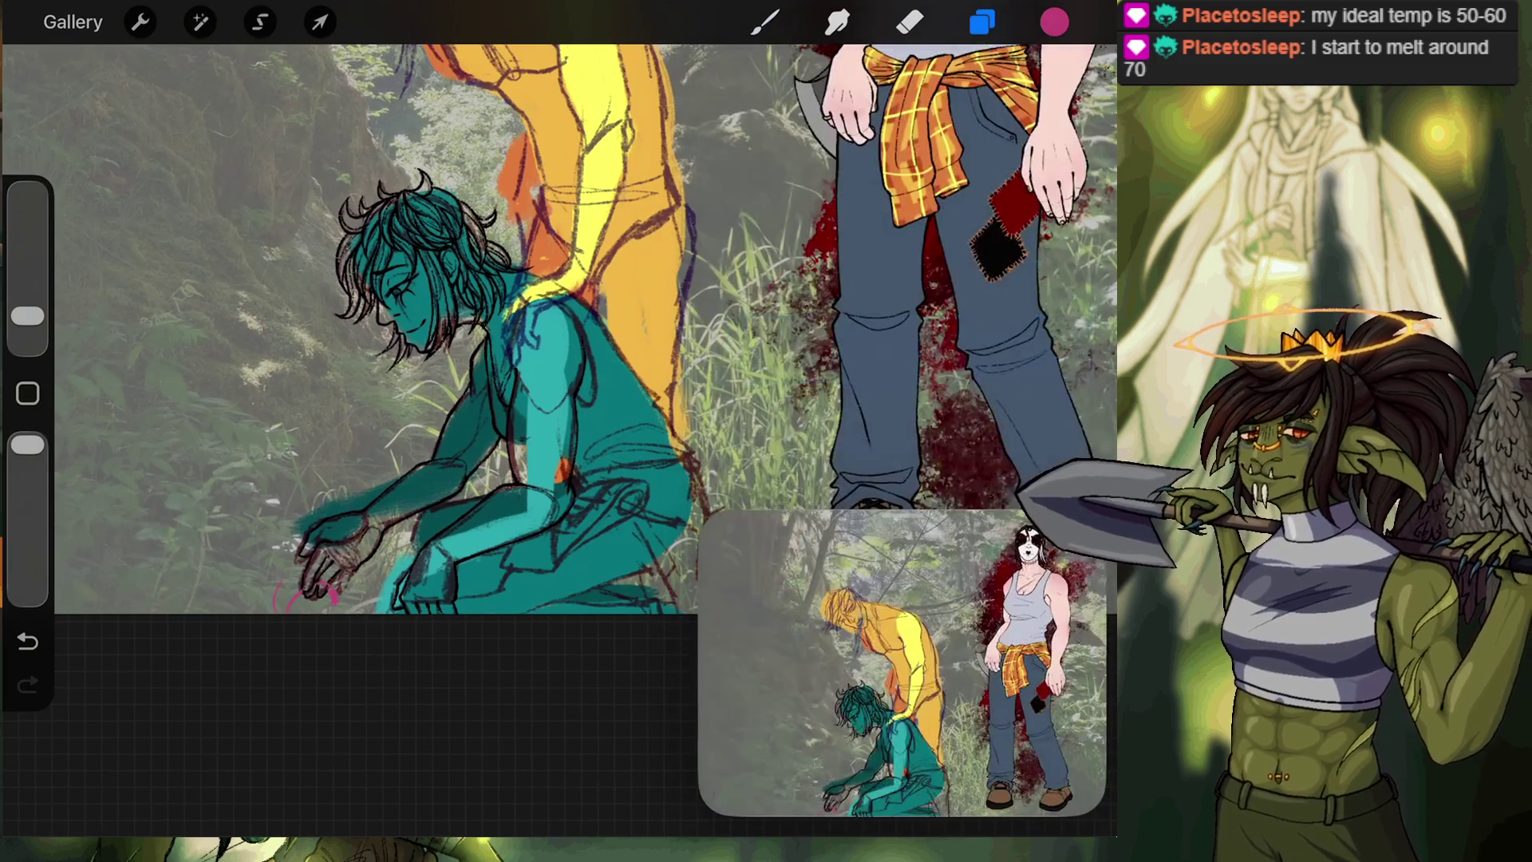
left_click(764, 21)
Zoom in on the hand and undo the extra pink stroke on the blob.
scroll(558, 279, "up", 3)
scroll(383, 431, "up", 5)
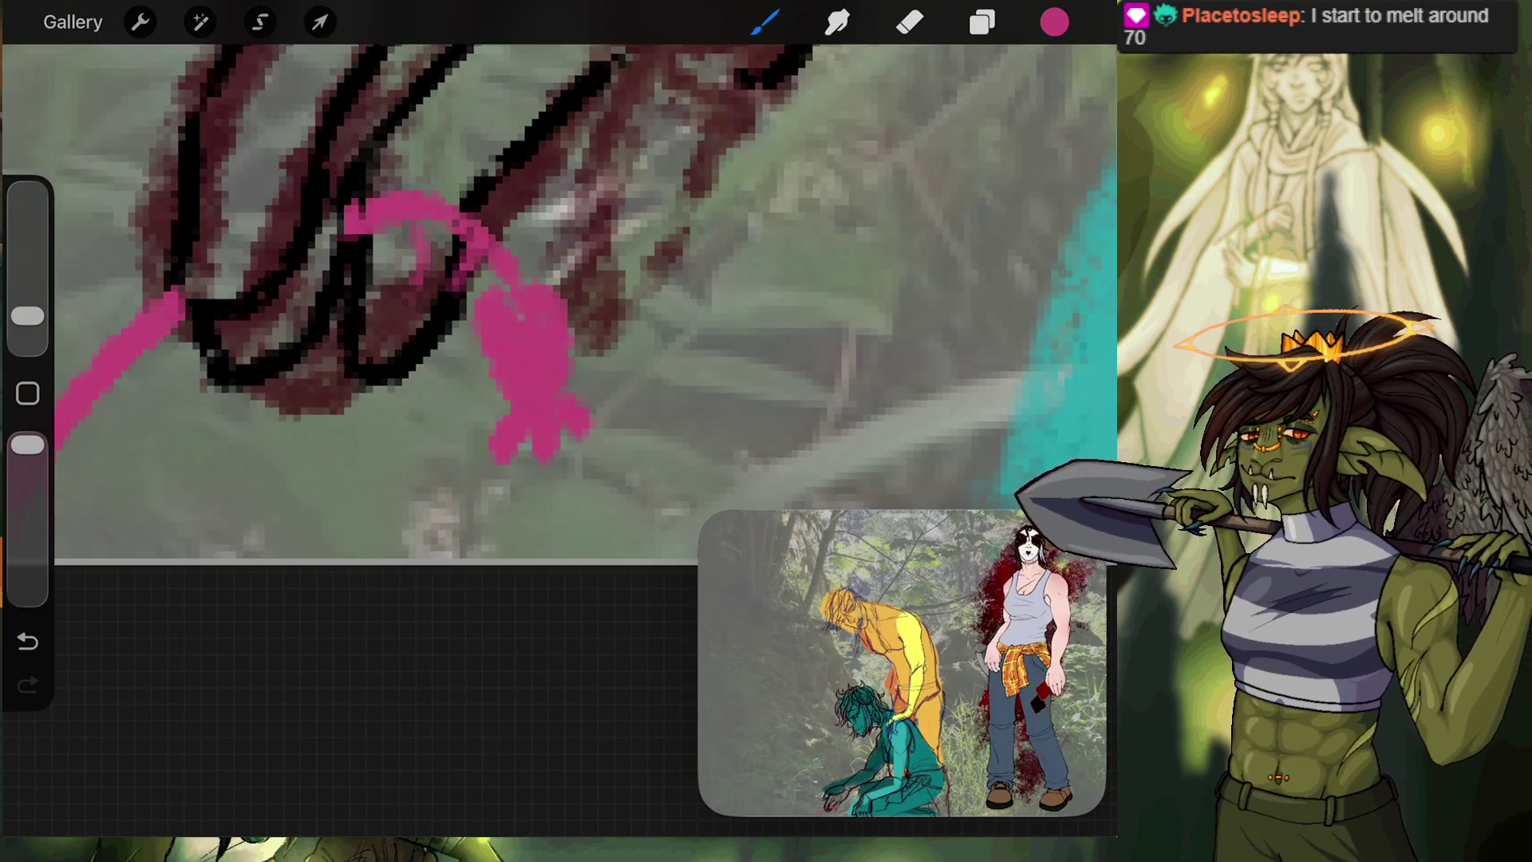
left_click_drag(527, 292, 568, 322)
left_click(28, 640)
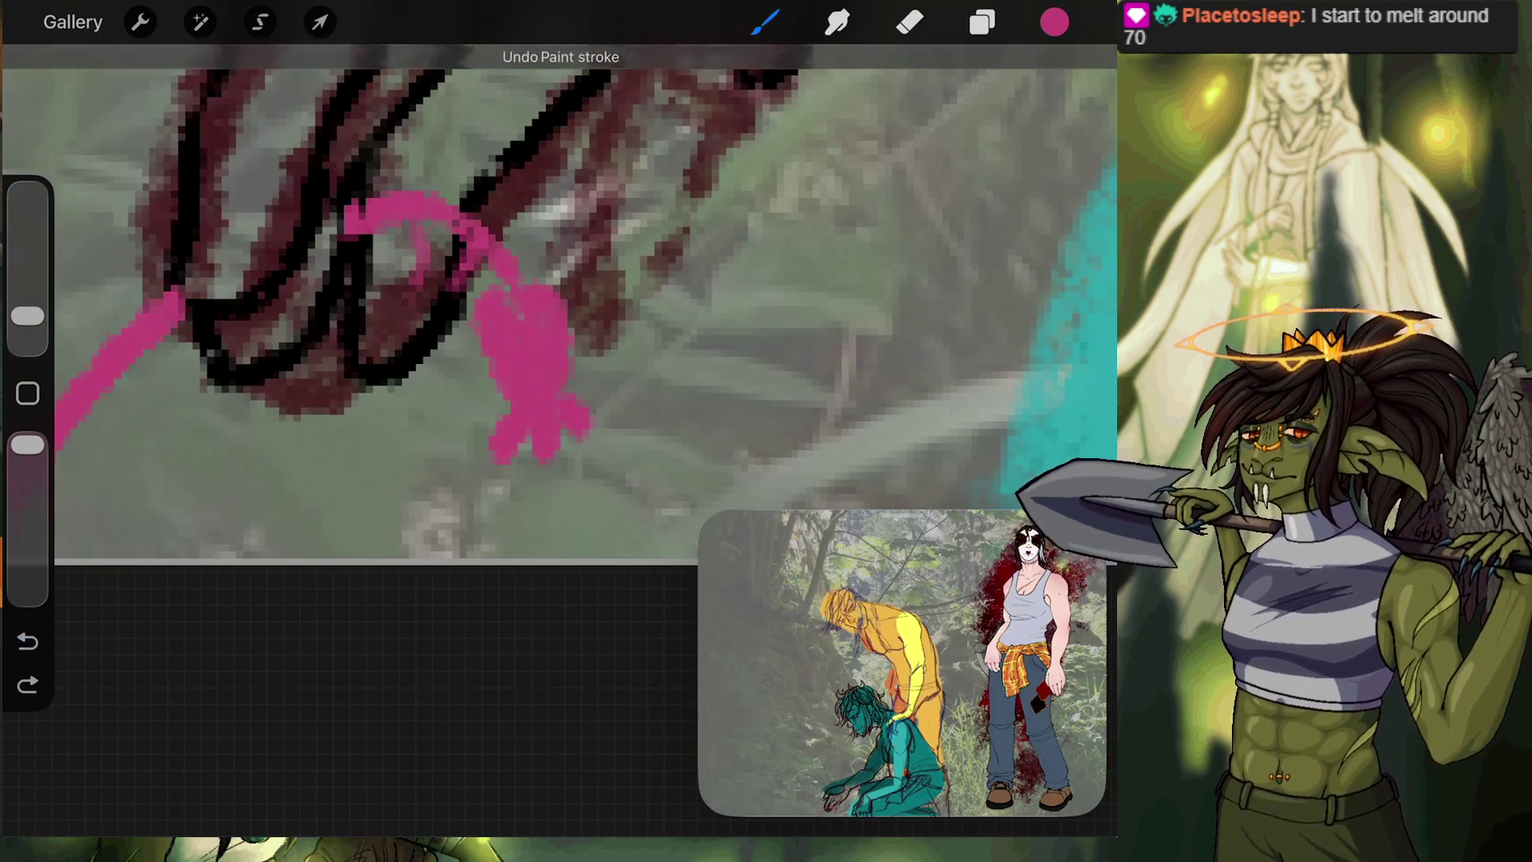
Switch the drawing colour to black in the Colors panel.
left_click(1053, 21)
left_click(1062, 92)
left_click(1054, 21)
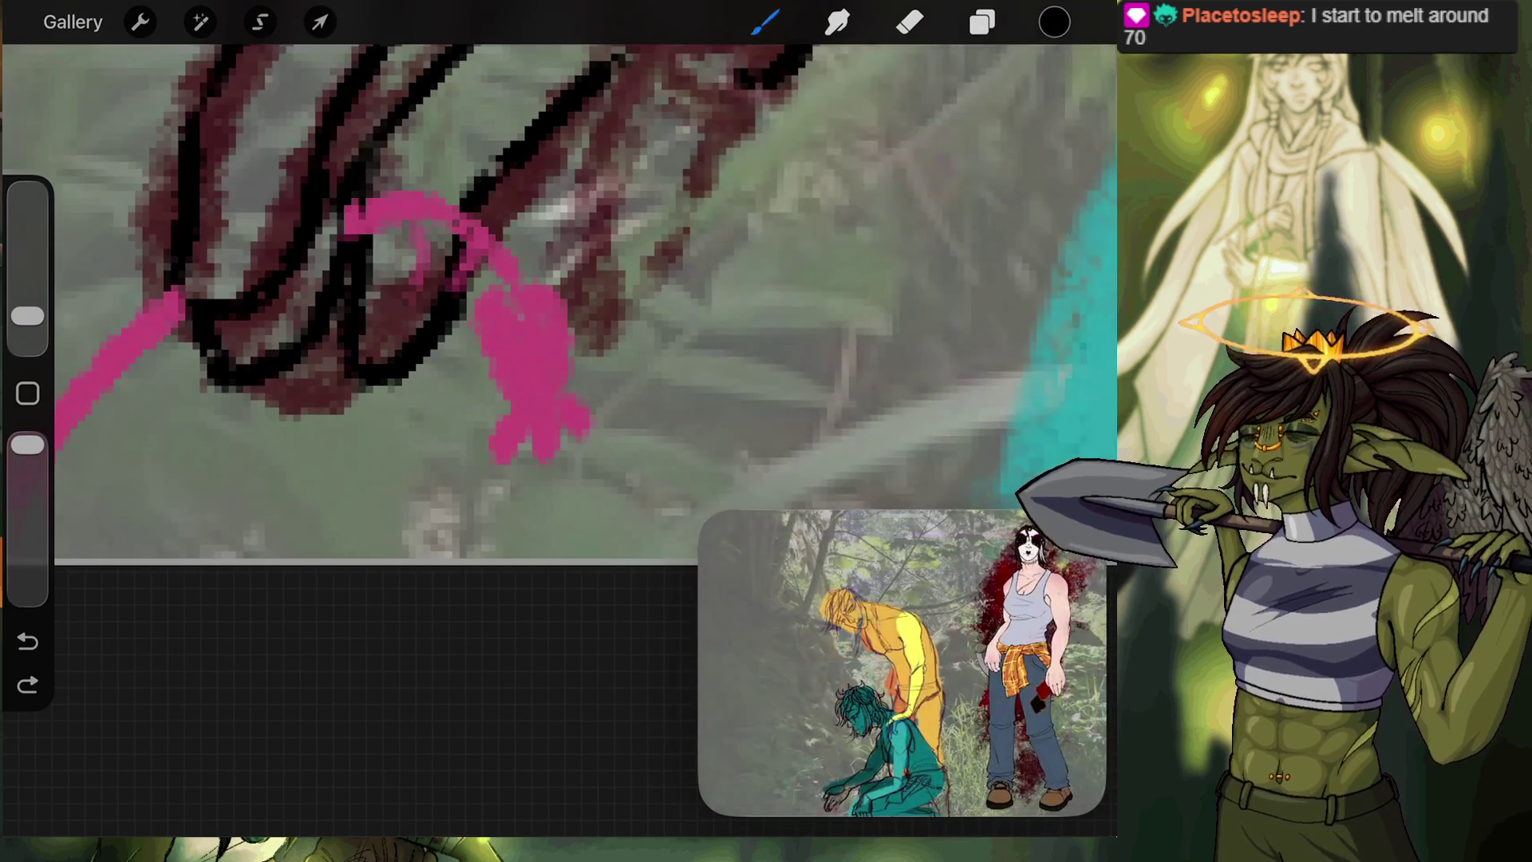
left_click(1054, 22)
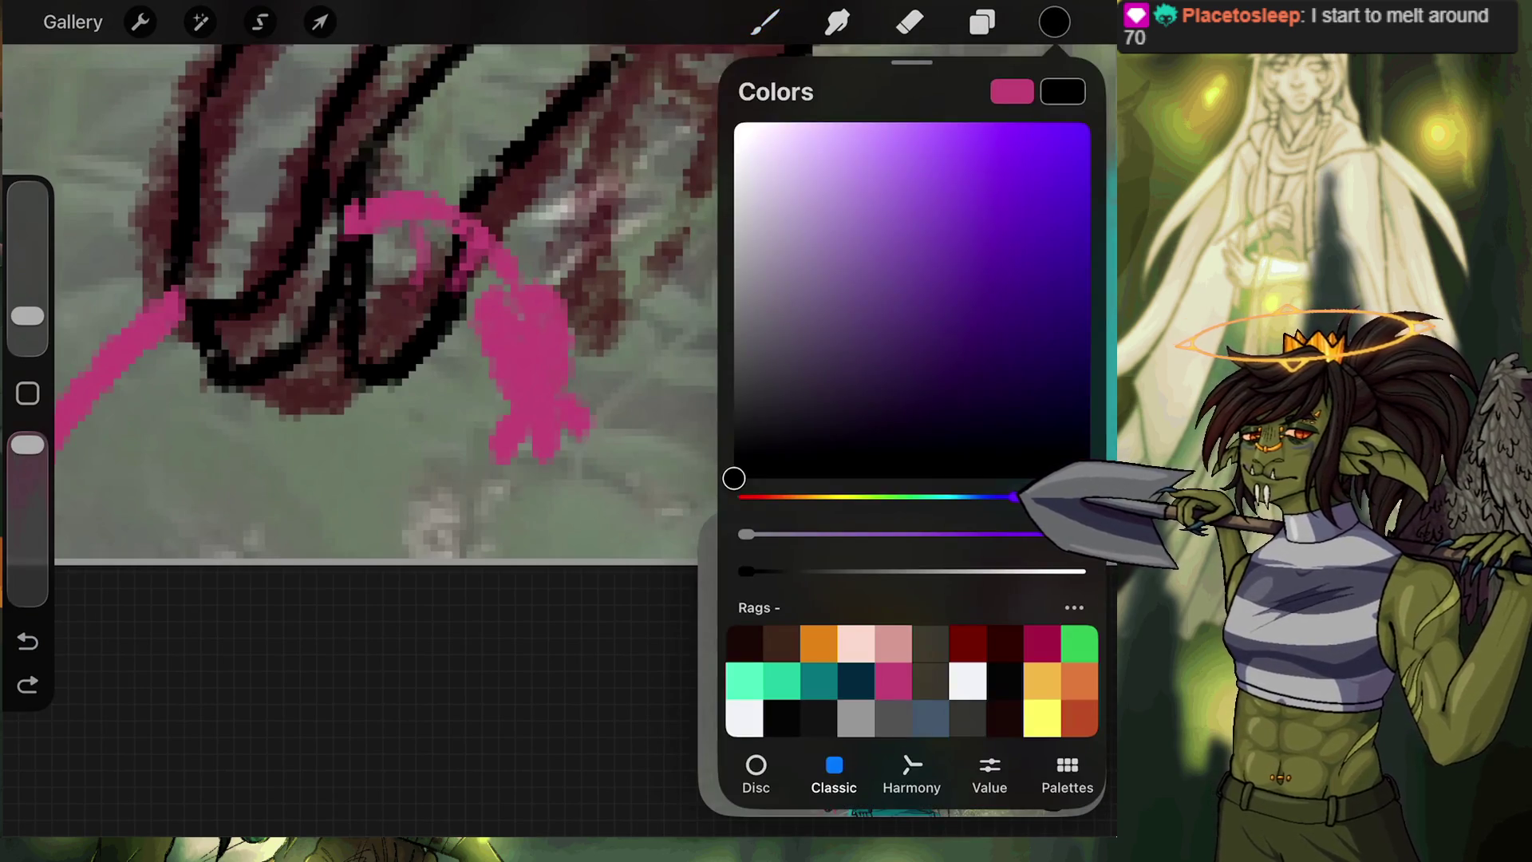
Redo the pink arc-to-blob stroke and set the Inking Dry Ink brush to 1% size.
left_click(1053, 22)
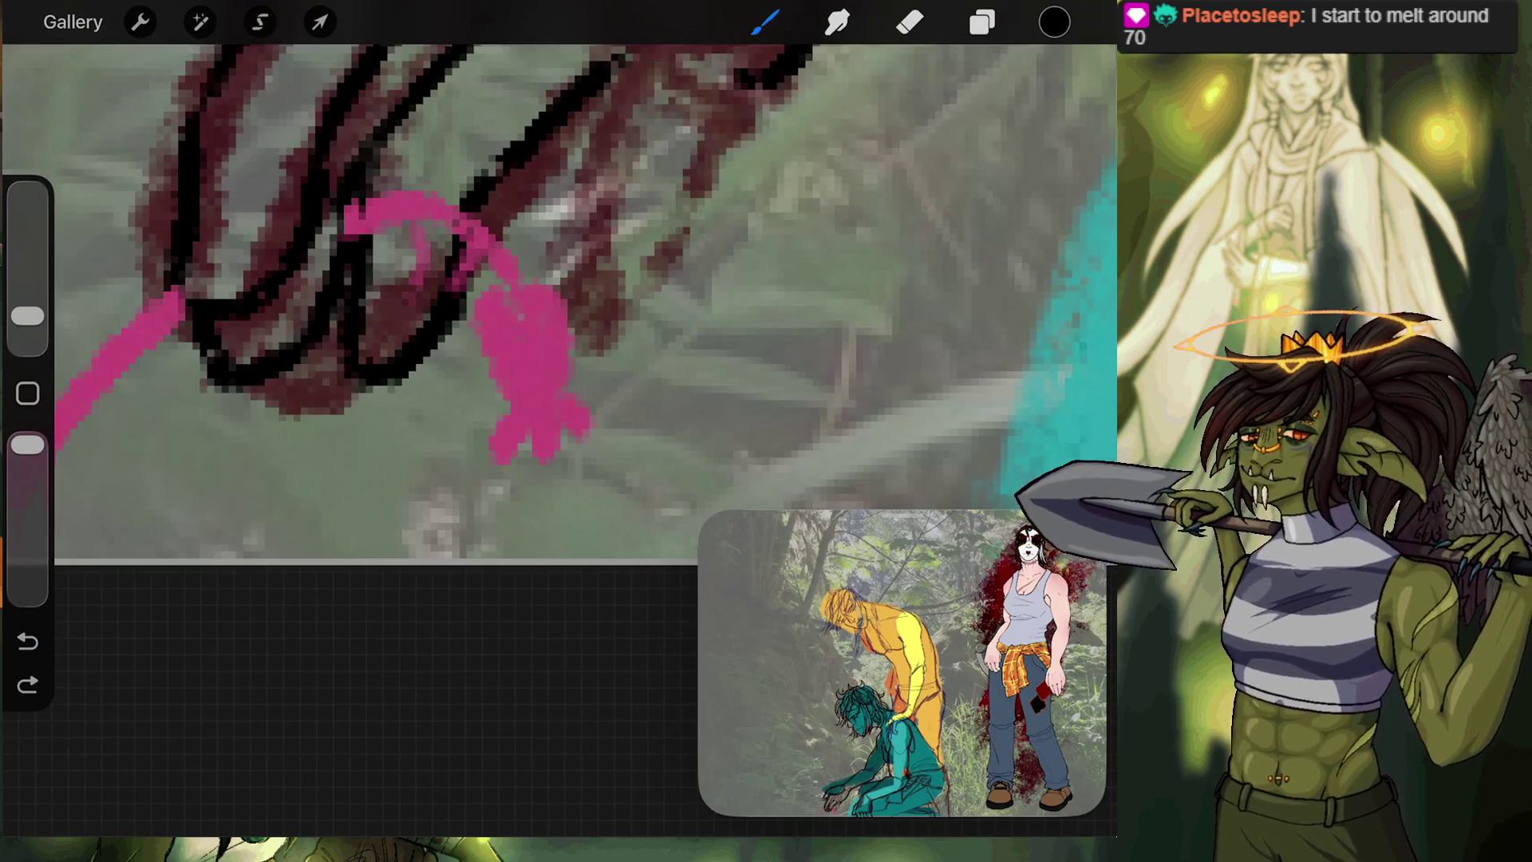
left_click(523, 294)
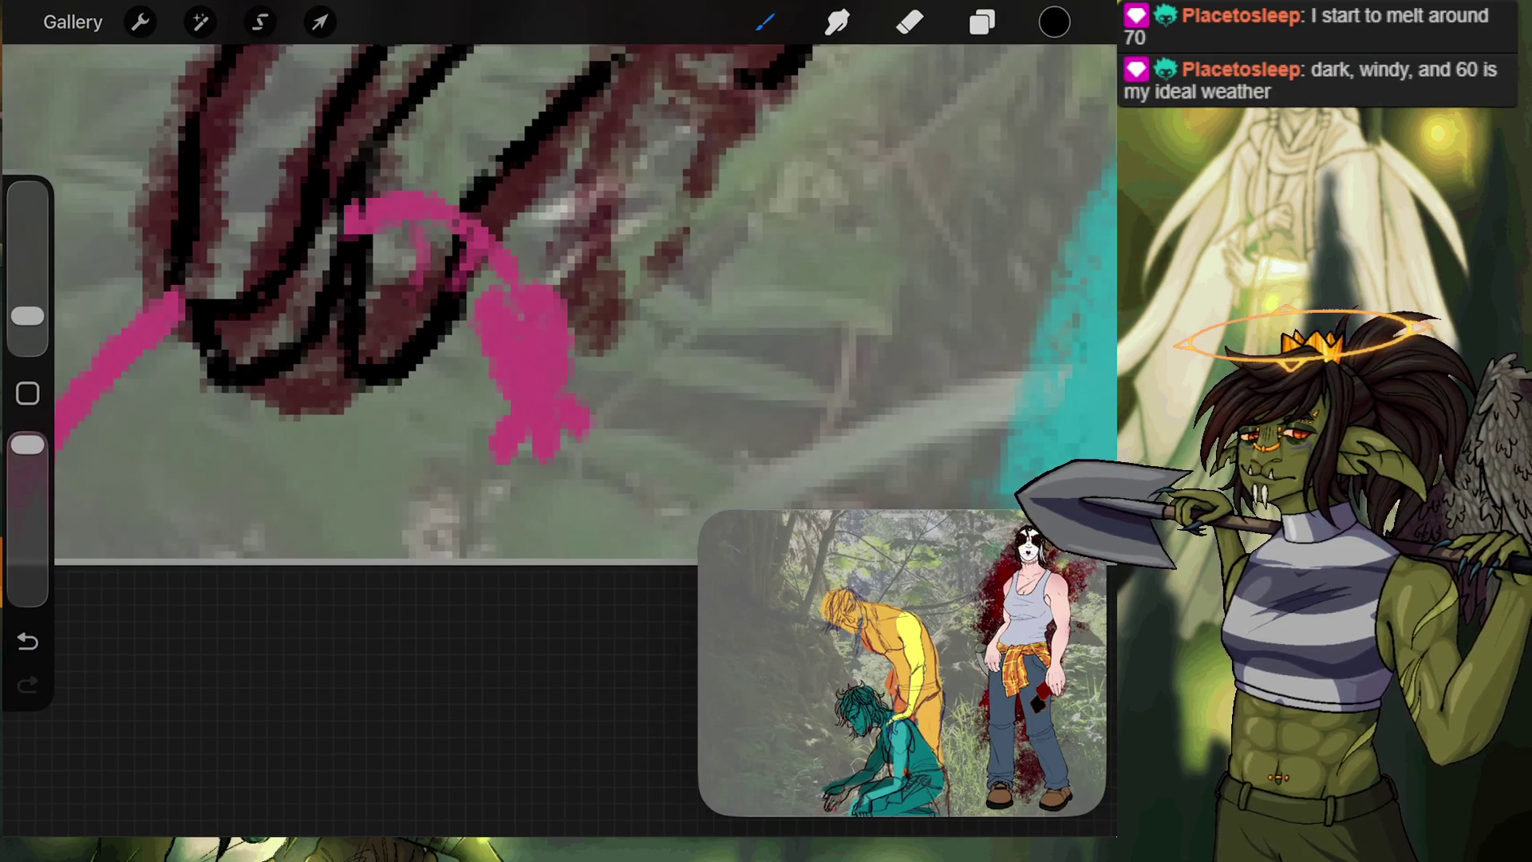
left_click(764, 22)
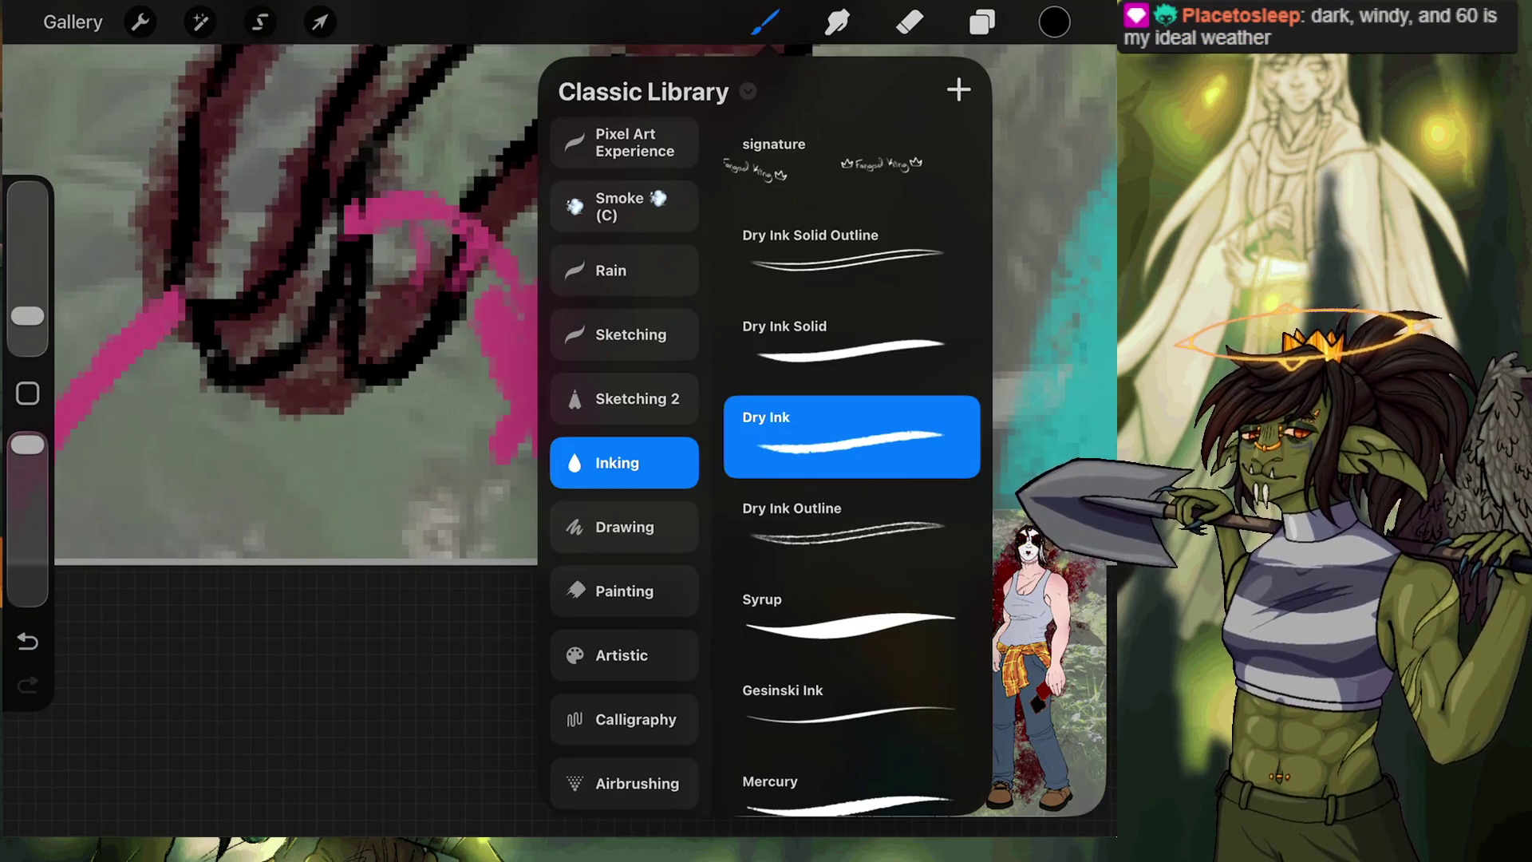
left_click_drag(27, 315, 28, 333)
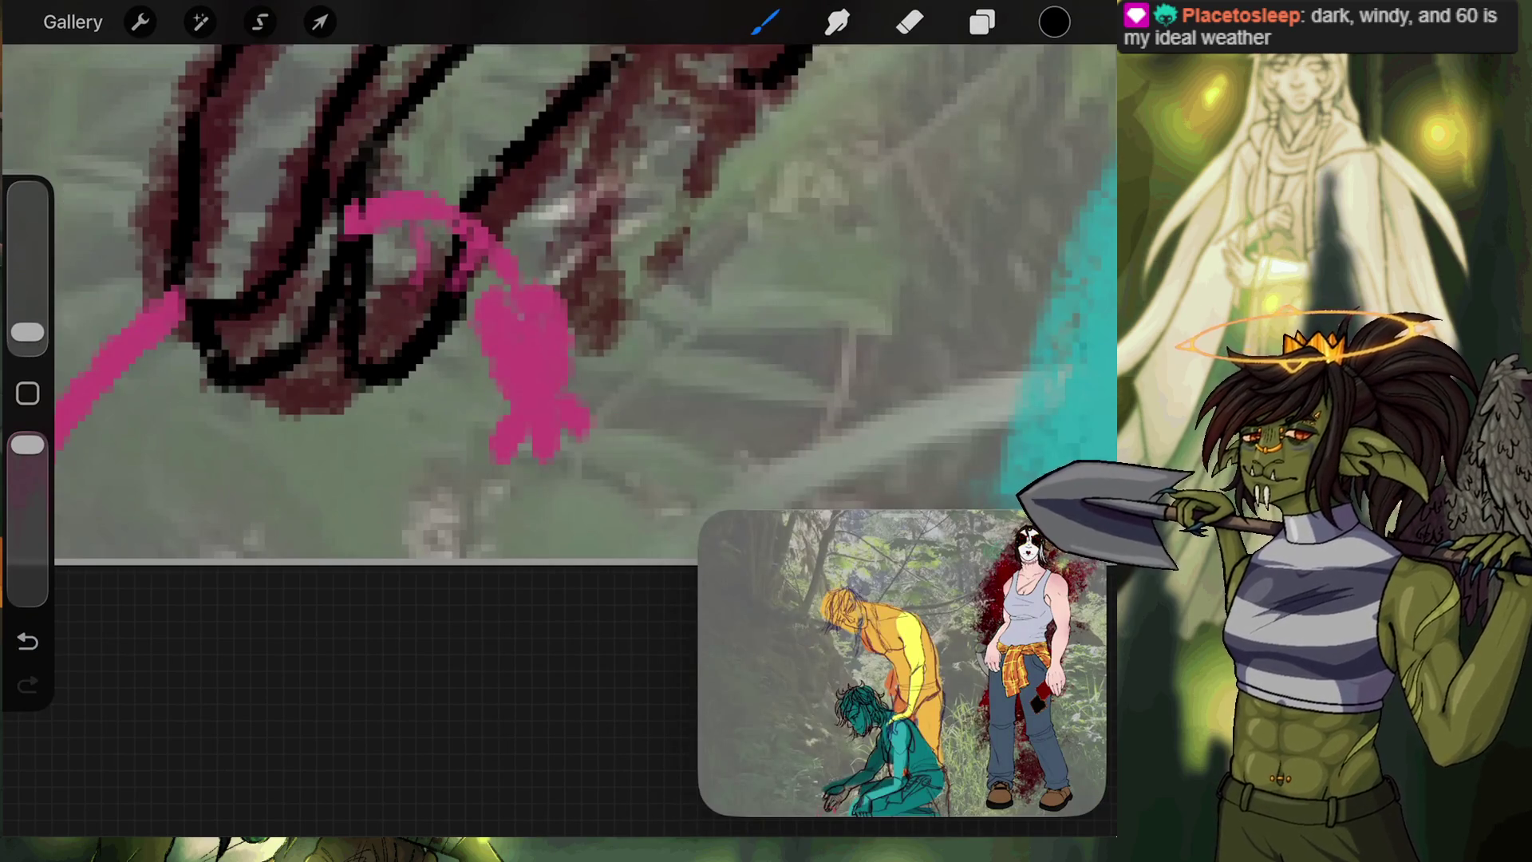
scroll(598, 319, "up", 5)
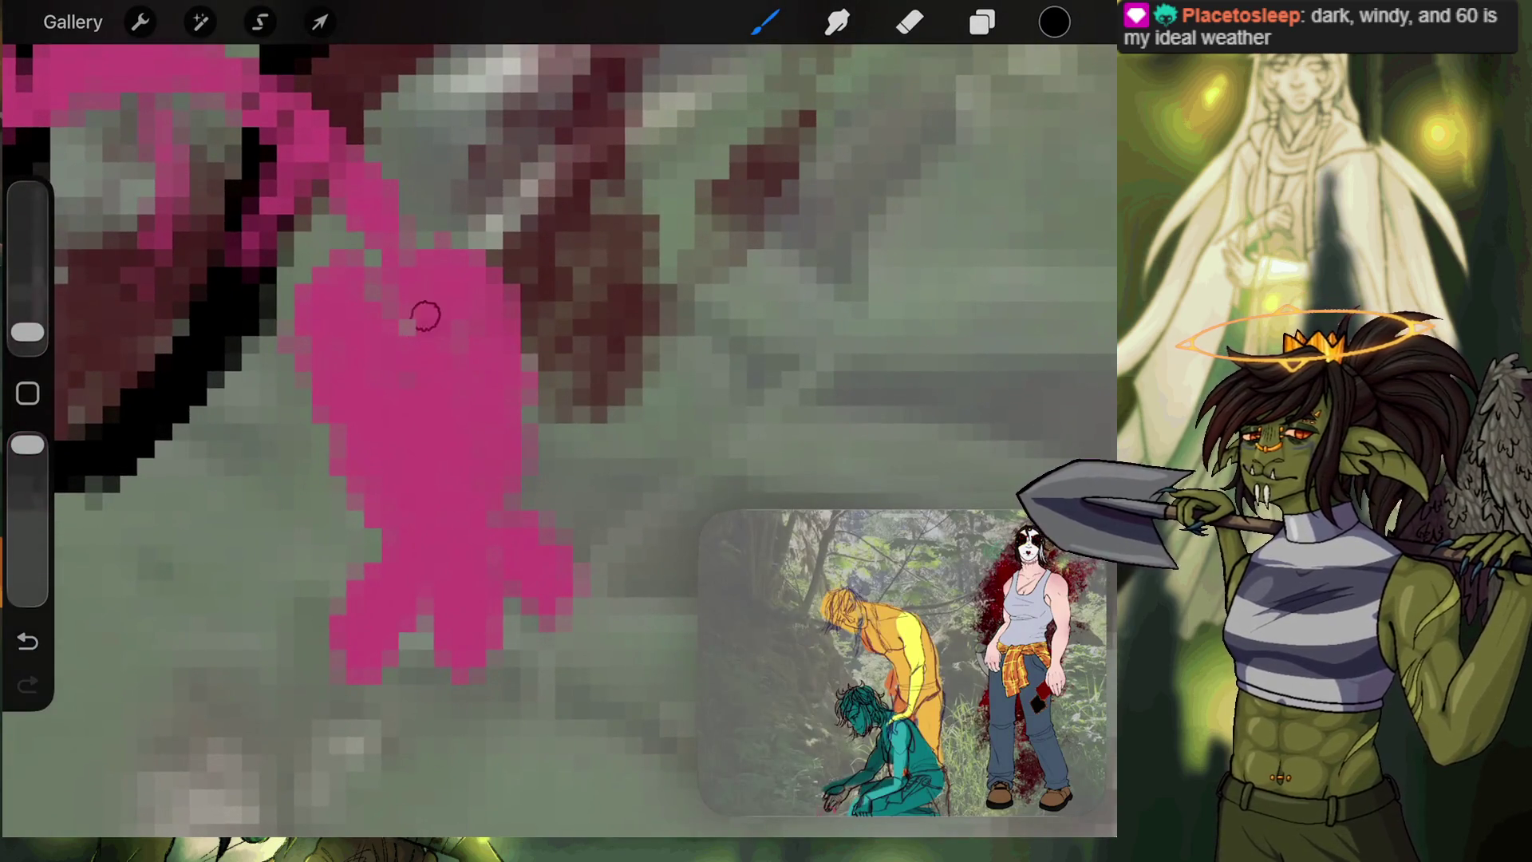
Undo a stray black line and move Layer 13 below Layer 12.
left_click_drag(419, 233, 503, 267)
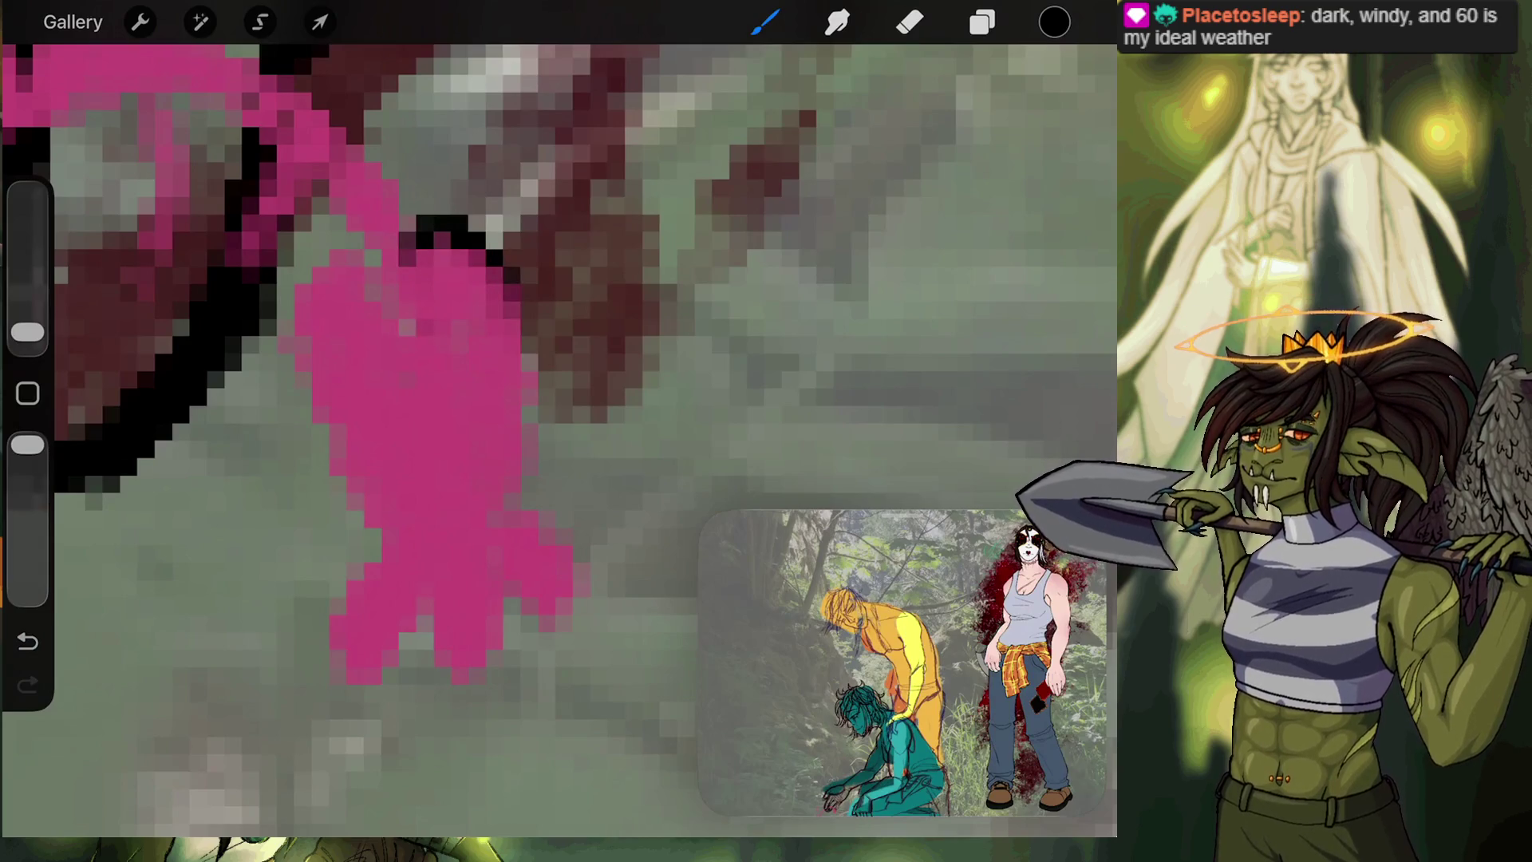
left_click(27, 640)
left_click(982, 22)
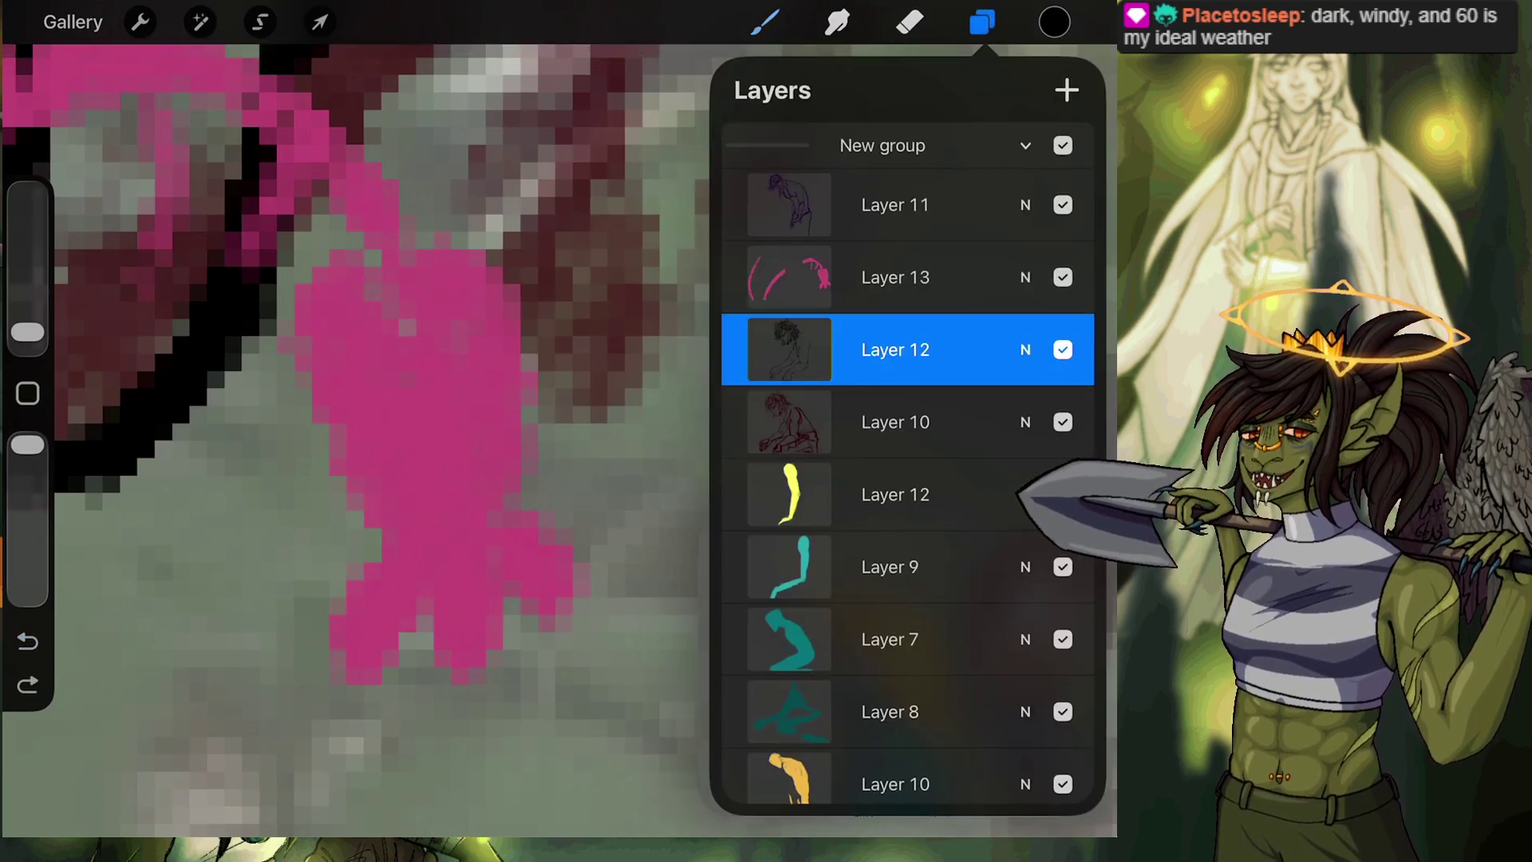
mouse_move(895, 277)
left_mouse_down()
mouse_move(806, 341)
mouse_move(787, 325)
mouse_move(797, 348)
left_mouse_up()
left_click(765, 23)
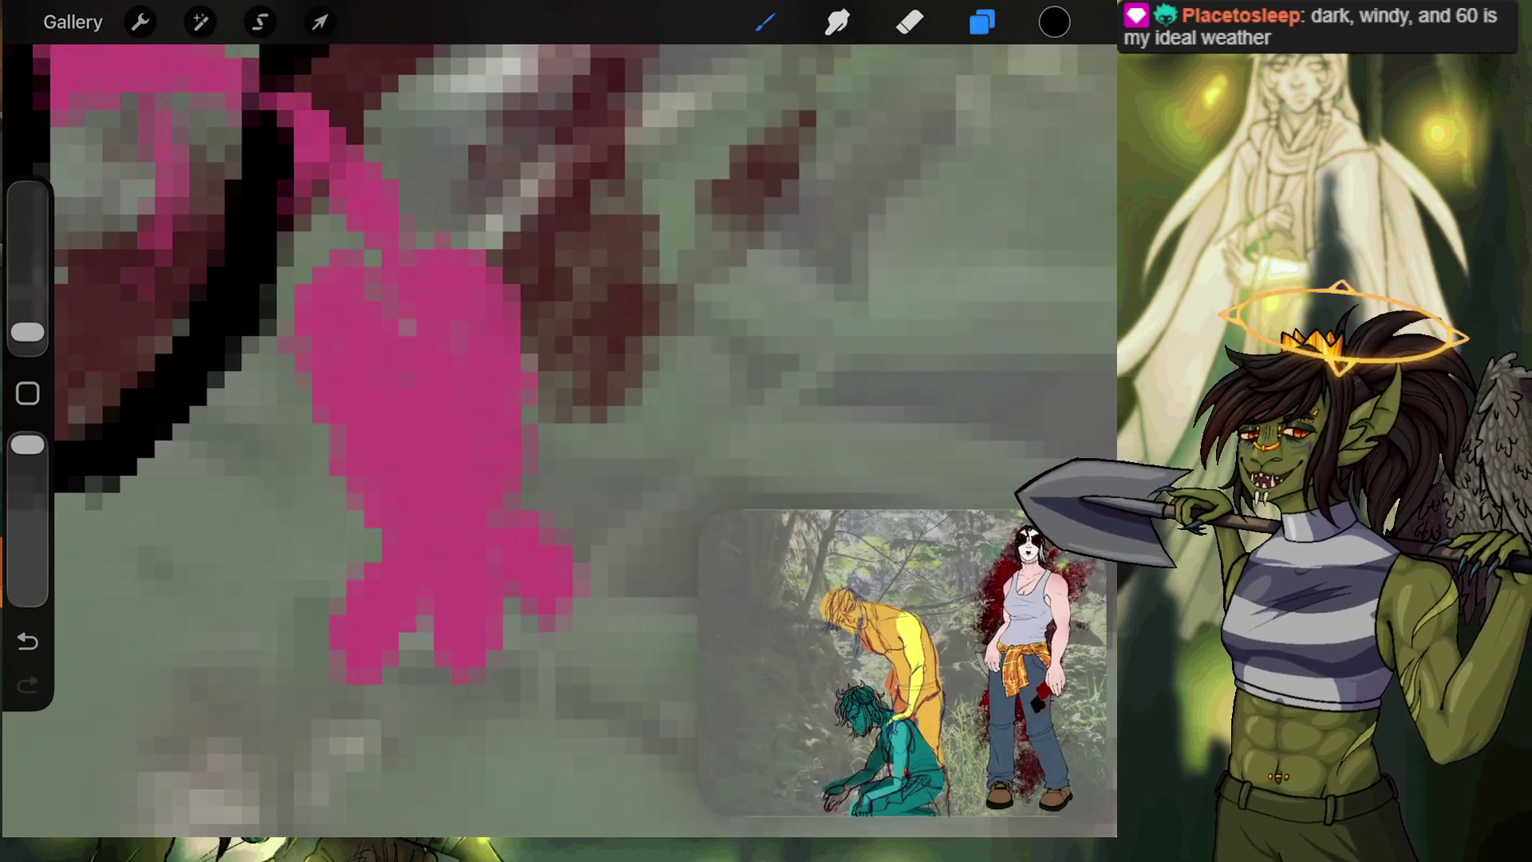
Outline the pink heart's top, right and left edges in black.
mouse_move(430, 351)
left_mouse_down()
mouse_move(429, 263)
mouse_move(462, 251)
mouse_move(447, 251)
mouse_move(487, 256)
mouse_move(530, 359)
left_mouse_up()
mouse_move(447, 239)
left_mouse_down()
mouse_move(506, 266)
mouse_move(537, 325)
left_mouse_up()
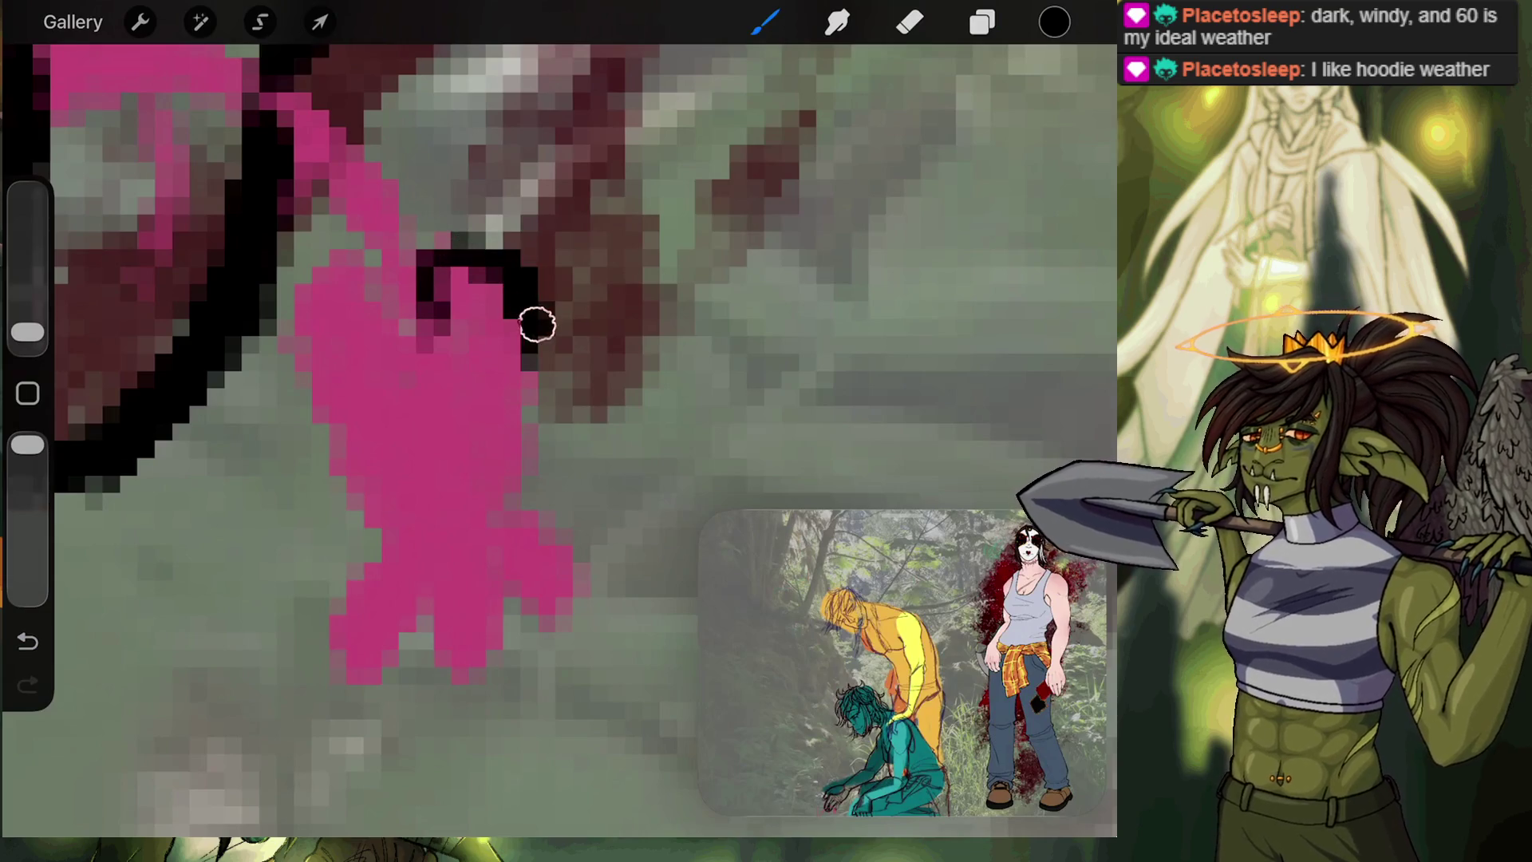
mouse_move(479, 240)
left_mouse_down()
mouse_move(432, 266)
mouse_move(427, 304)
mouse_move(393, 322)
mouse_move(356, 266)
mouse_move(303, 351)
left_mouse_up()
mouse_move(335, 271)
left_mouse_down()
mouse_move(300, 362)
mouse_move(351, 471)
left_mouse_up()
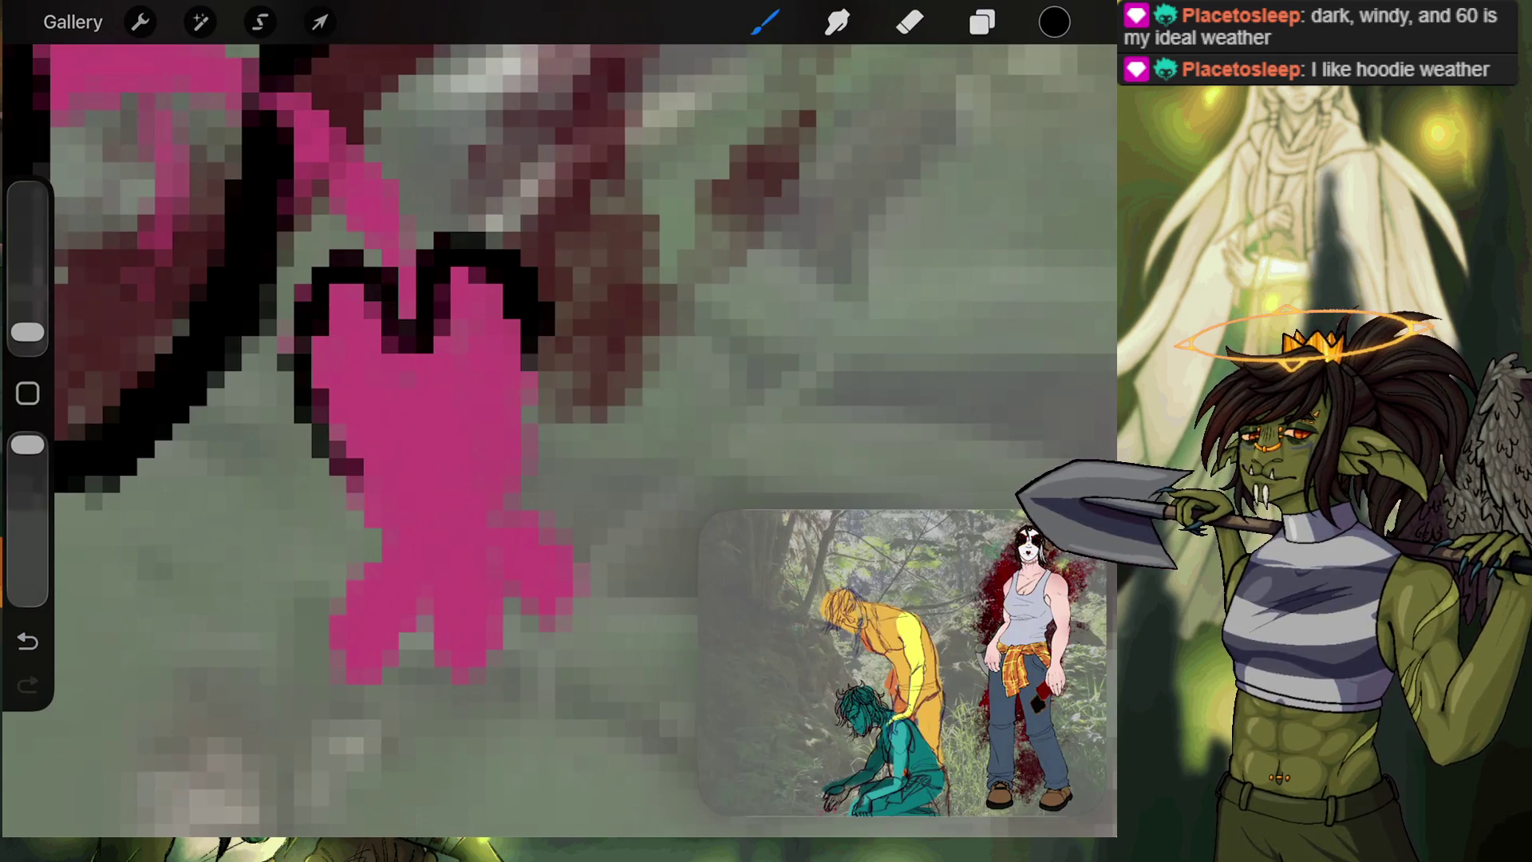
mouse_move(527, 307)
left_mouse_down()
mouse_move(526, 478)
mouse_move(501, 522)
left_mouse_up()
mouse_move(308, 319)
left_mouse_down()
mouse_move(329, 483)
mouse_move(377, 551)
left_mouse_up()
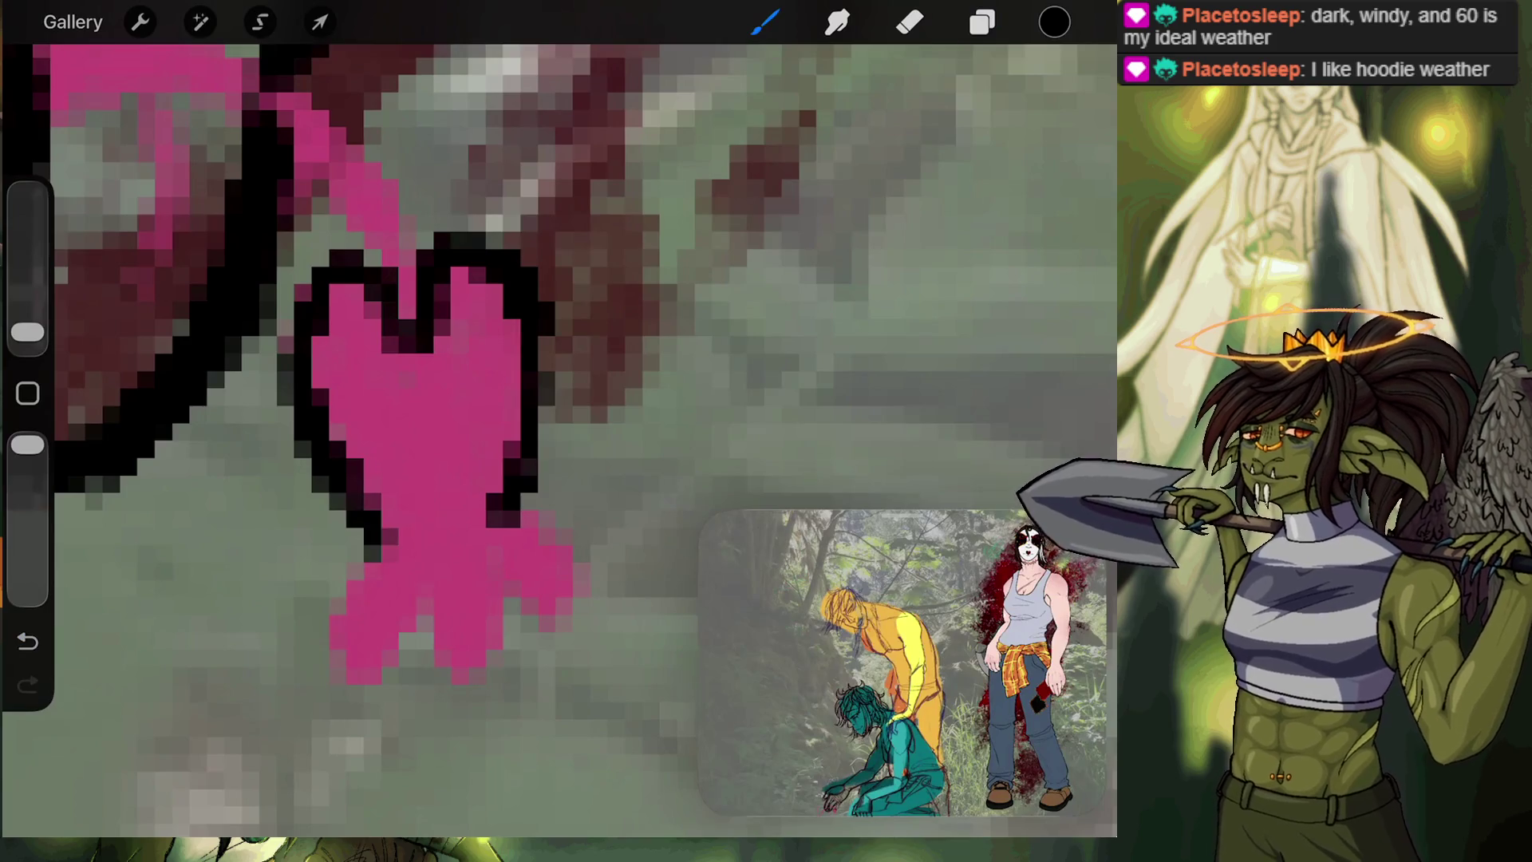
Outline the heart's tip, middle line and lower lobes in black.
scroll(559, 439, "down", 3)
mouse_move(468, 342)
left_mouse_down()
mouse_move(427, 483)
mouse_move(471, 498)
mouse_move(526, 367)
mouse_move(510, 155)
left_mouse_up()
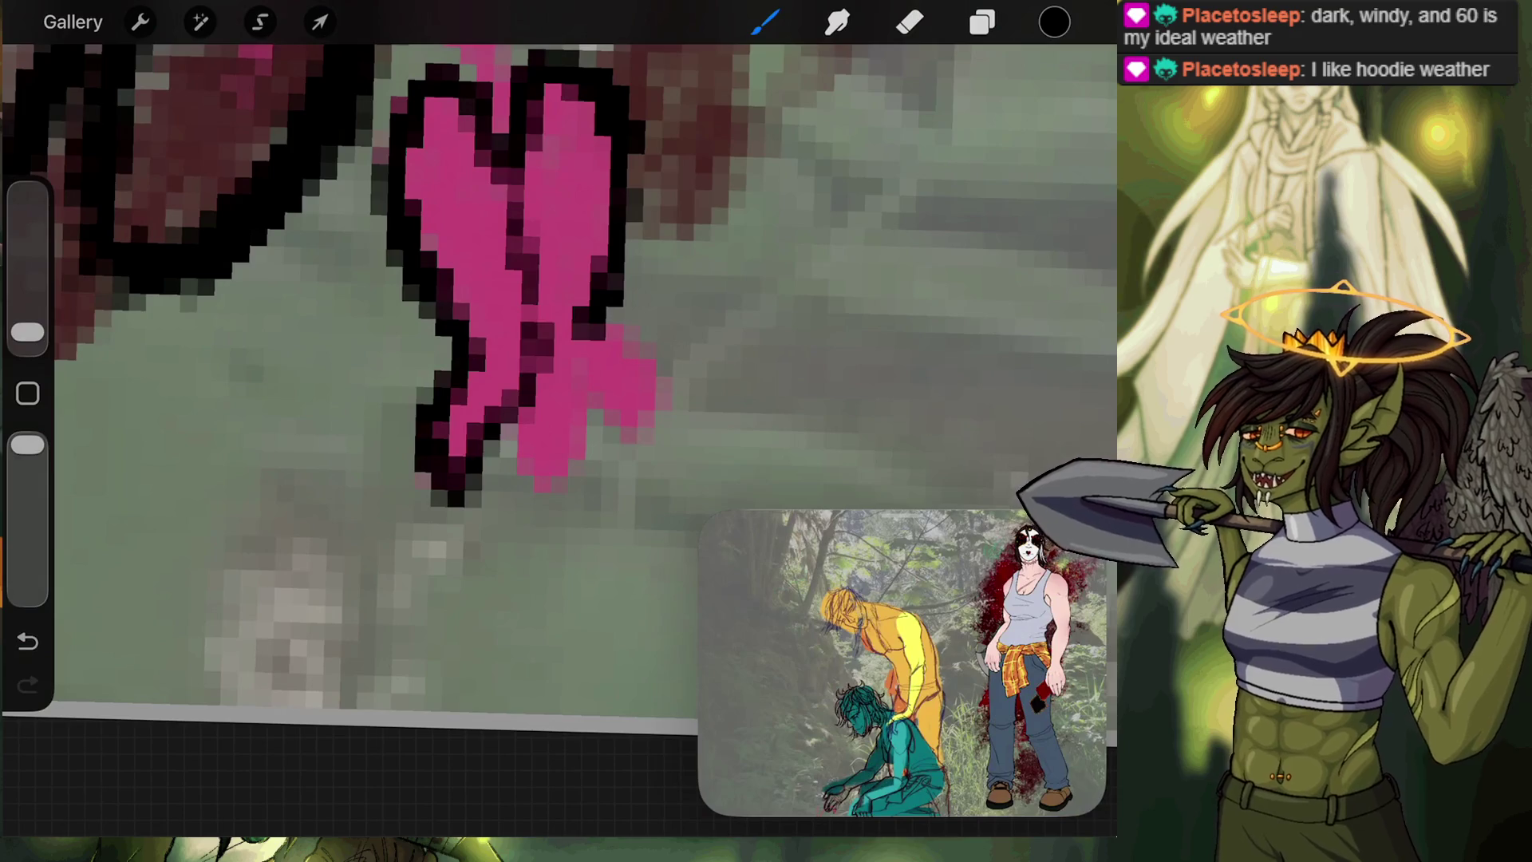
left_click_drag(534, 327, 507, 144)
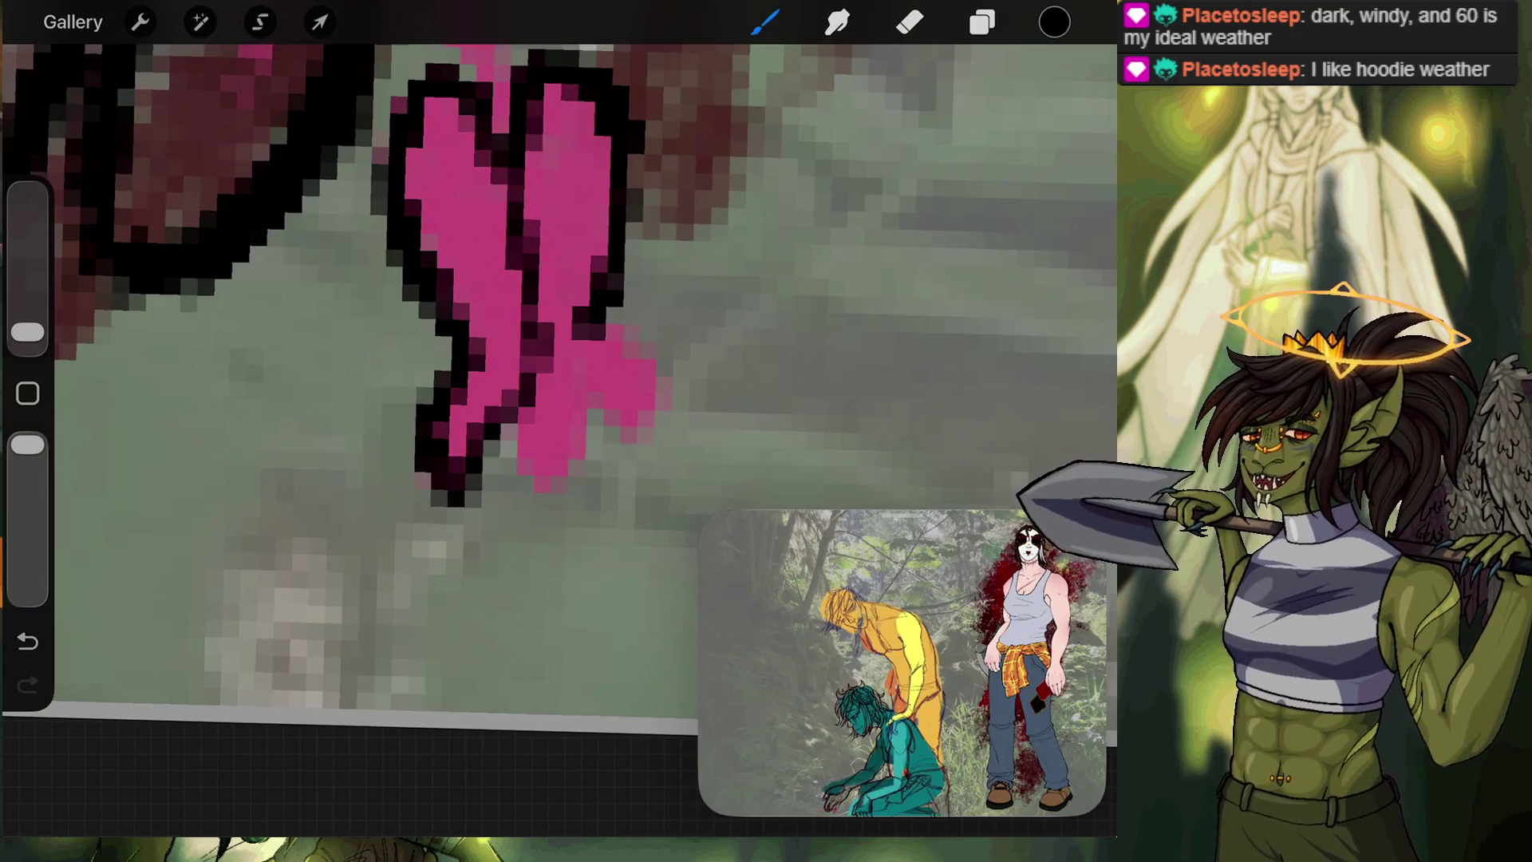
mouse_move(546, 369)
left_mouse_down()
mouse_move(618, 435)
mouse_move(639, 400)
mouse_move(586, 323)
left_mouse_up()
mouse_move(518, 395)
left_mouse_down()
mouse_move(513, 434)
mouse_move(550, 504)
left_mouse_up()
left_click_drag(595, 395, 551, 502)
scroll(559, 359, "down", 3)
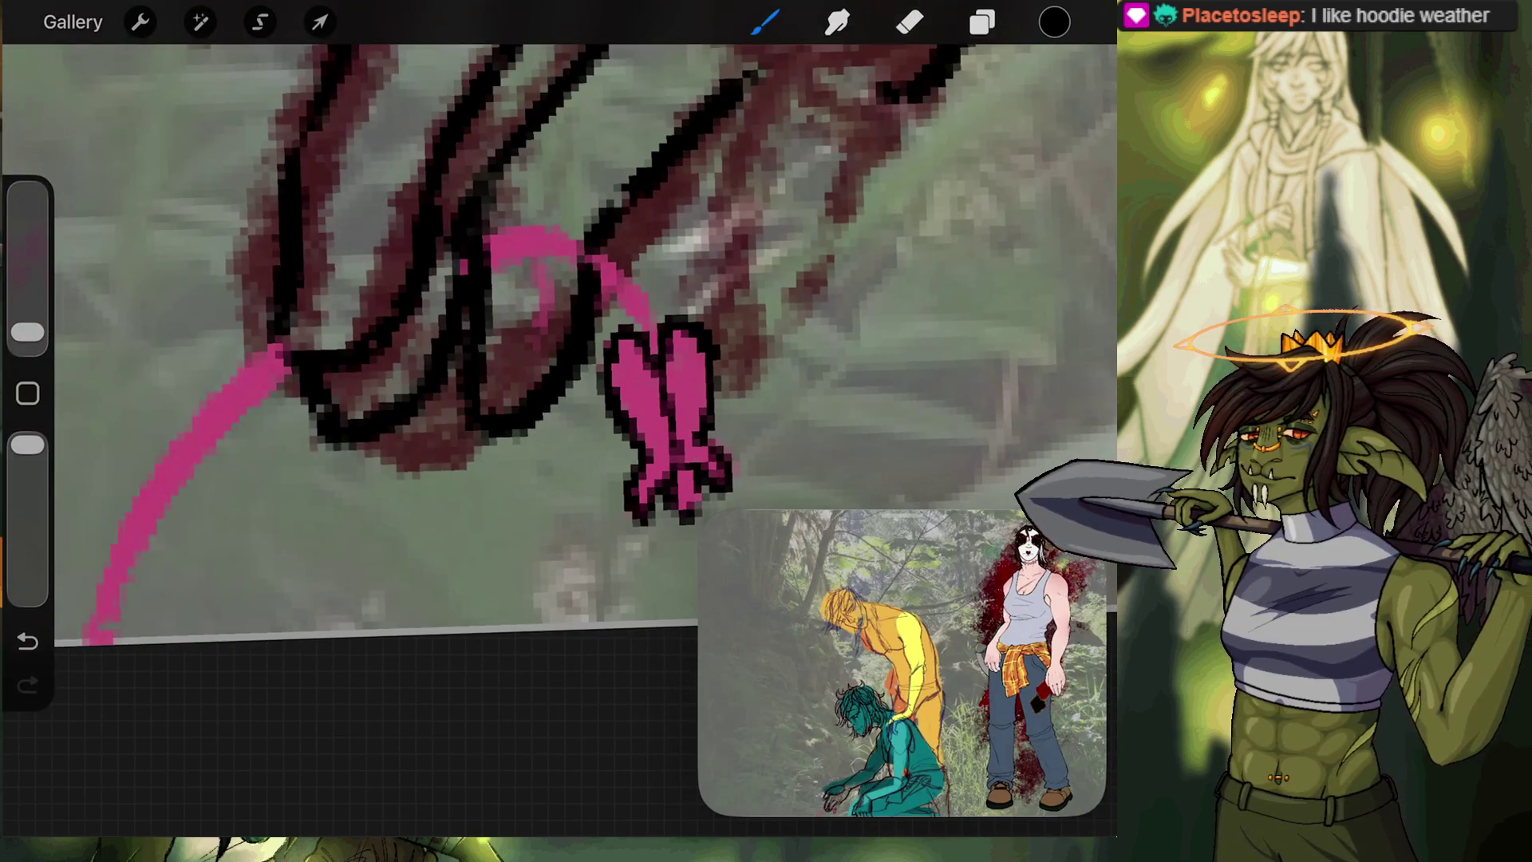
Move Layer 13 back above Layer 12 and add a new Layer 14 above it.
scroll(551, 303, "up", 3)
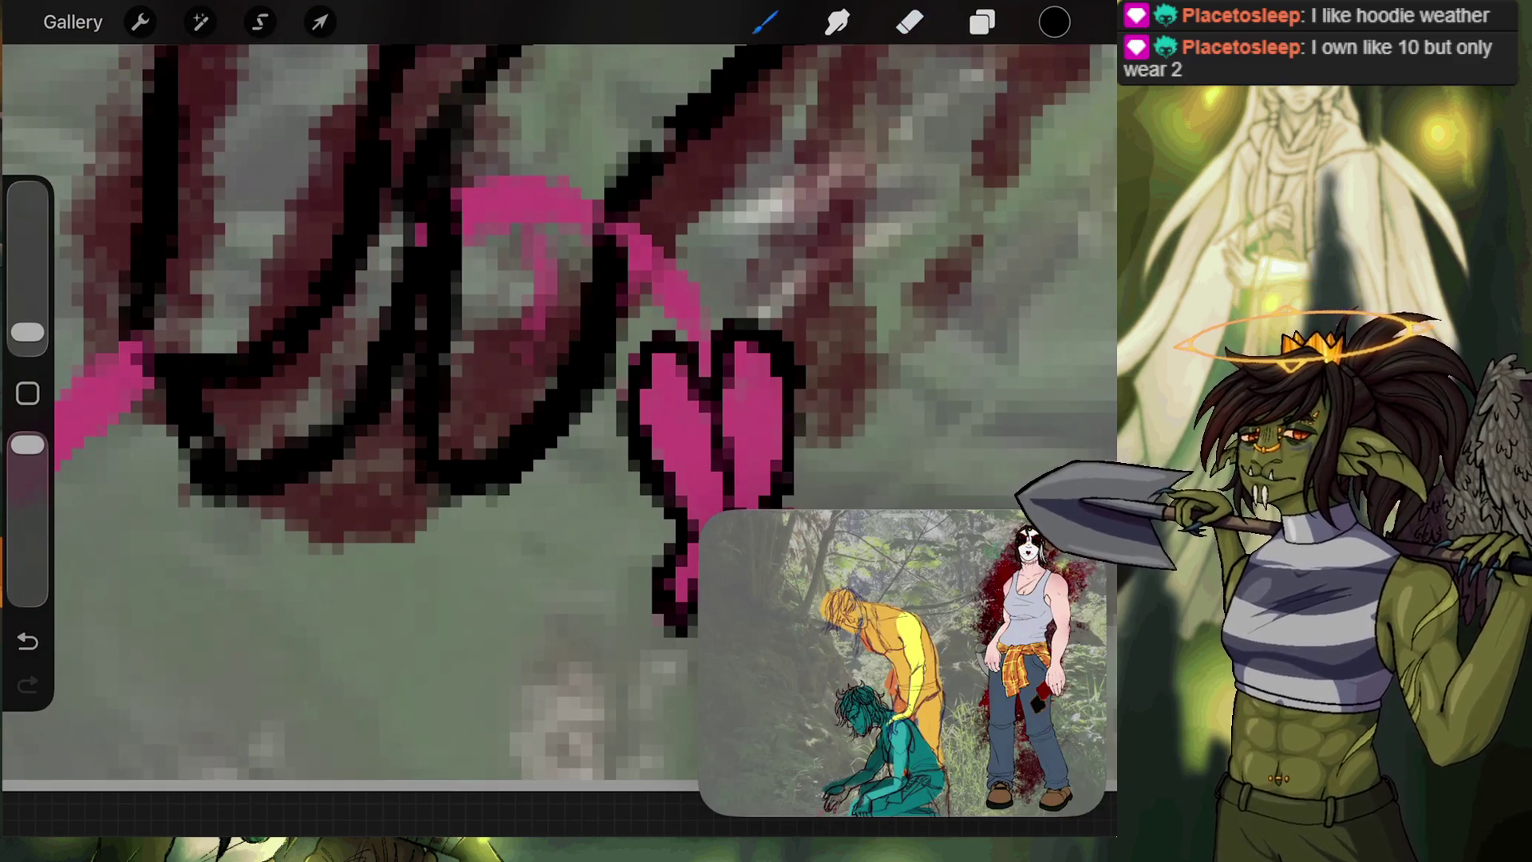
left_click(982, 22)
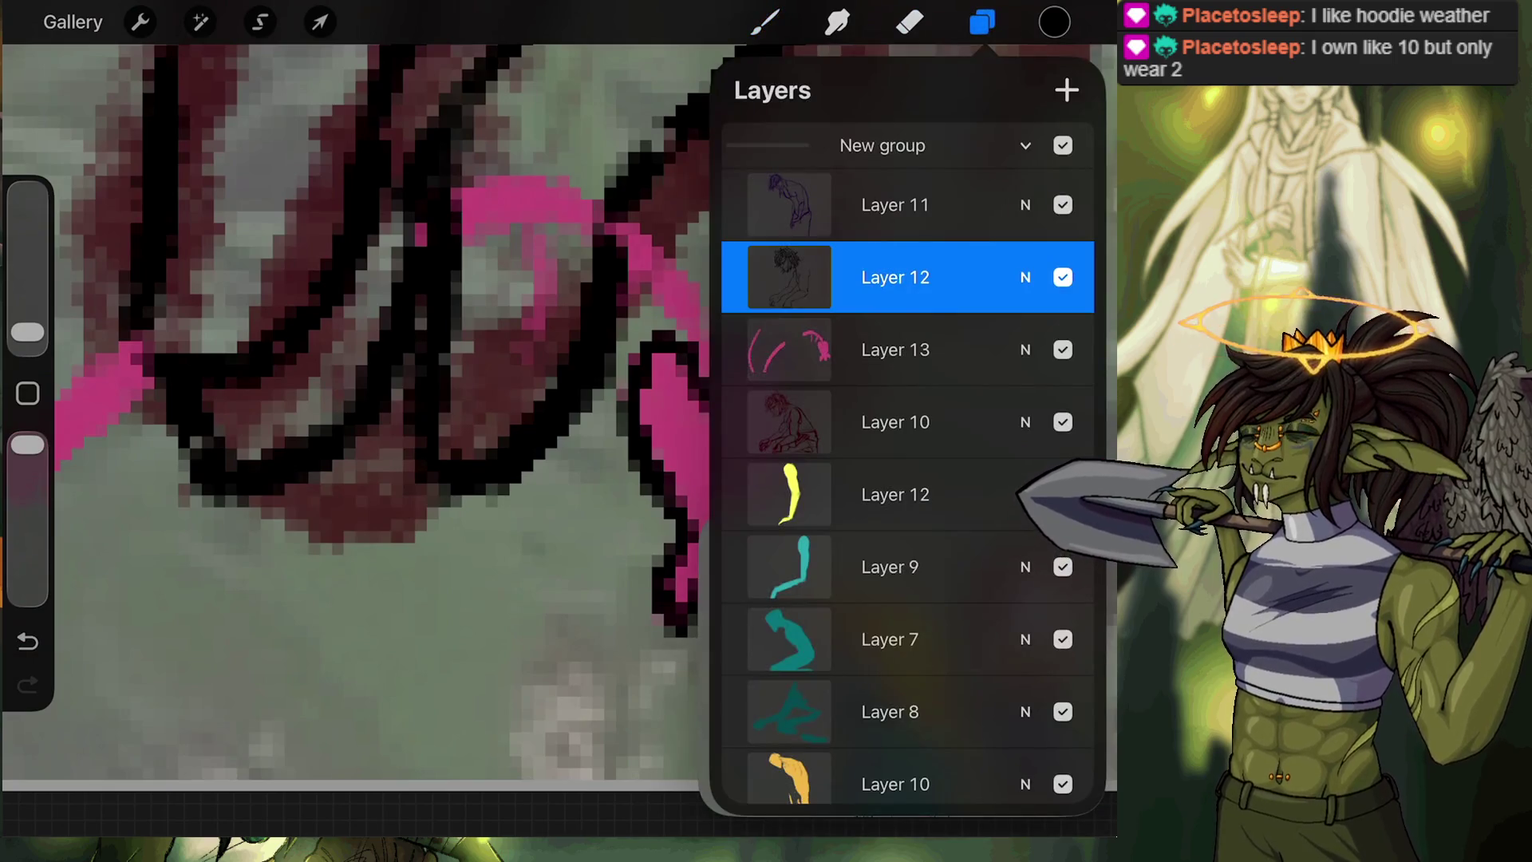
left_click(895, 349)
mouse_move(878, 350)
left_mouse_down()
mouse_move(877, 256)
mouse_move(877, 275)
left_mouse_up()
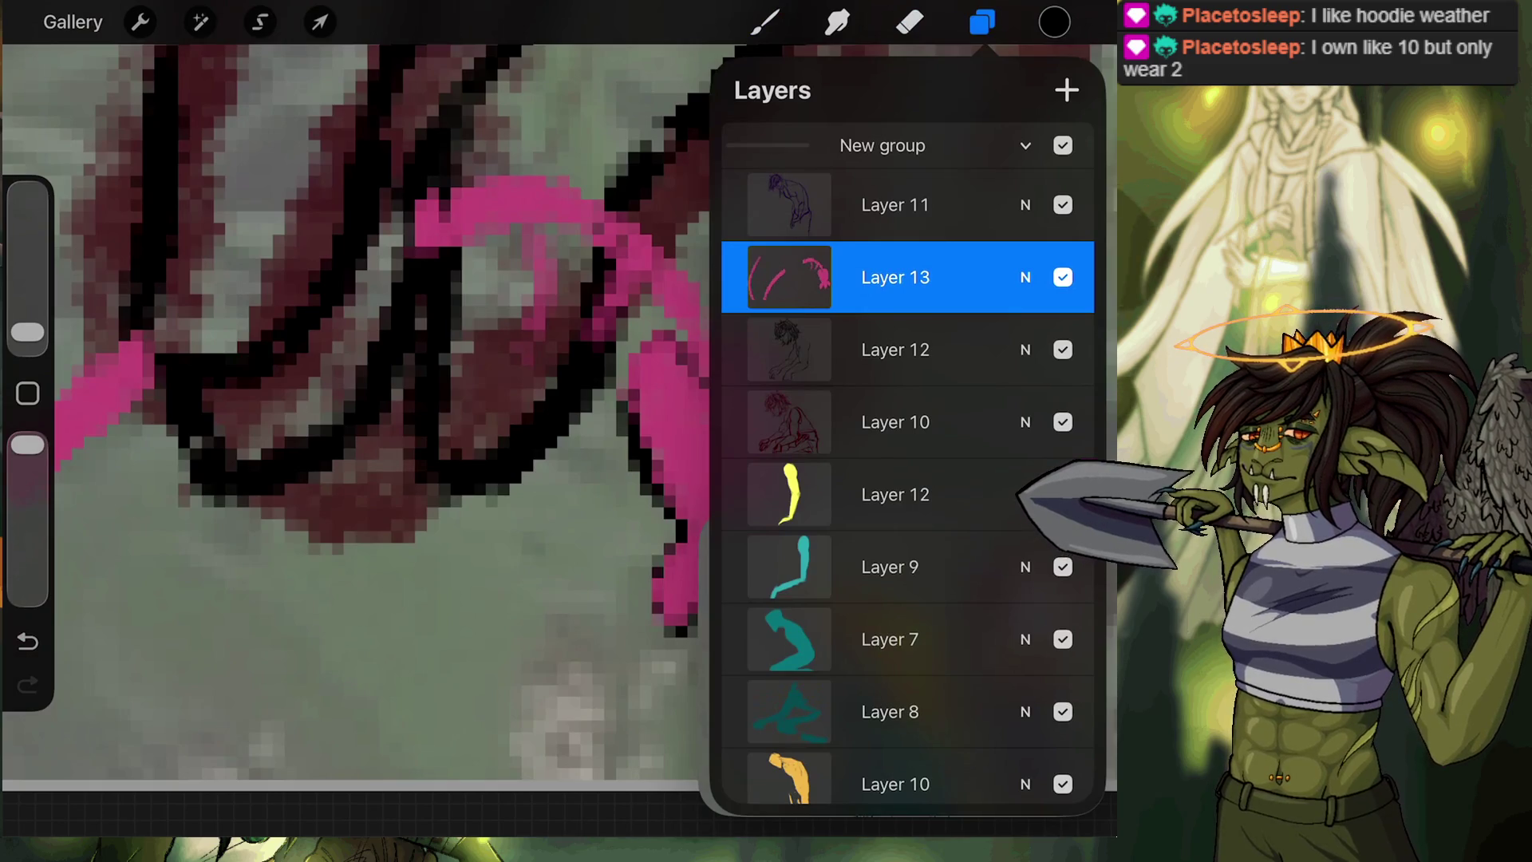
left_click(1066, 91)
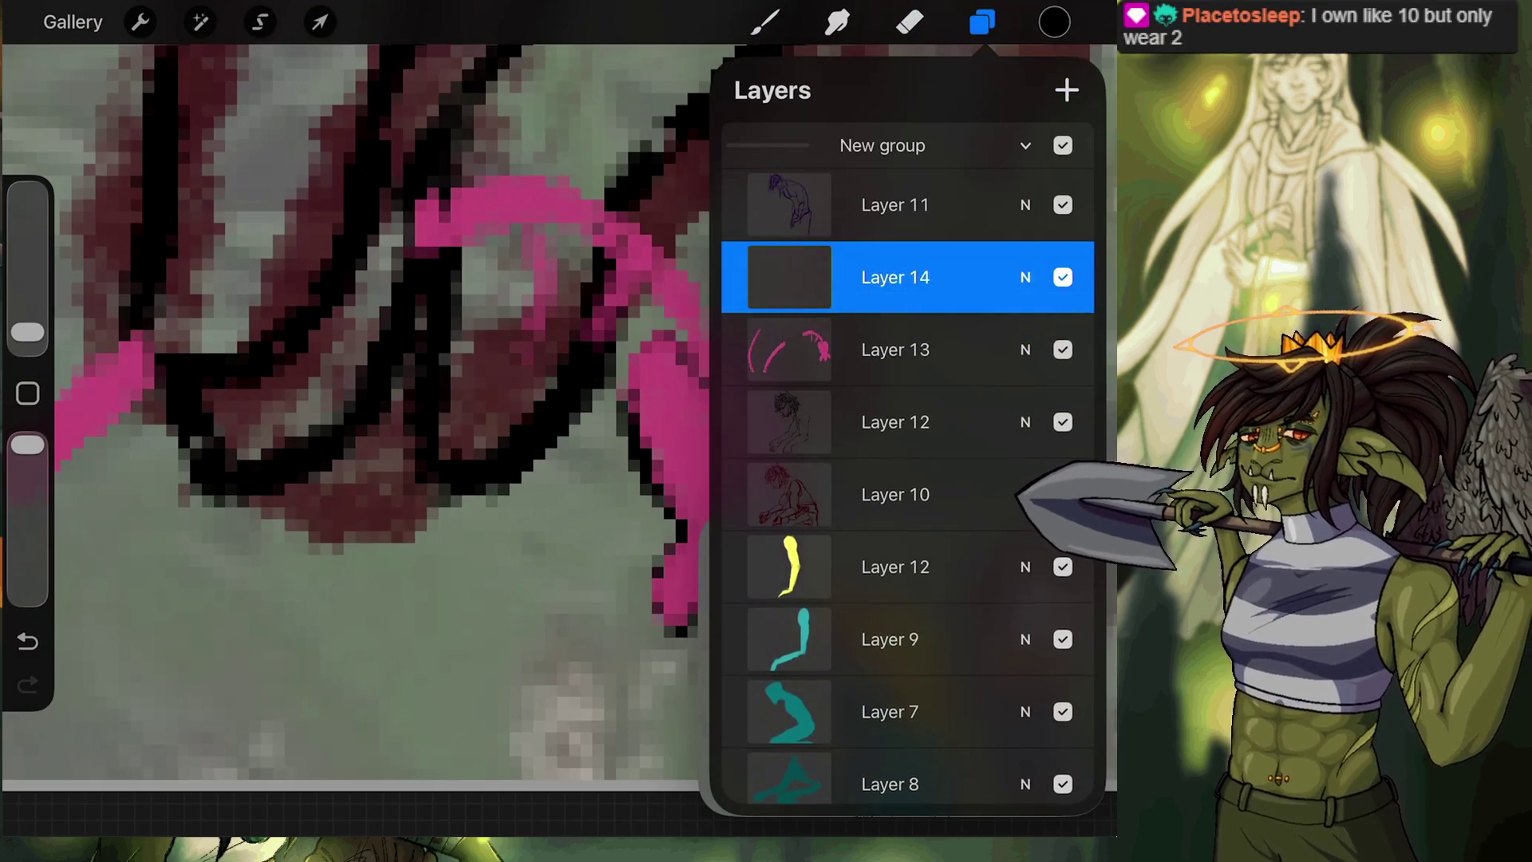
left_click(764, 22)
Add short black strokes above and beside the pink heart.
mouse_move(608, 351)
left_mouse_down()
mouse_move(618, 323)
mouse_move(654, 307)
mouse_move(678, 339)
left_mouse_up()
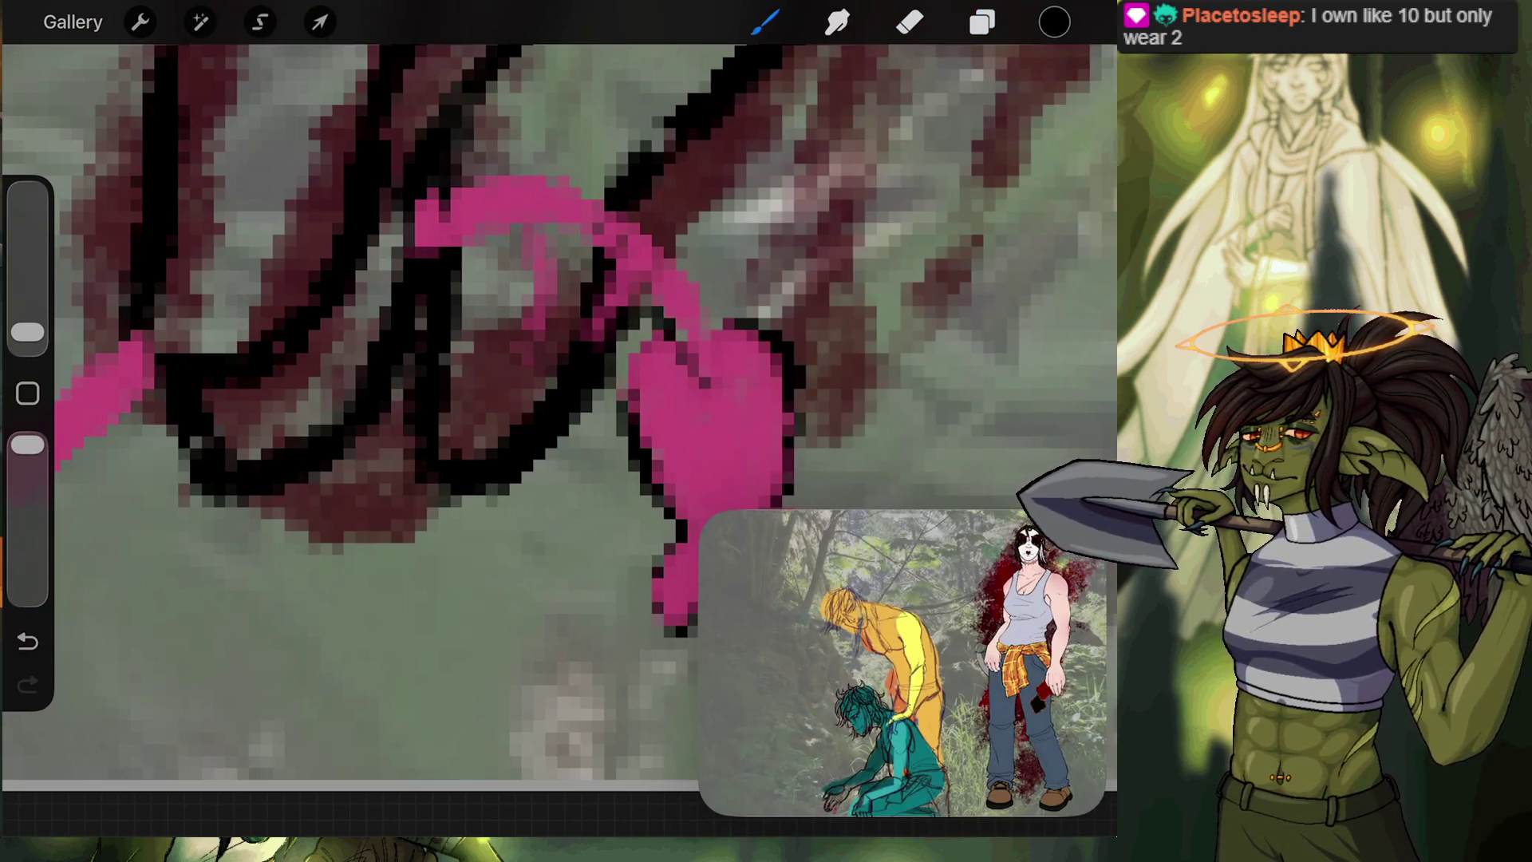
mouse_move(558, 291)
left_mouse_down()
mouse_move(543, 351)
mouse_move(594, 486)
mouse_move(571, 502)
mouse_move(568, 555)
mouse_move(619, 481)
mouse_move(618, 359)
left_mouse_up()
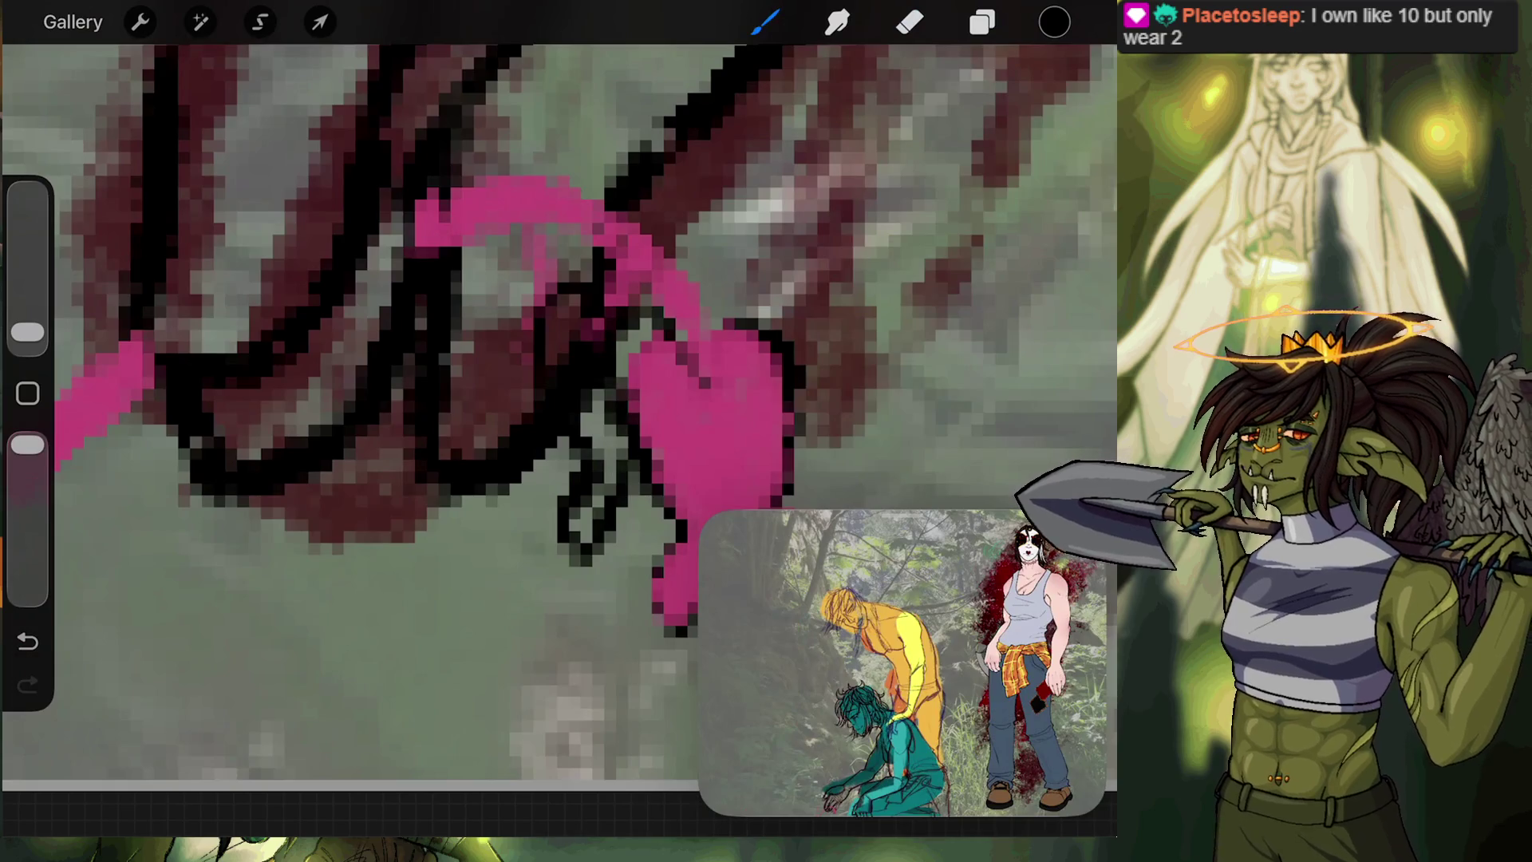
mouse_move(632, 474)
left_mouse_down()
mouse_move(631, 505)
mouse_move(648, 488)
left_mouse_up()
scroll(558, 399, "down", 5)
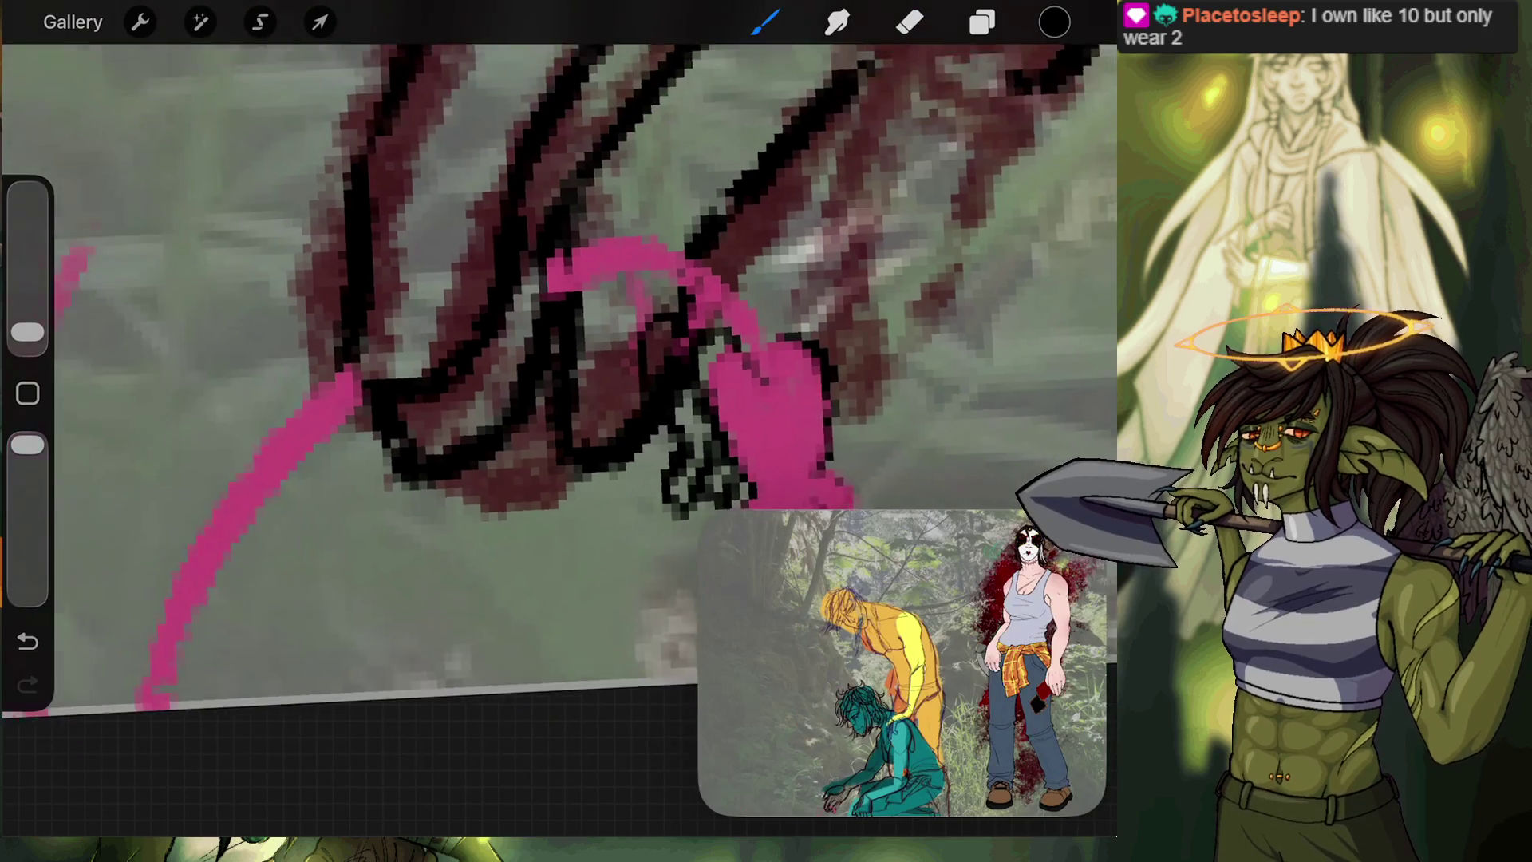
scroll(559, 399, "up", 5)
scroll(559, 359, "up", 3)
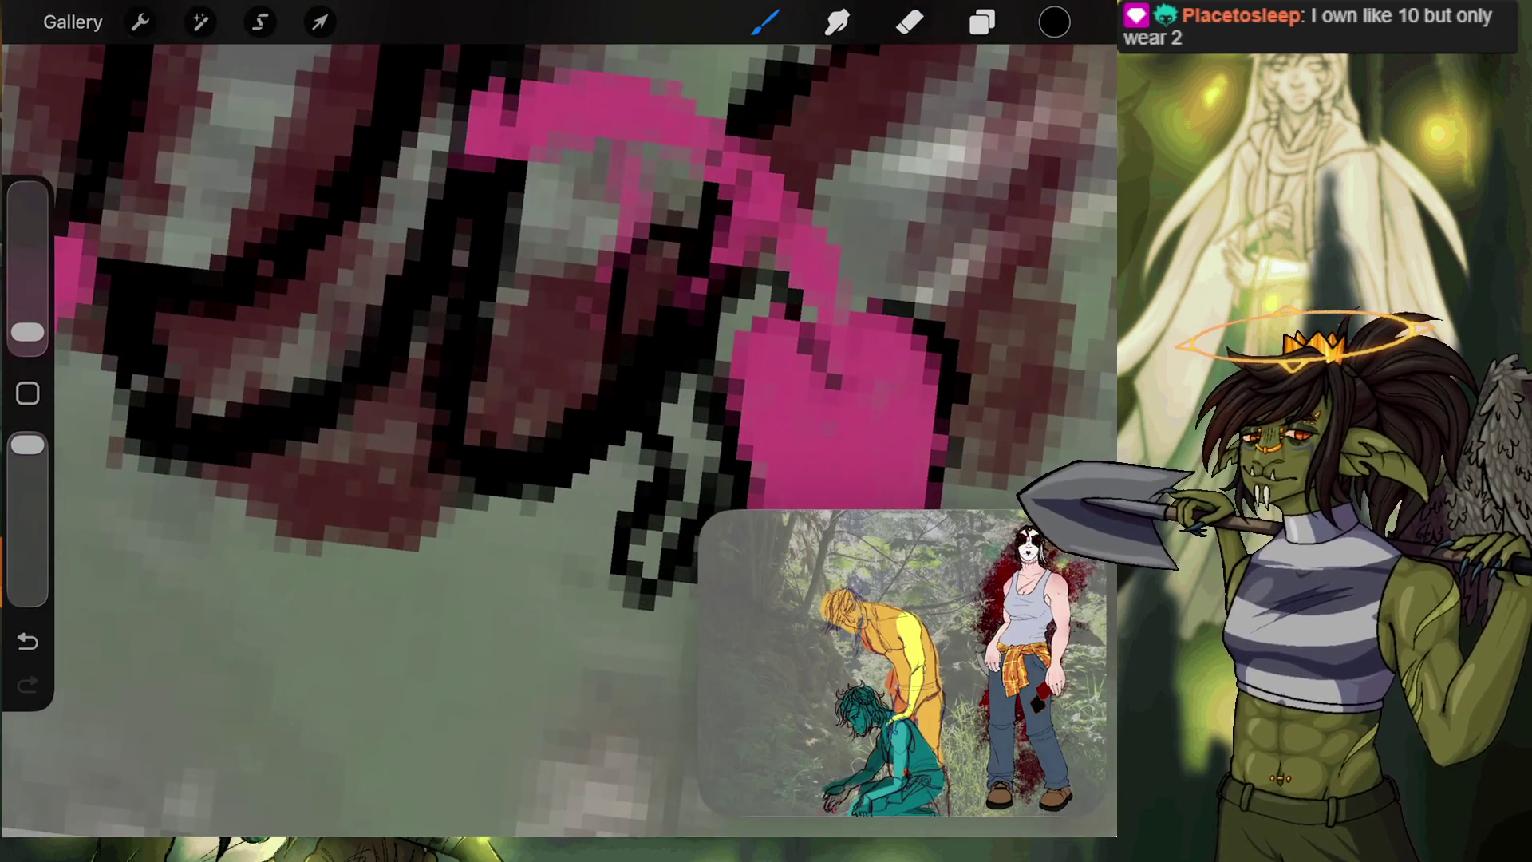
Ink diagonal black lines across the hand.
left_click_drag(592, 278, 543, 410)
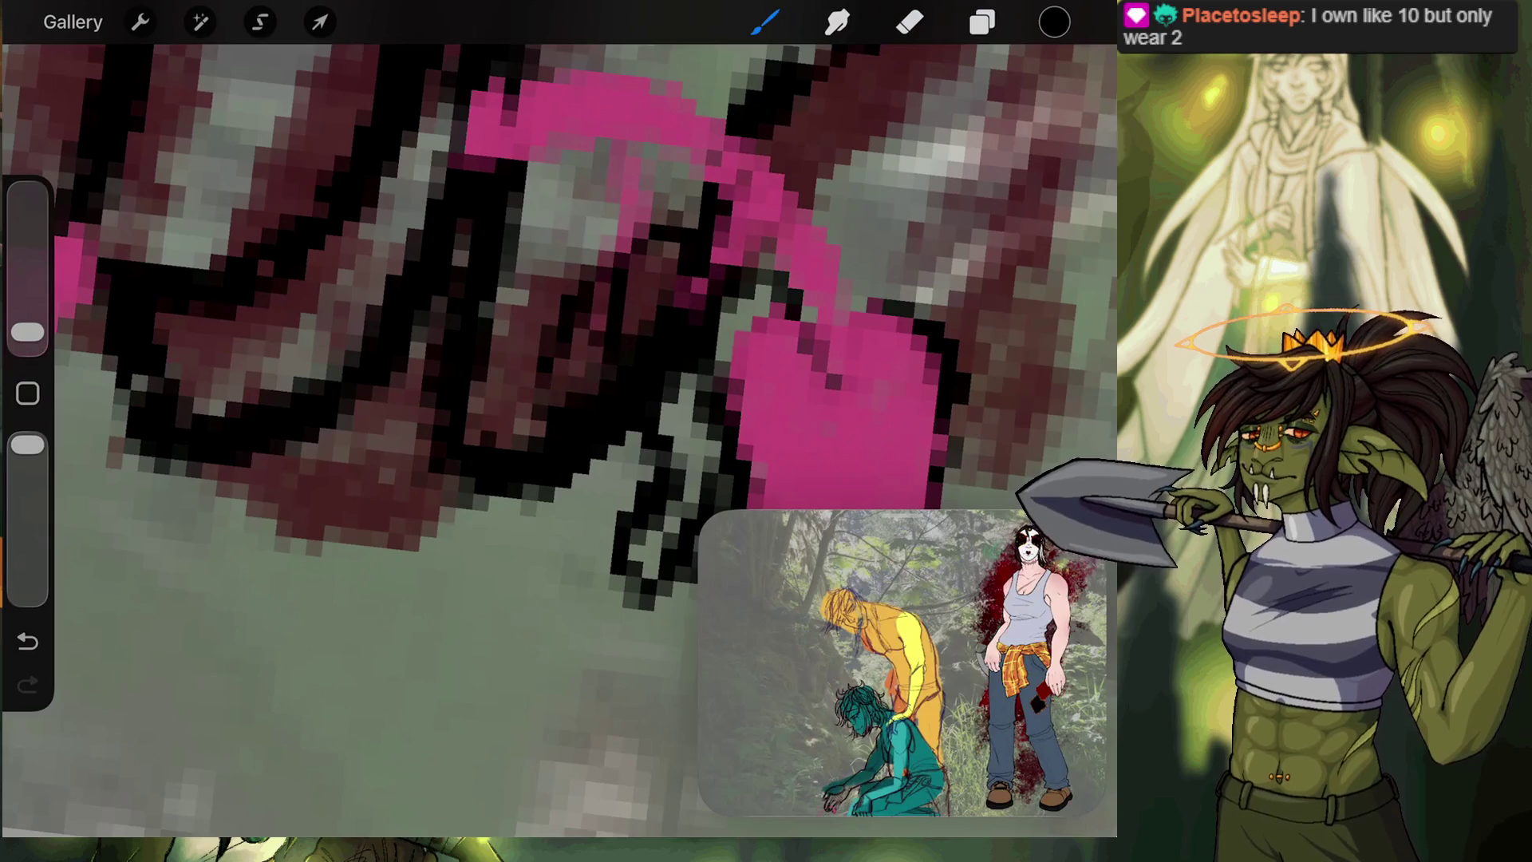
left_click_drag(581, 287, 526, 440)
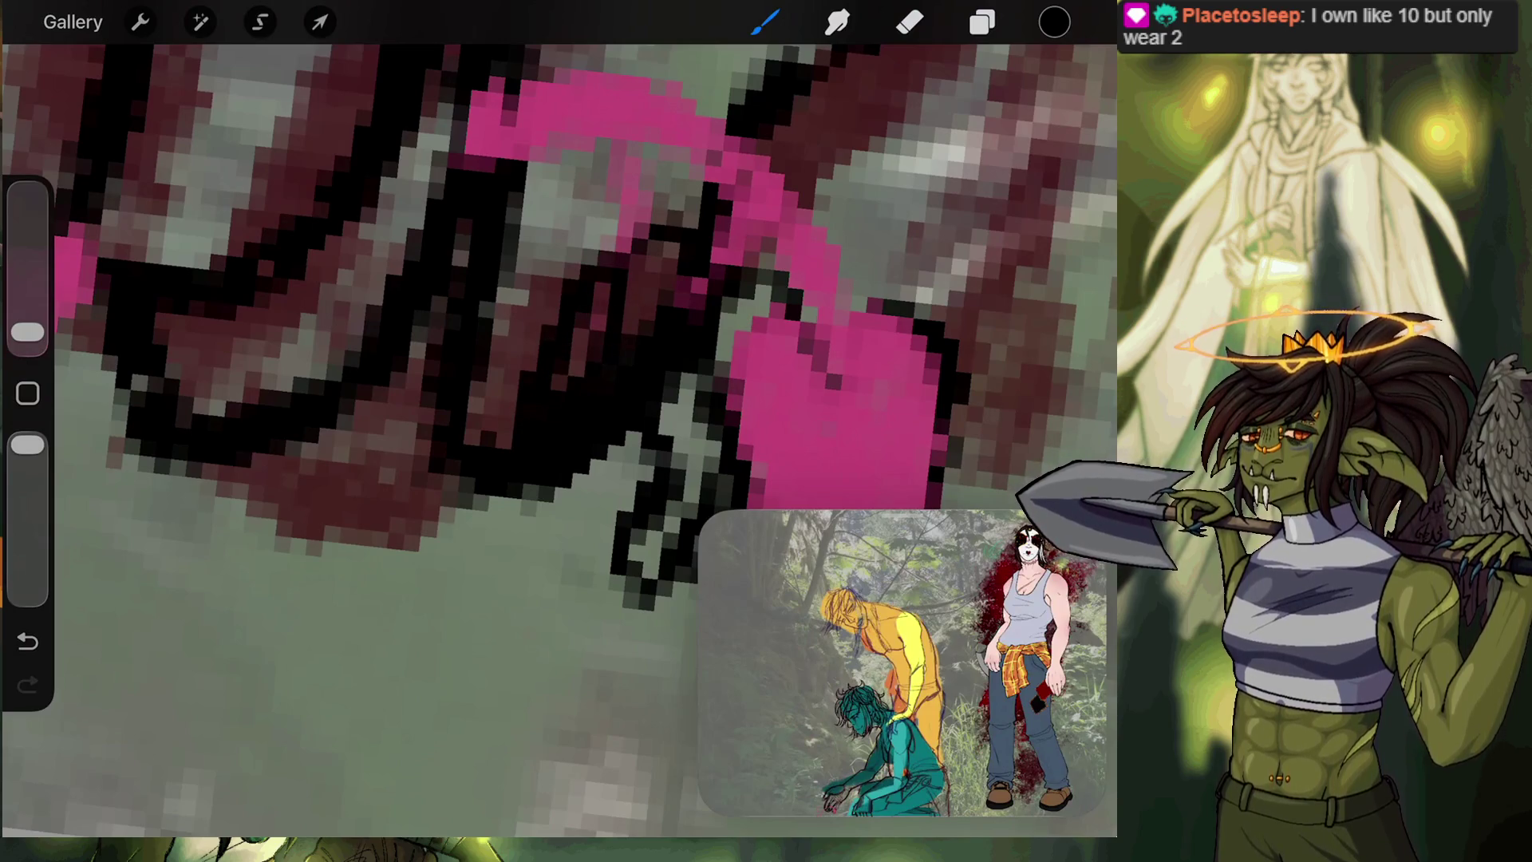
mouse_move(600, 279)
left_mouse_down()
mouse_move(623, 207)
mouse_move(584, 113)
left_mouse_up()
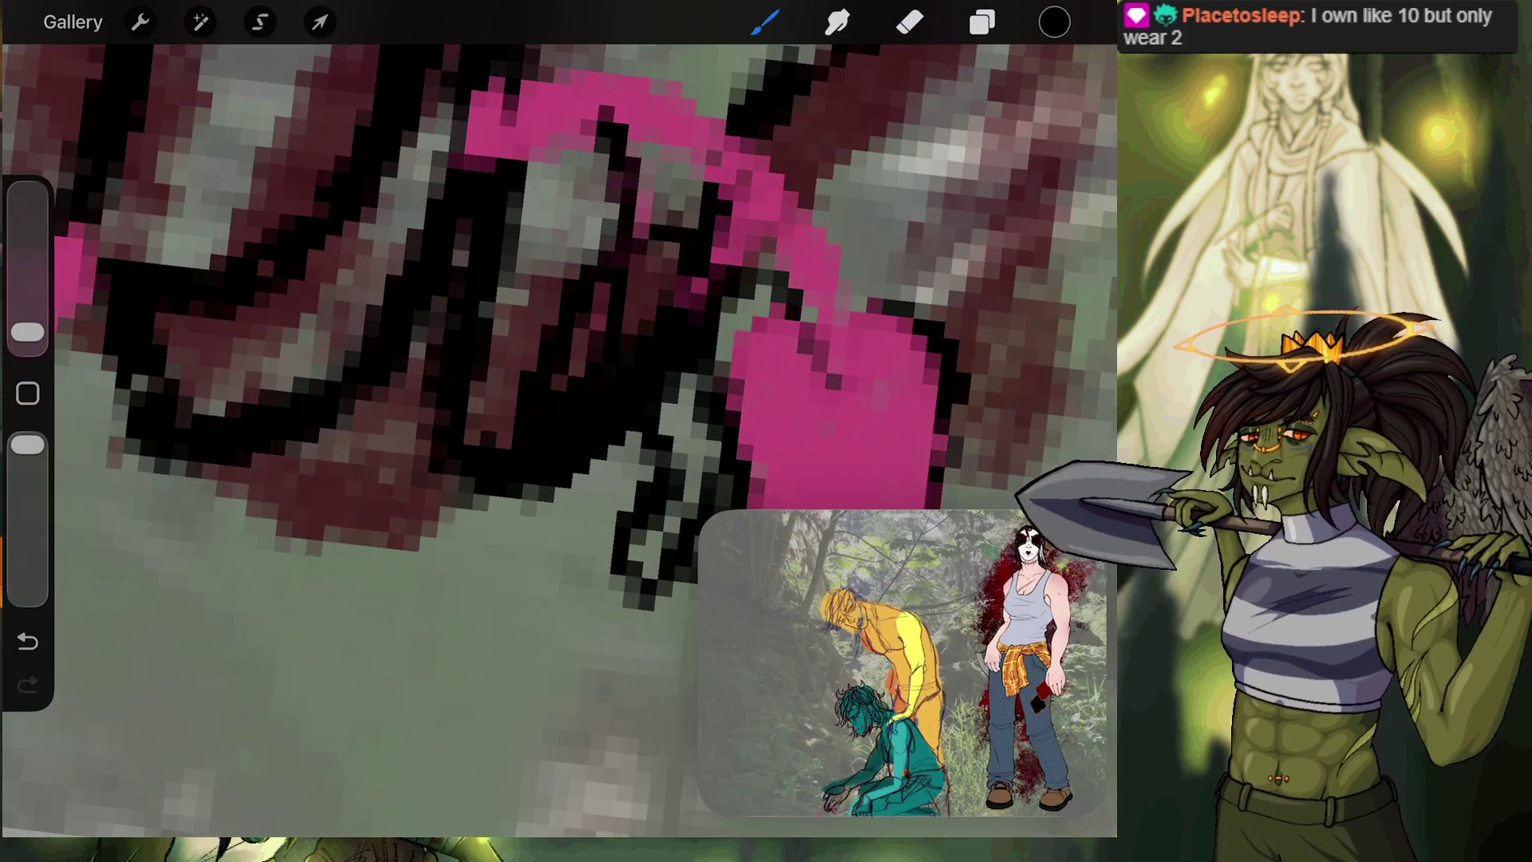
scroll(558, 439, "down", 3)
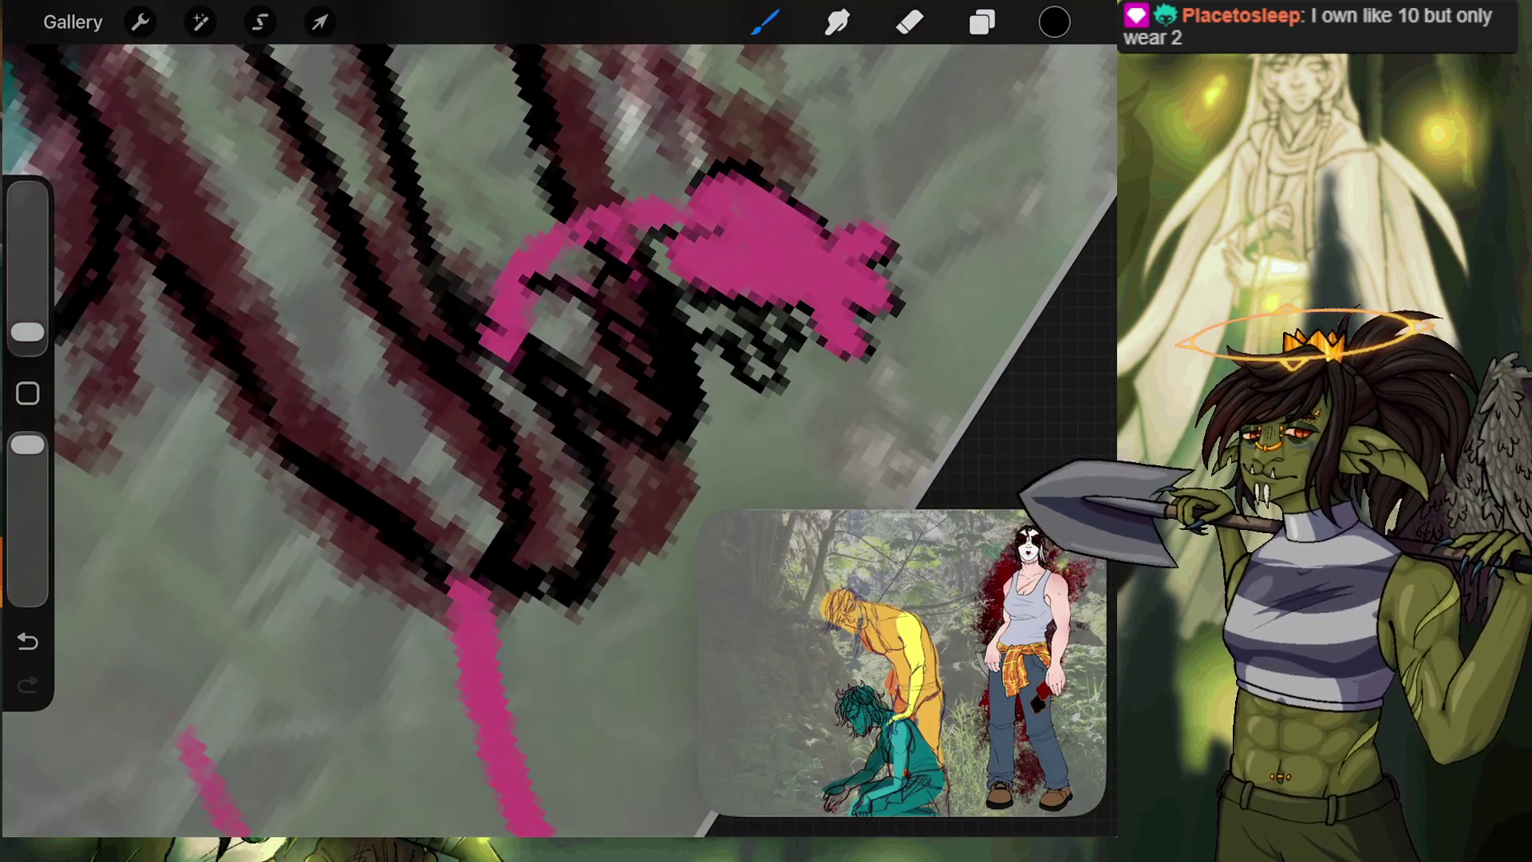
Trace the arc's top edge, then move Layer 13's pink guides below Layer 12.
mouse_move(549, 262)
left_mouse_down()
mouse_move(638, 227)
mouse_move(699, 228)
left_mouse_up()
left_click(982, 23)
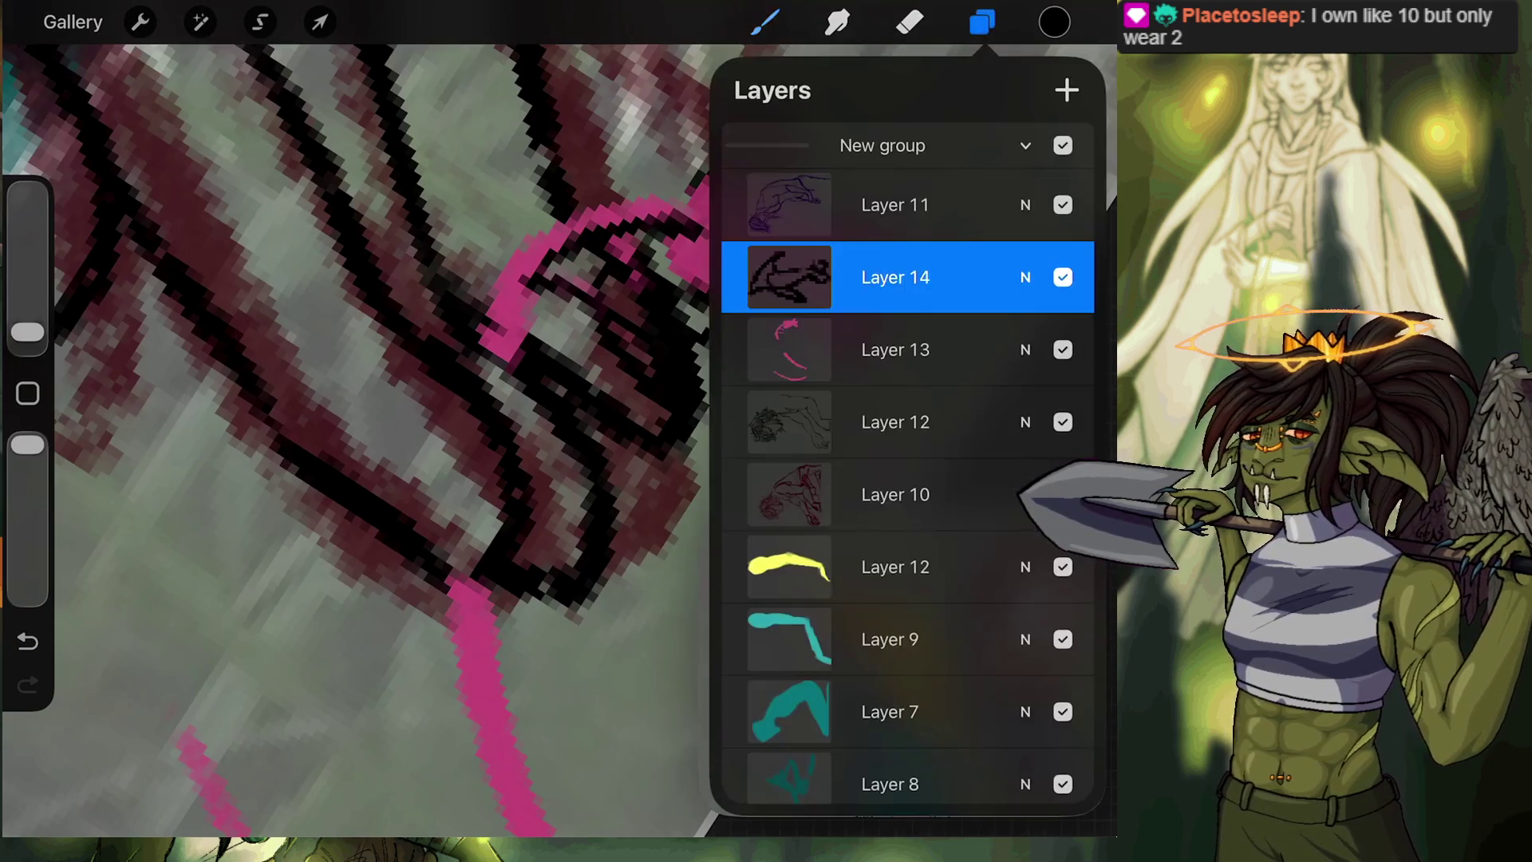
left_click(1063, 350)
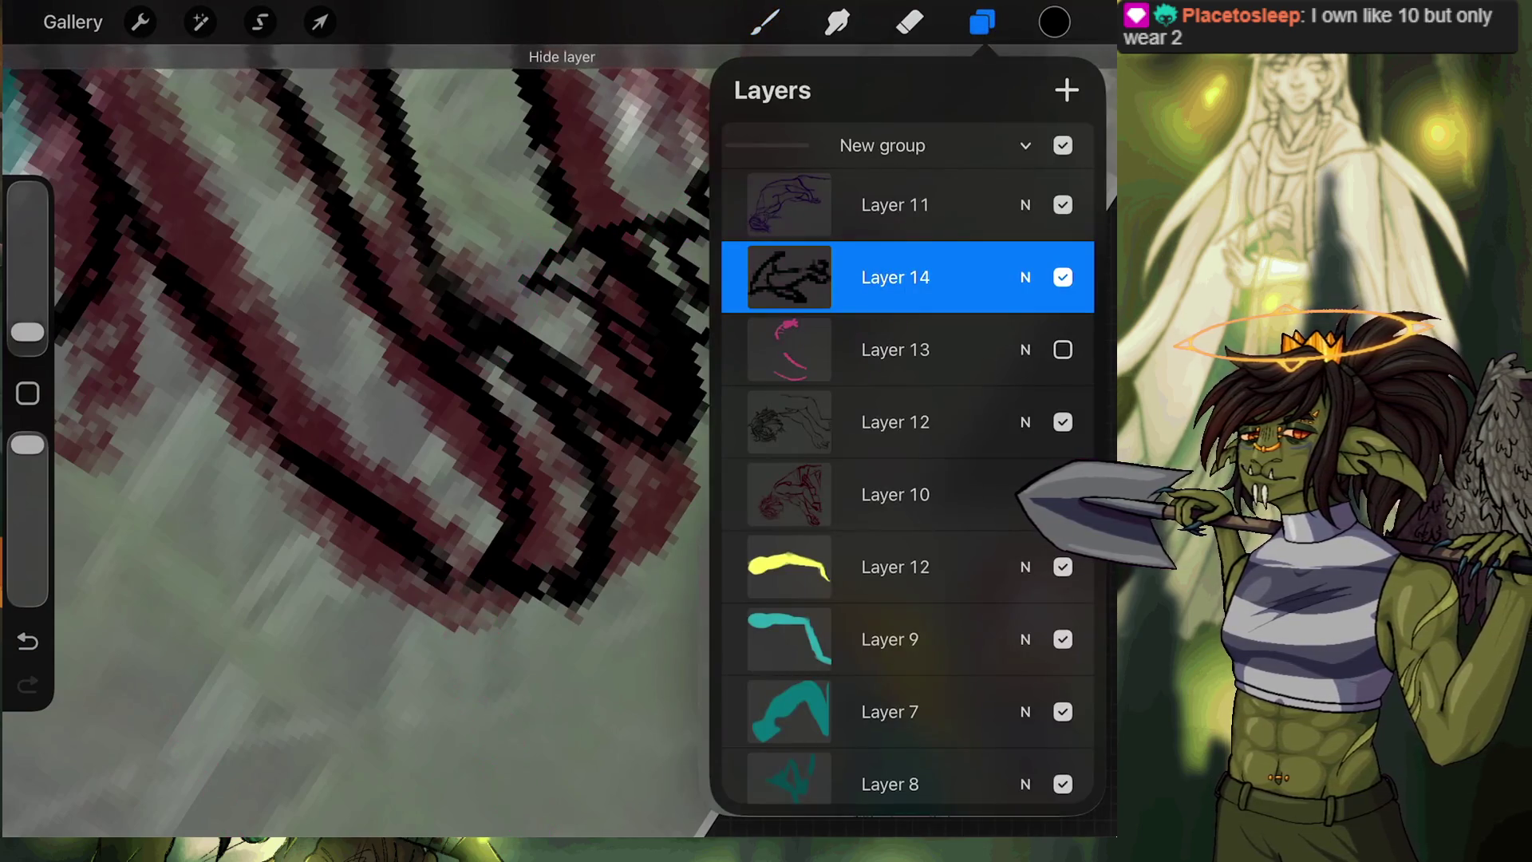
left_click(1062, 350)
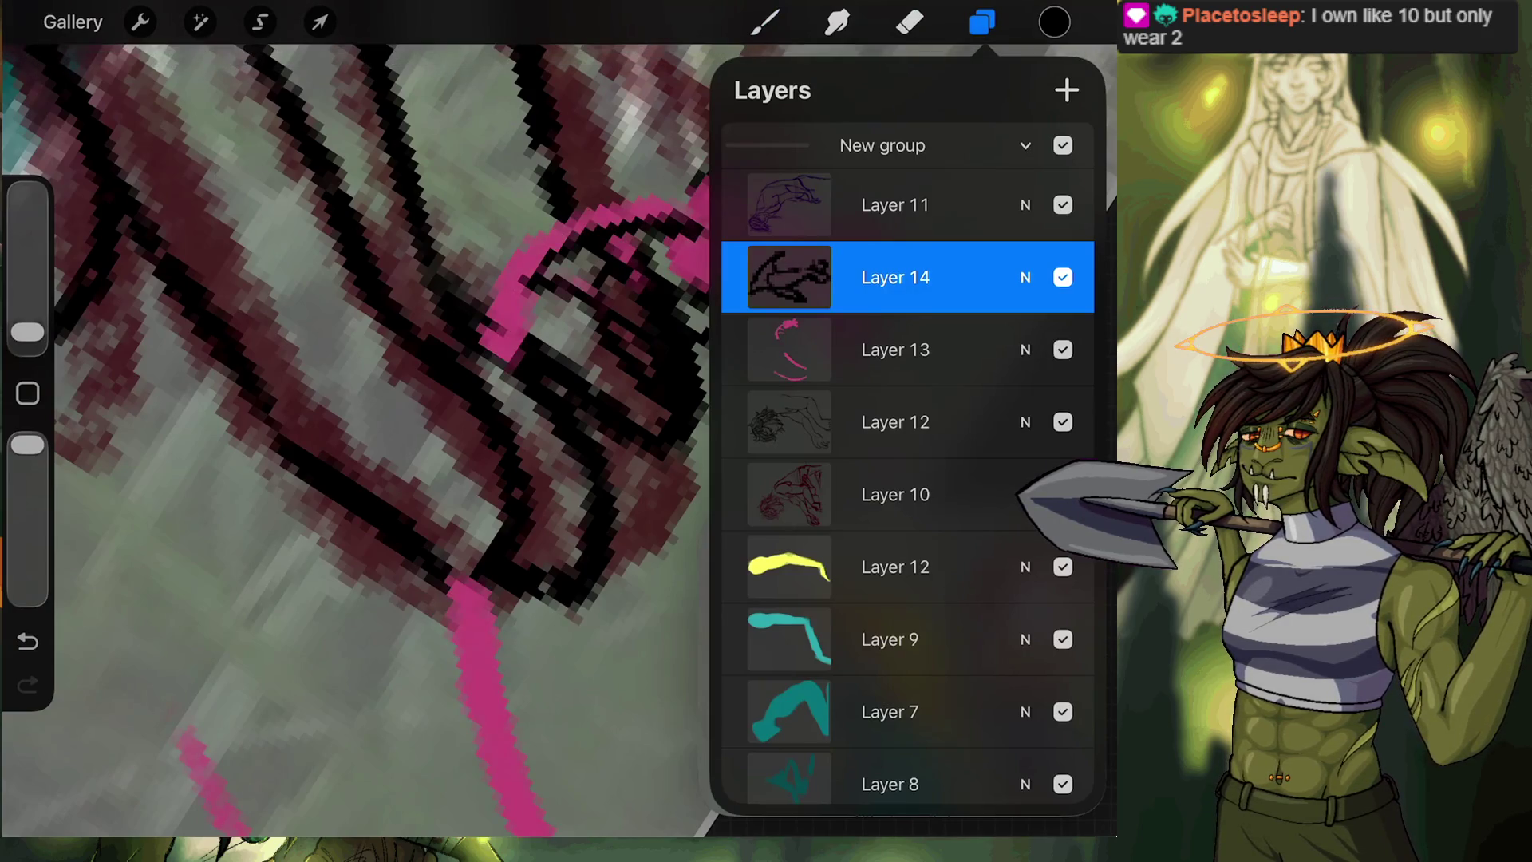
mouse_move(894, 350)
left_mouse_down()
mouse_move(858, 399)
mouse_move(868, 416)
left_mouse_up()
left_click(982, 21)
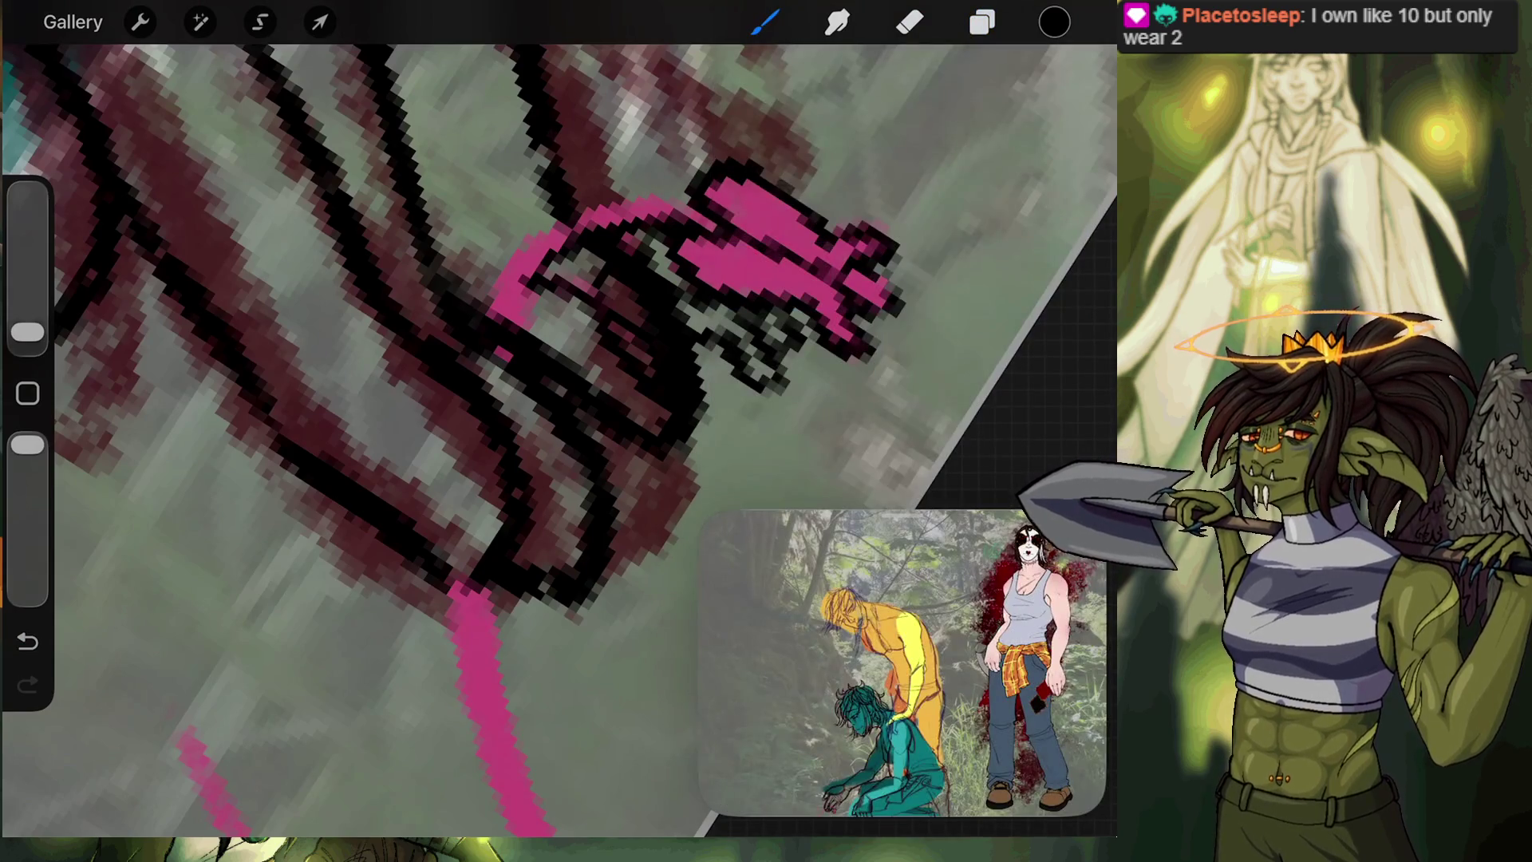
Stroke along the pink arc's inner edge, undoing the last two outline strokes.
left_click_drag(675, 188, 510, 273)
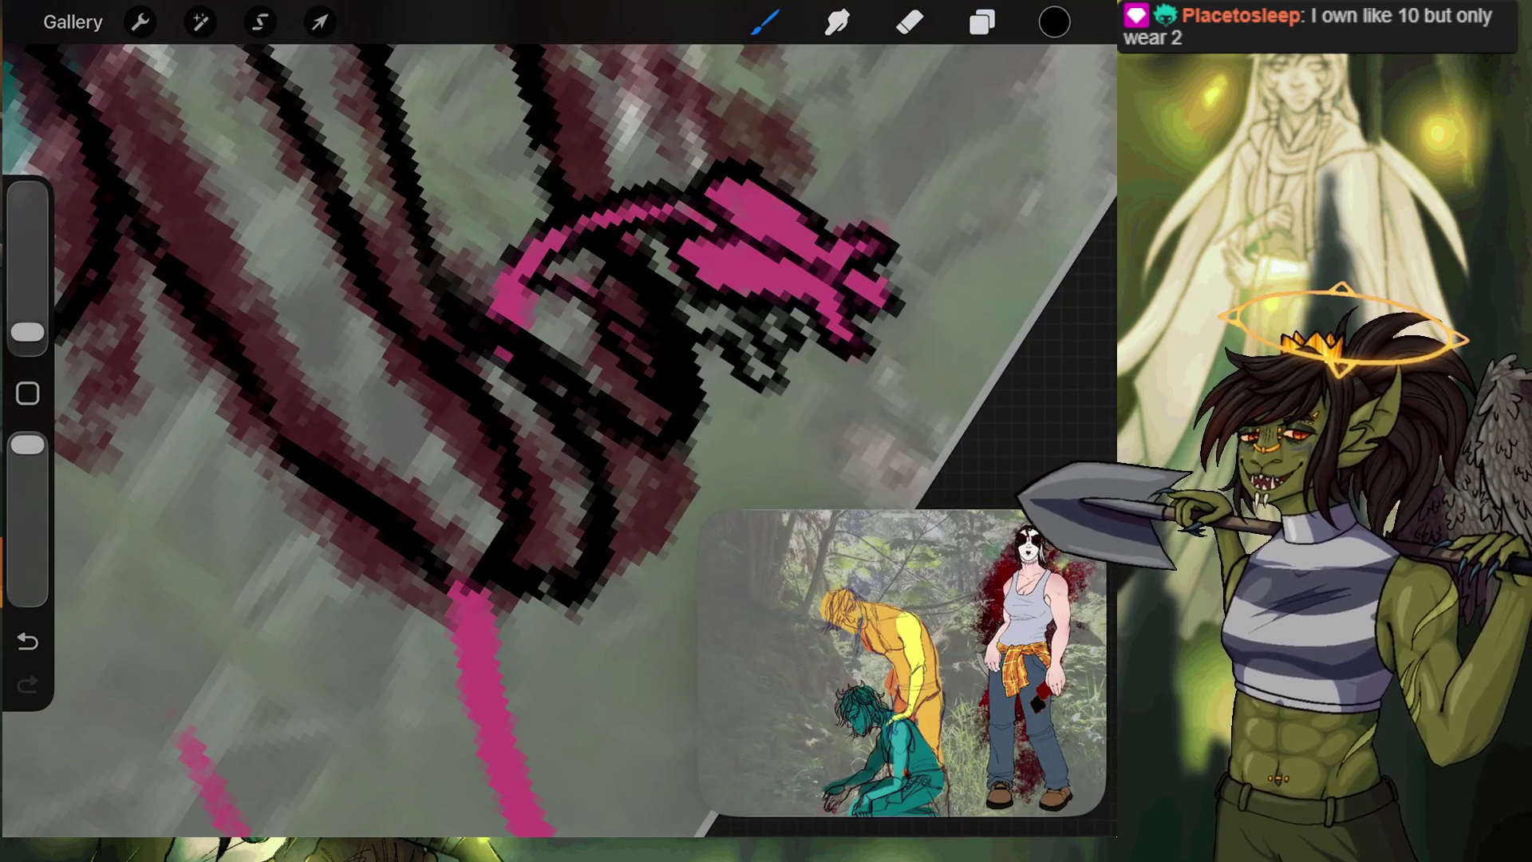
left_click_drag(553, 223, 481, 312)
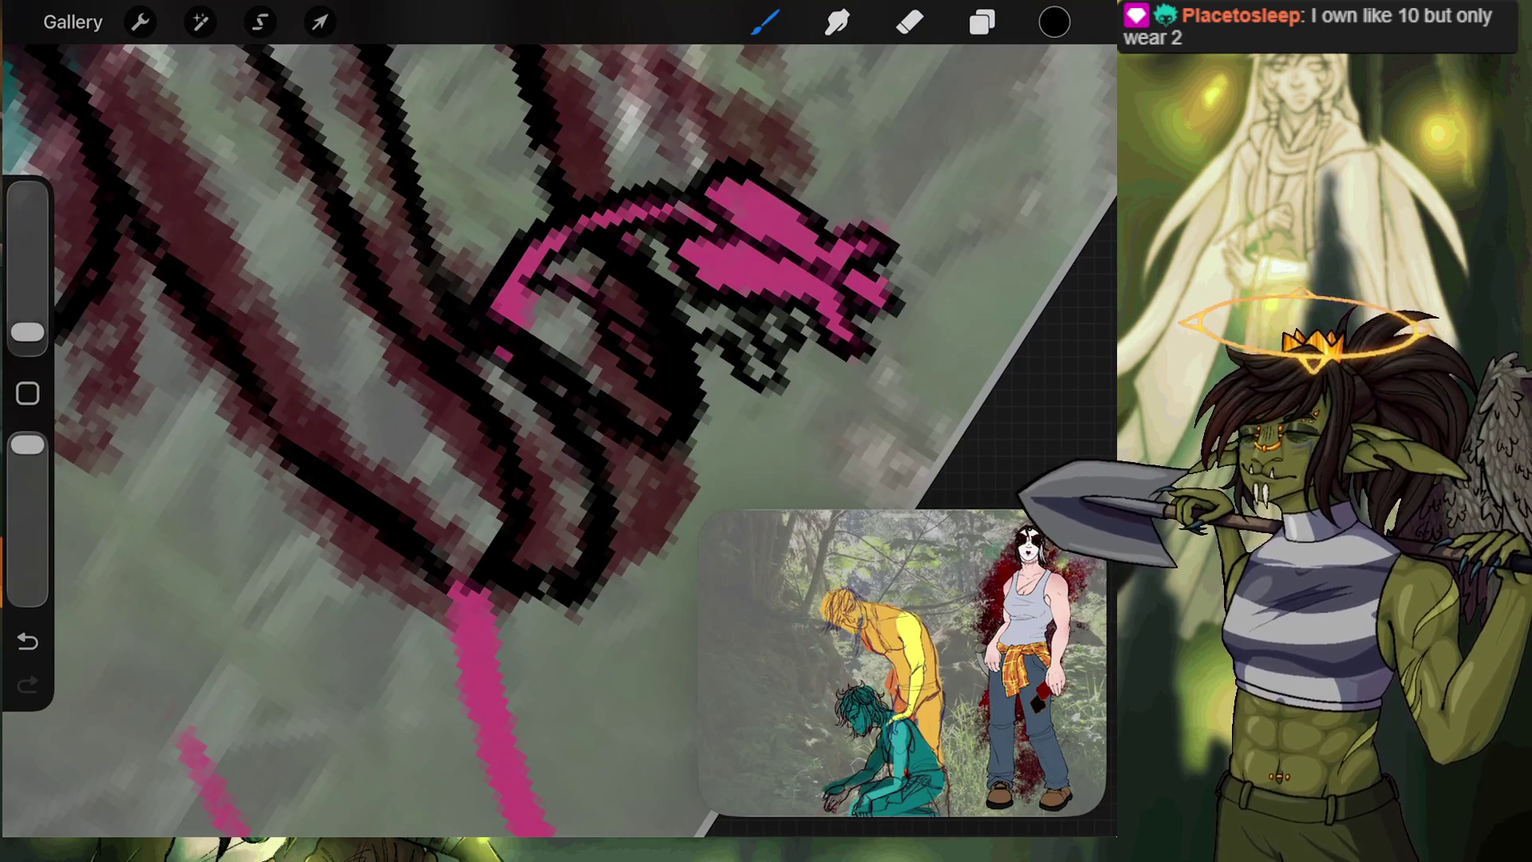
left_click_drag(552, 253, 510, 329)
mouse_move(798, 255)
left_mouse_down()
mouse_move(753, 290)
mouse_move(810, 325)
mouse_move(902, 335)
left_mouse_up()
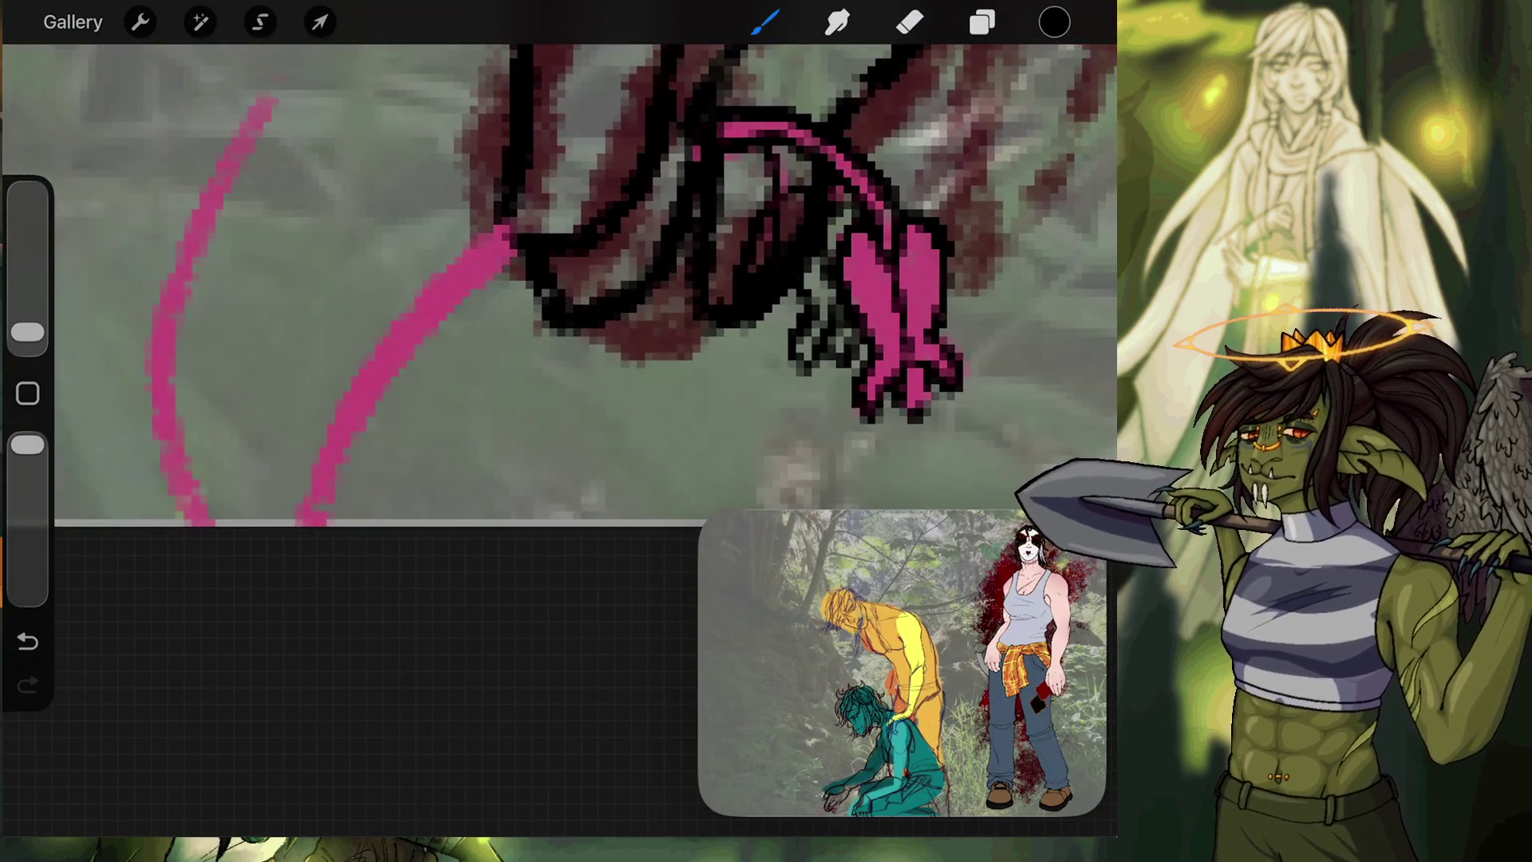
mouse_move(518, 247)
left_mouse_down()
mouse_move(461, 290)
mouse_move(339, 501)
left_mouse_up()
left_click_drag(511, 214, 496, 246)
key("ctrl+z")
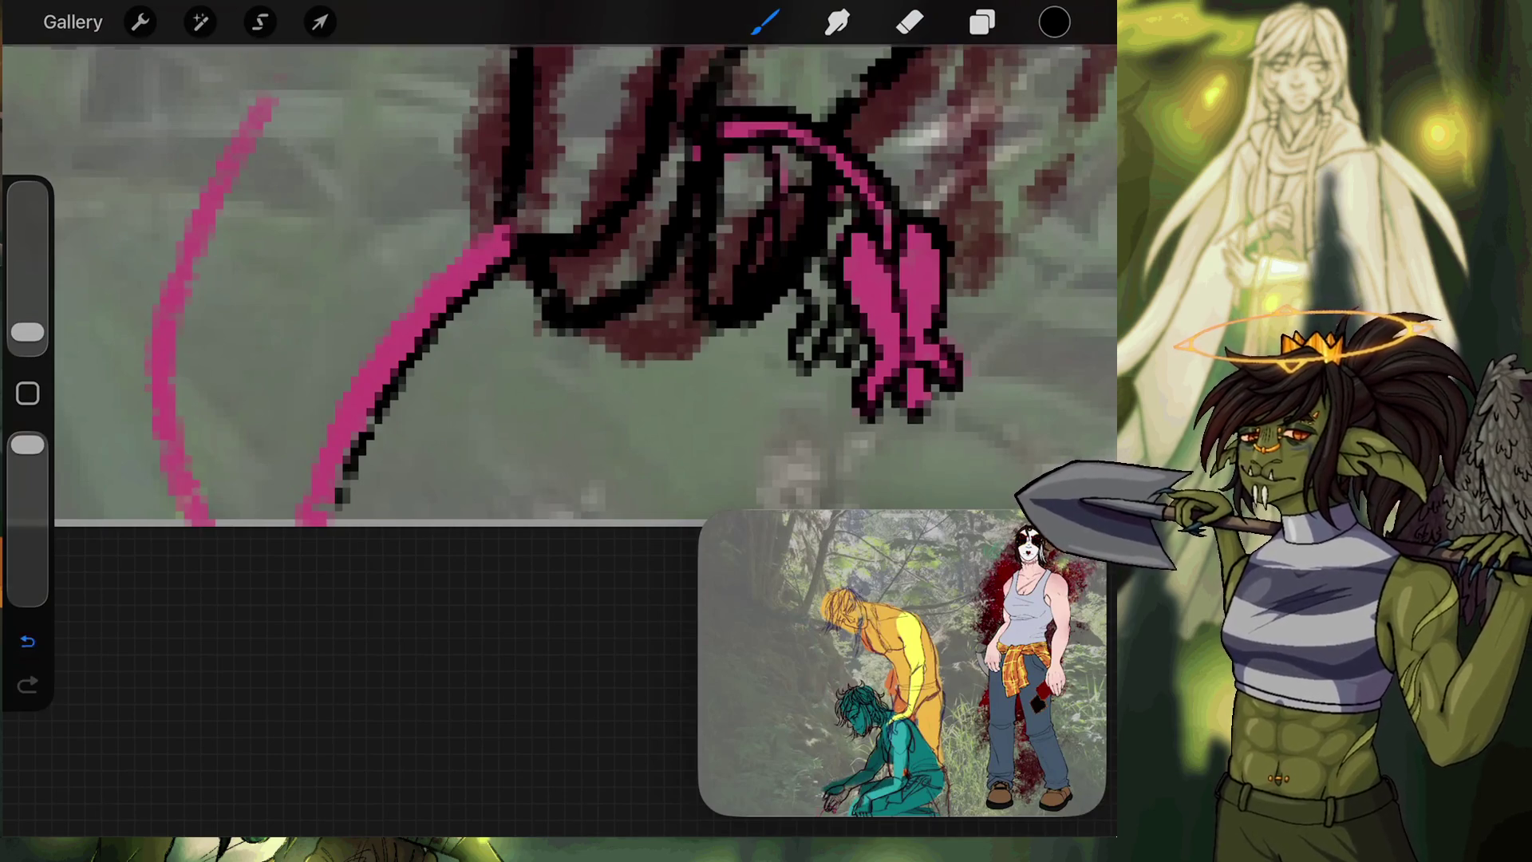
key("ctrl+z")
Outline the pink arc's inner and left edges in black down to the canvas bottom.
mouse_move(510, 240)
left_mouse_down()
mouse_move(335, 478)
mouse_move(327, 519)
left_mouse_up()
left_click_drag(359, 425, 323, 523)
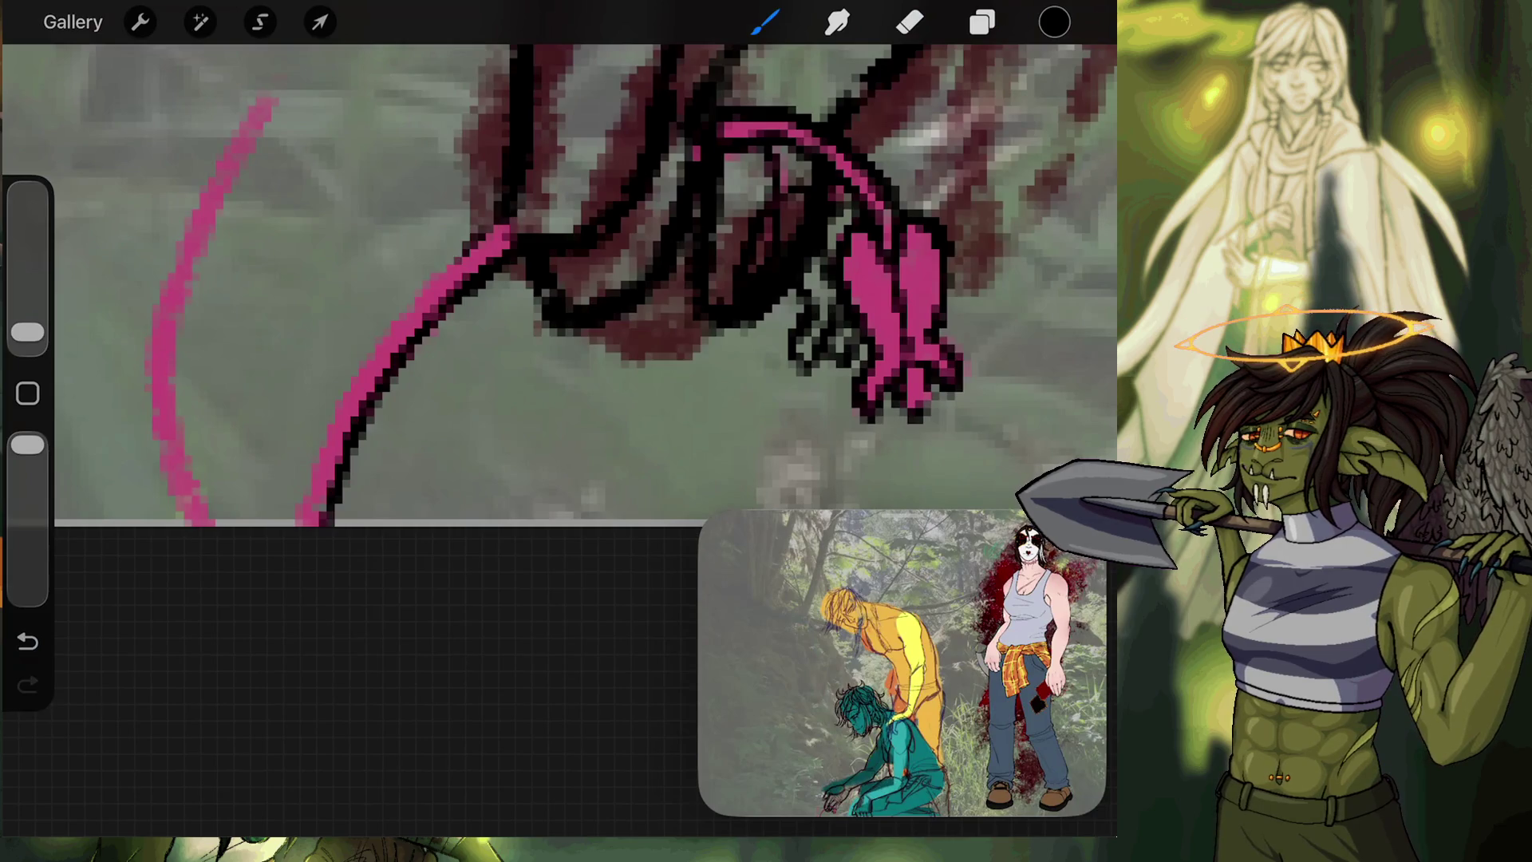
left_click_drag(419, 299, 321, 455)
left_click_drag(379, 351, 292, 523)
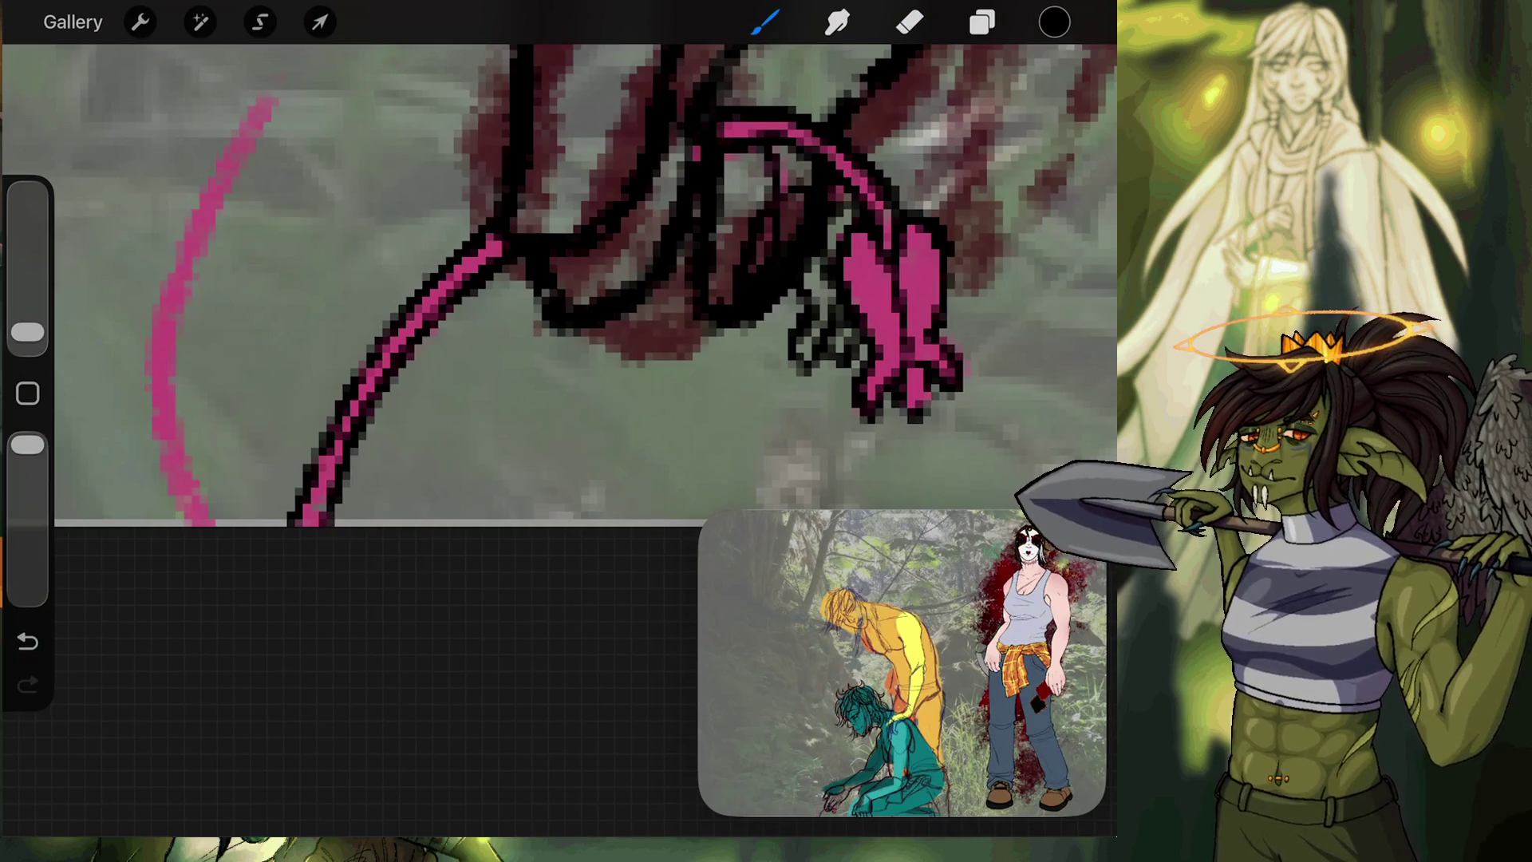
left_click(982, 21)
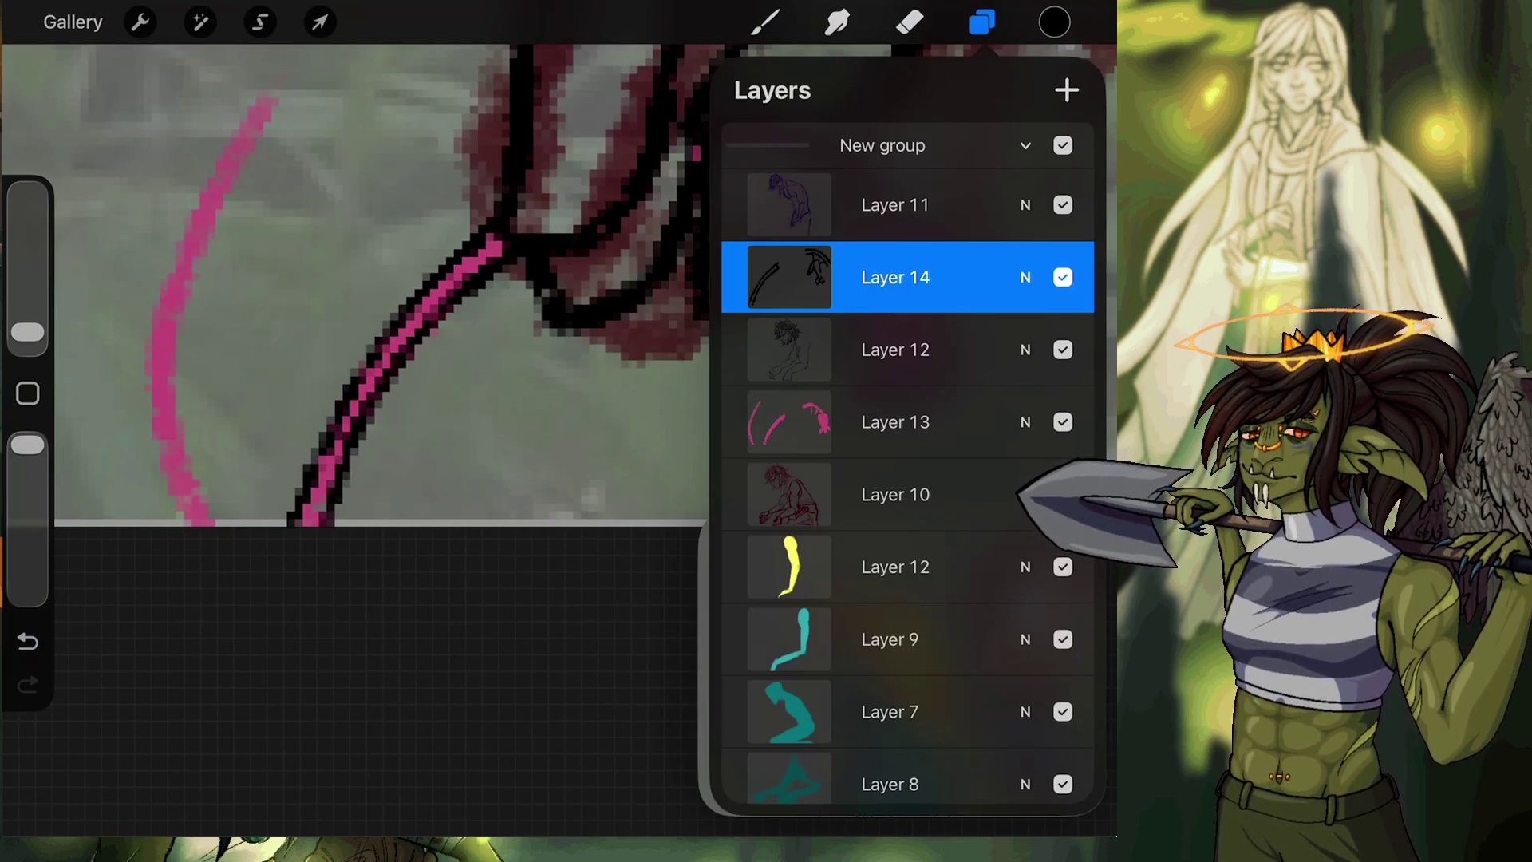
Hide the pink guide Layer 13 and try merging Layer 14 down, then undo it.
left_click(1062, 422)
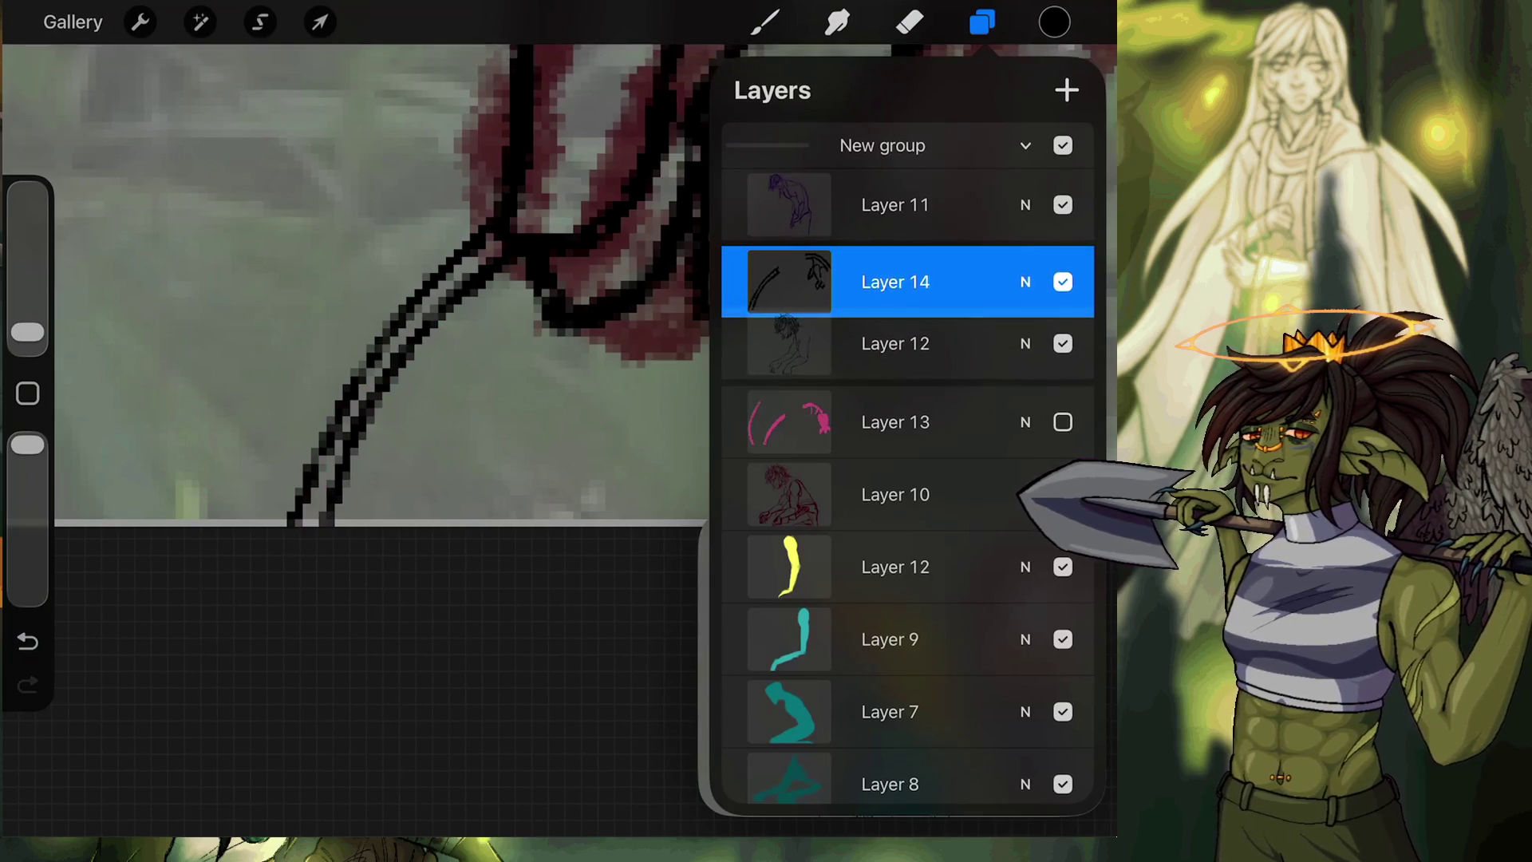
left_click(895, 277)
left_click(764, 22)
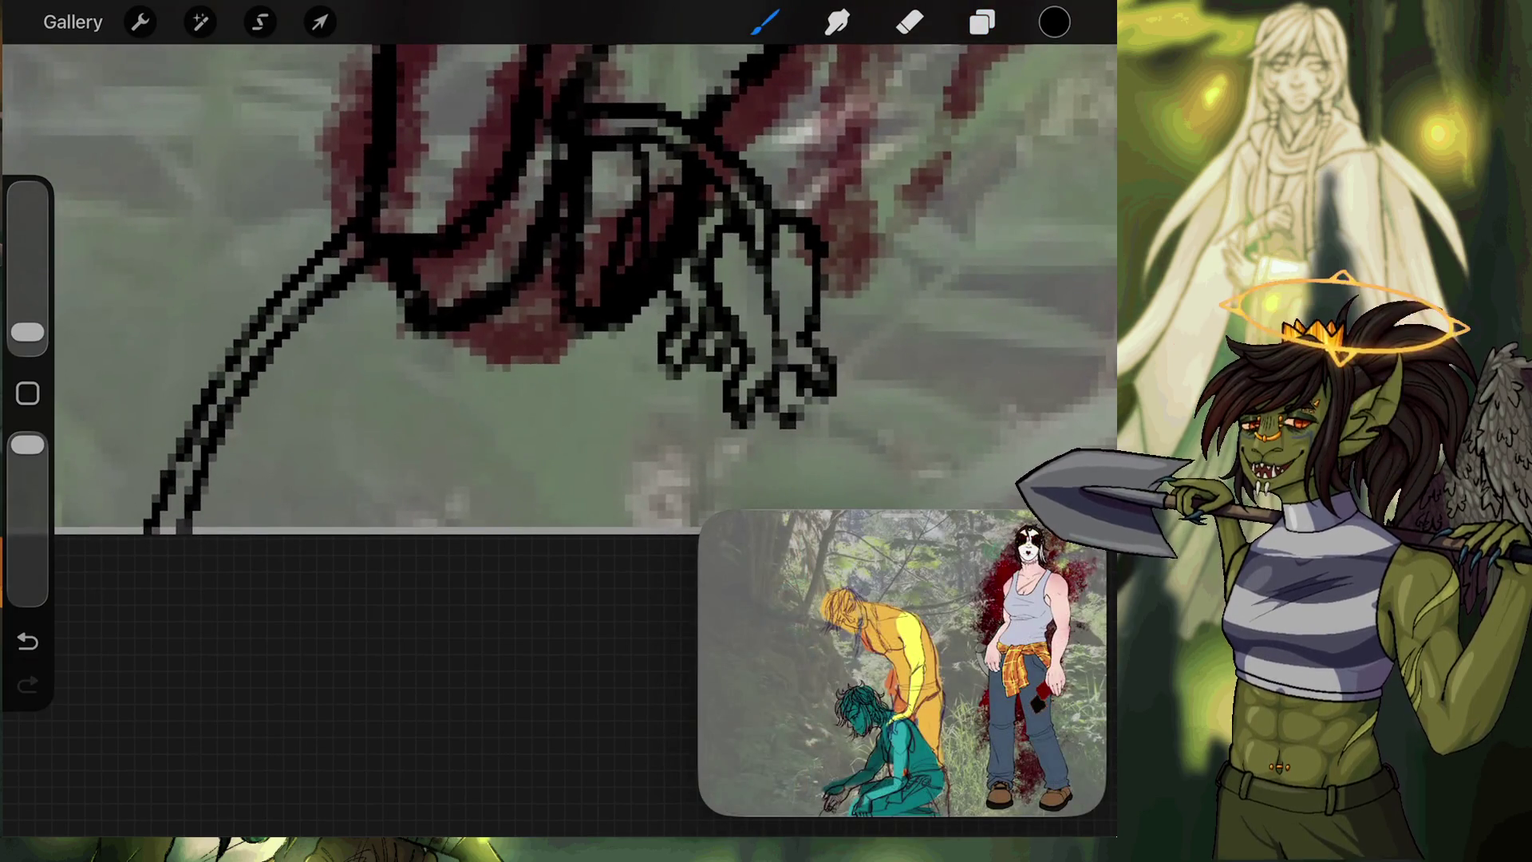
key("ctrl+z")
Lower Layer 14's opacity to about 73% and switch to the eraser.
left_click(909, 22)
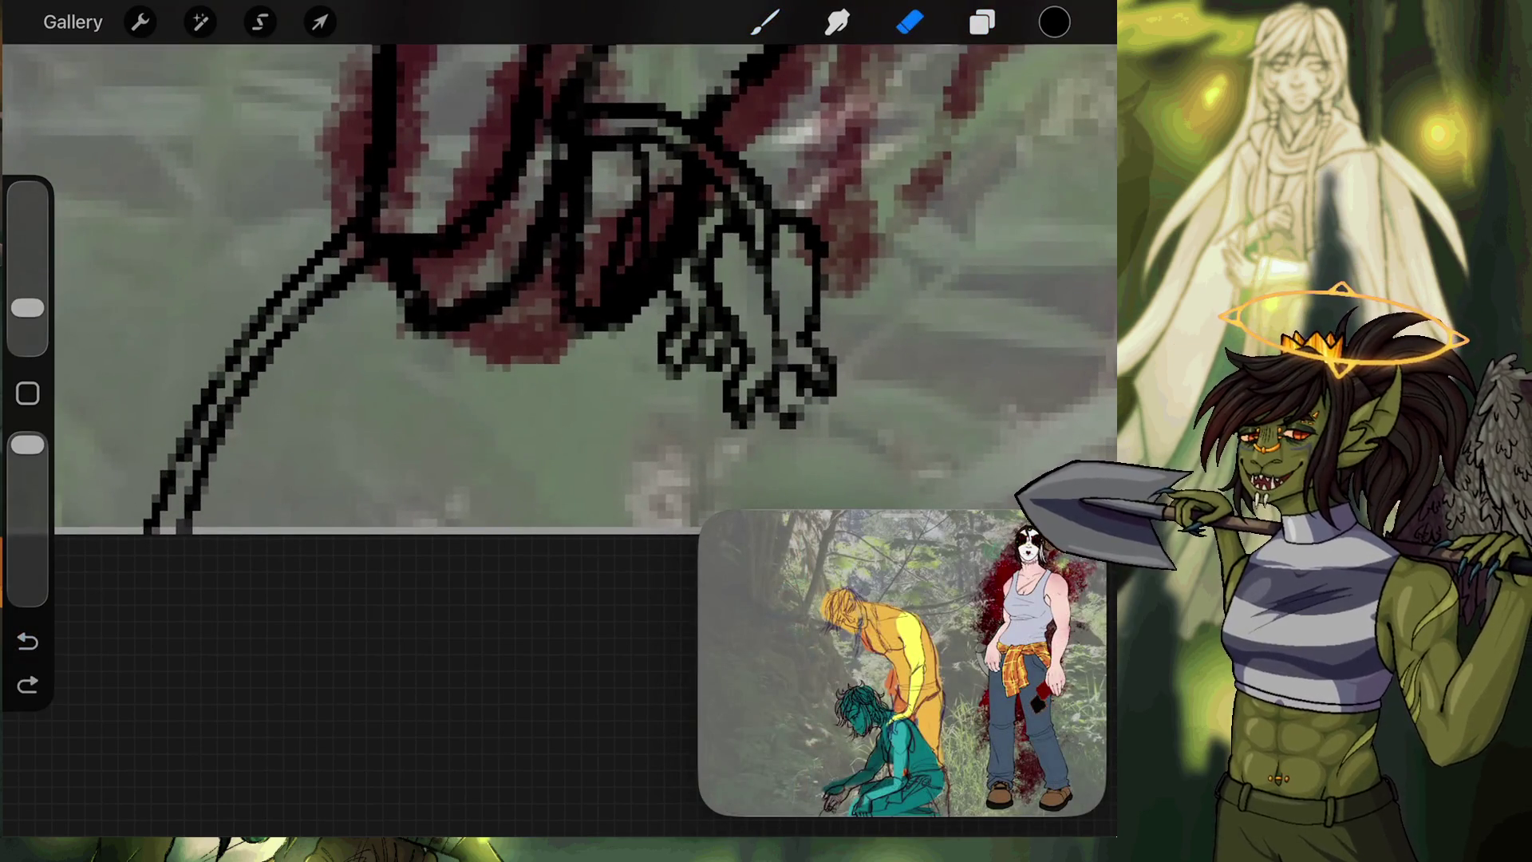
left_click(982, 21)
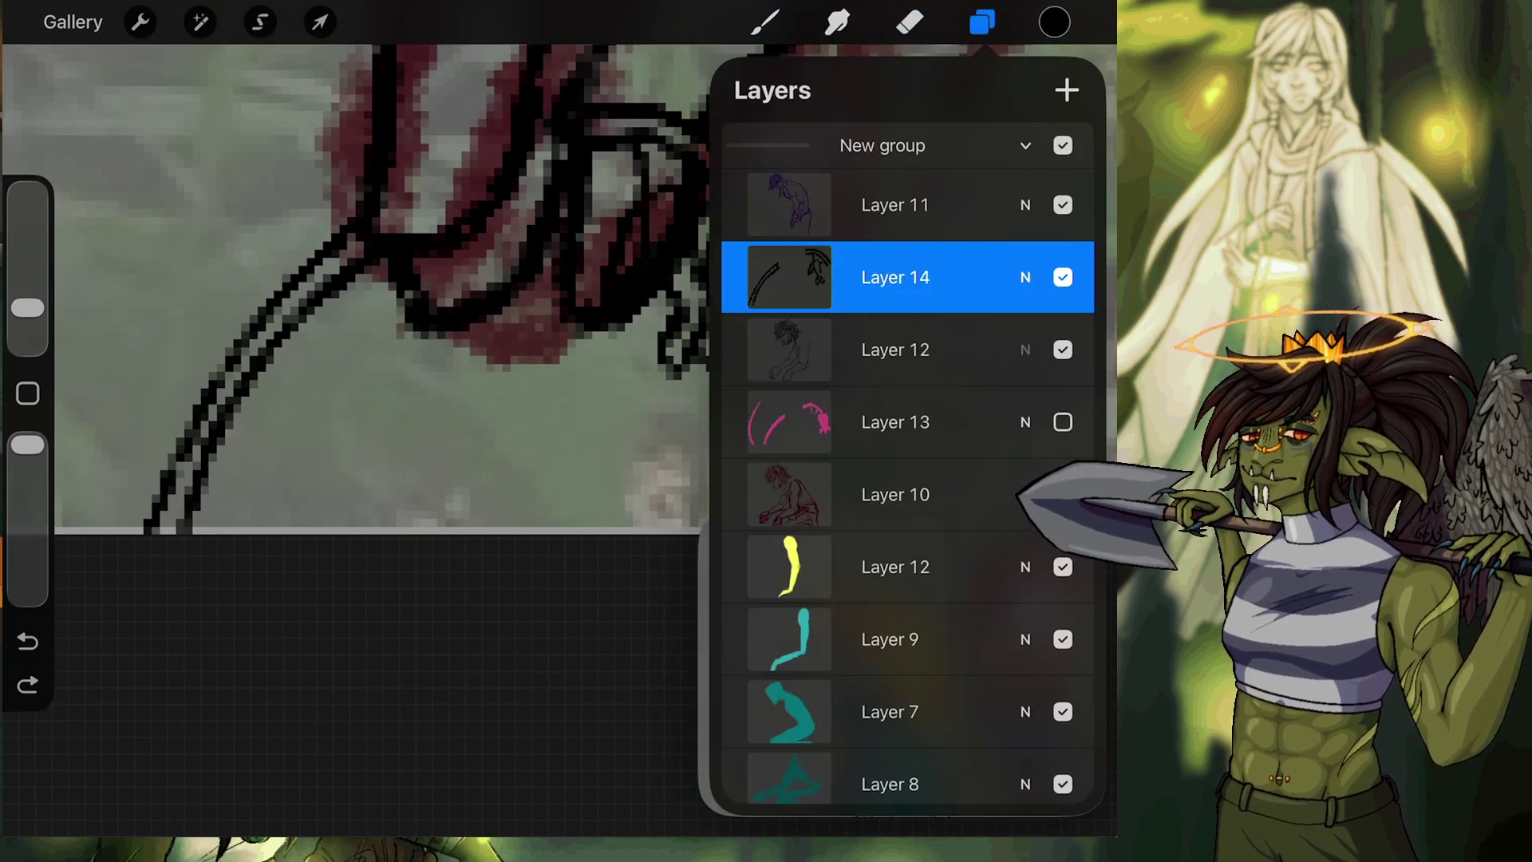
left_click(1026, 277)
left_click_drag(1077, 399, 975, 399)
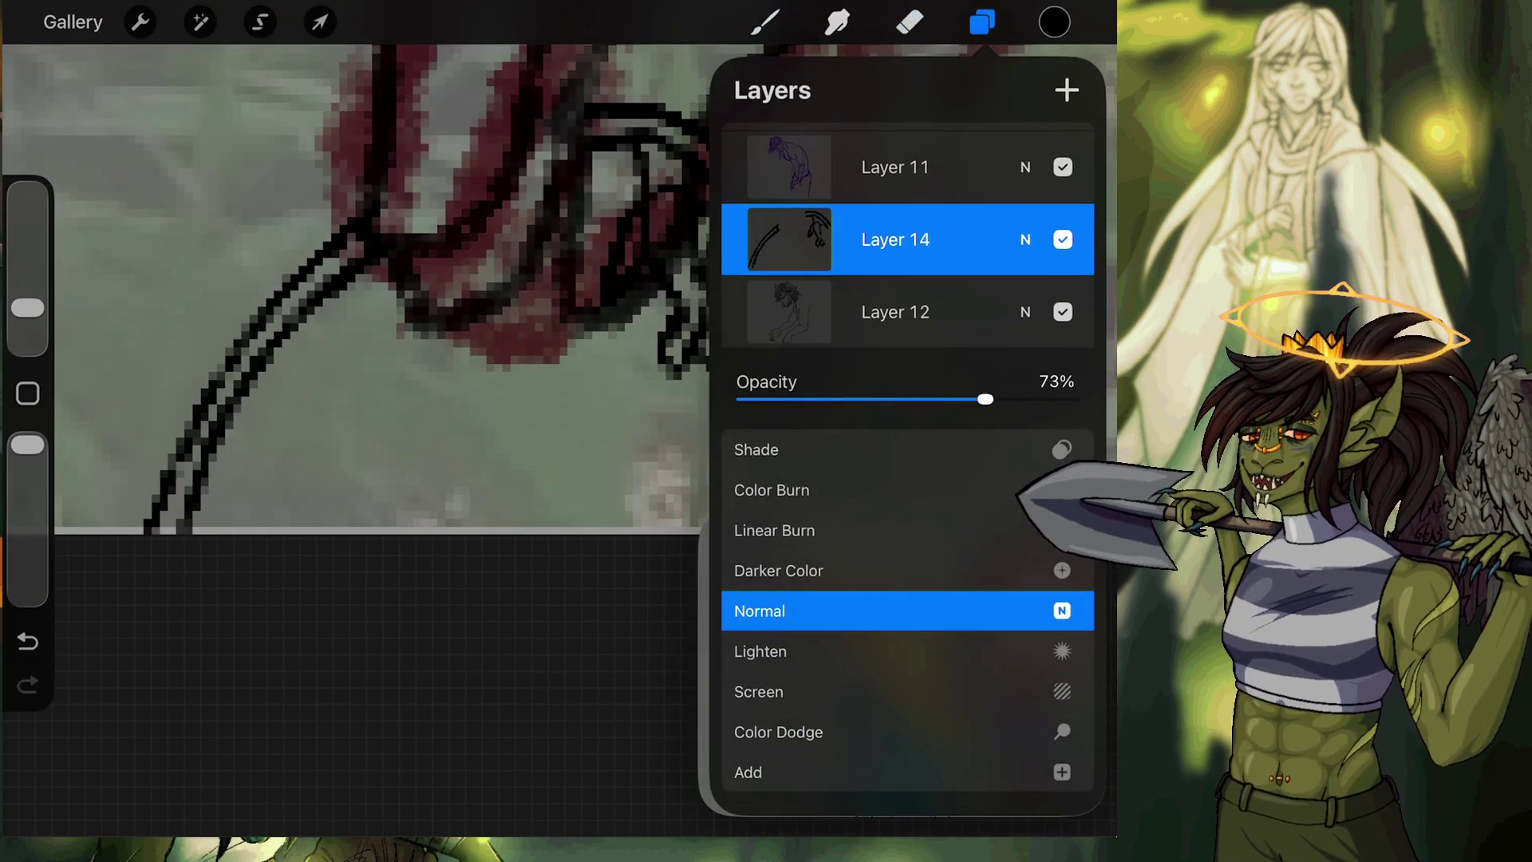
left_click(1025, 239)
left_click(910, 23)
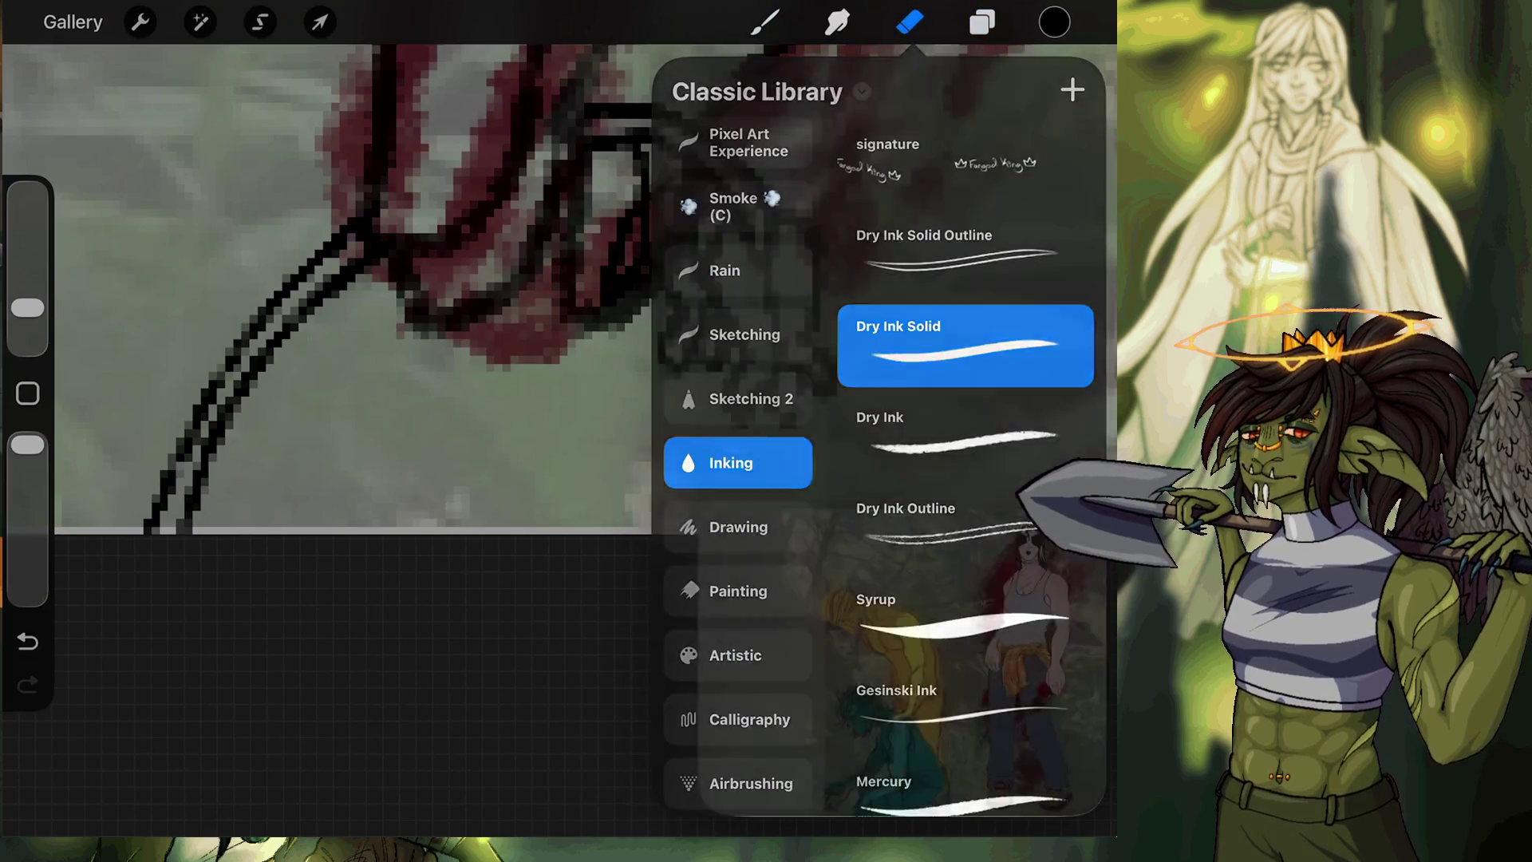
left_click(508, 312)
Select Layer 12 and erase small bits of its black lines, undoing stray erasures.
scroll(508, 311, "up", 5)
left_click_drag(507, 311, 519, 275)
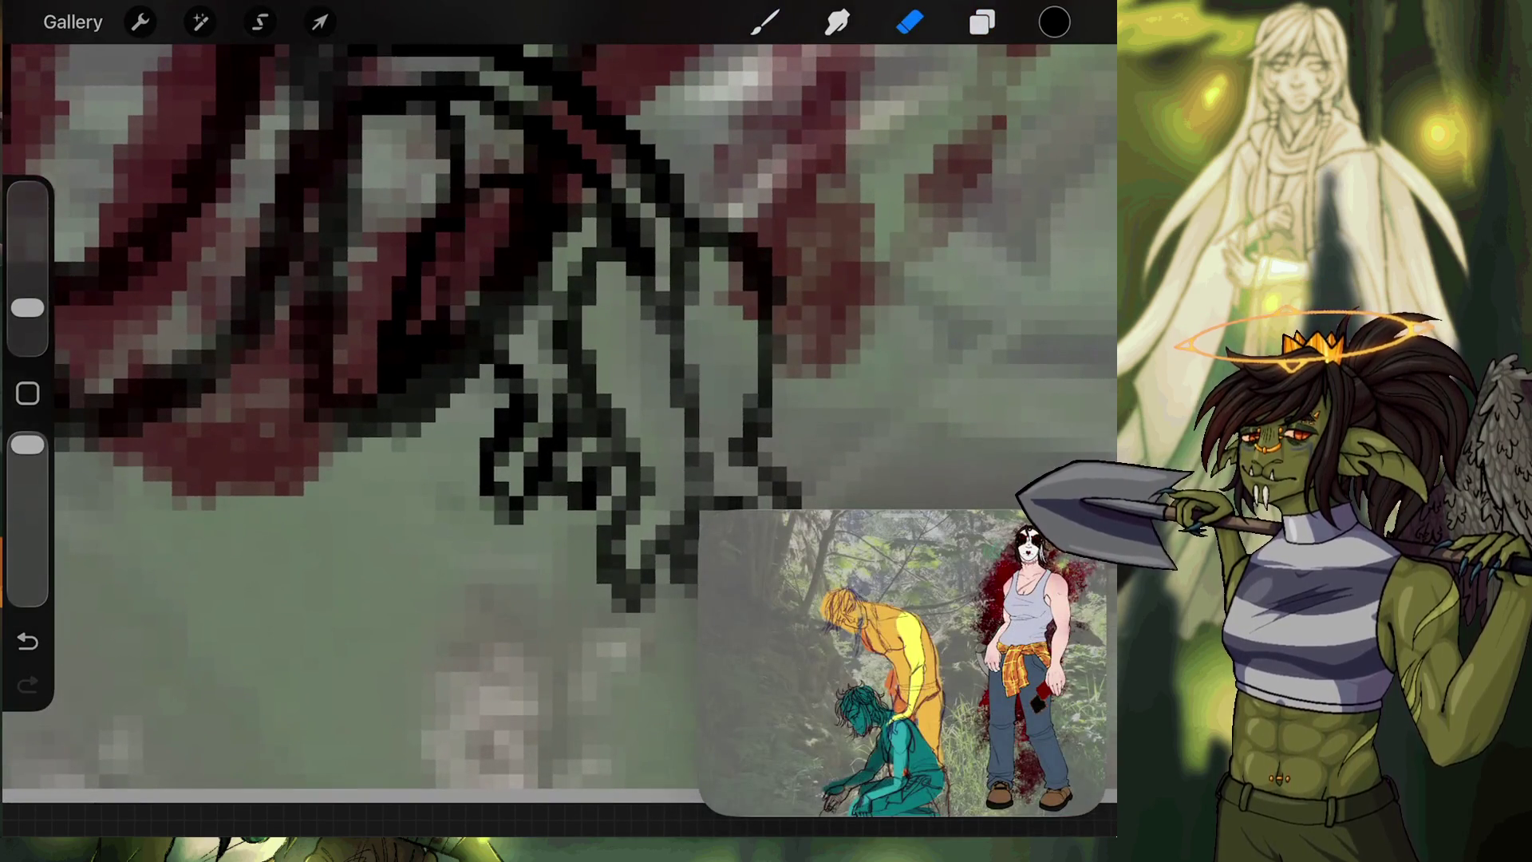
left_click(27, 641)
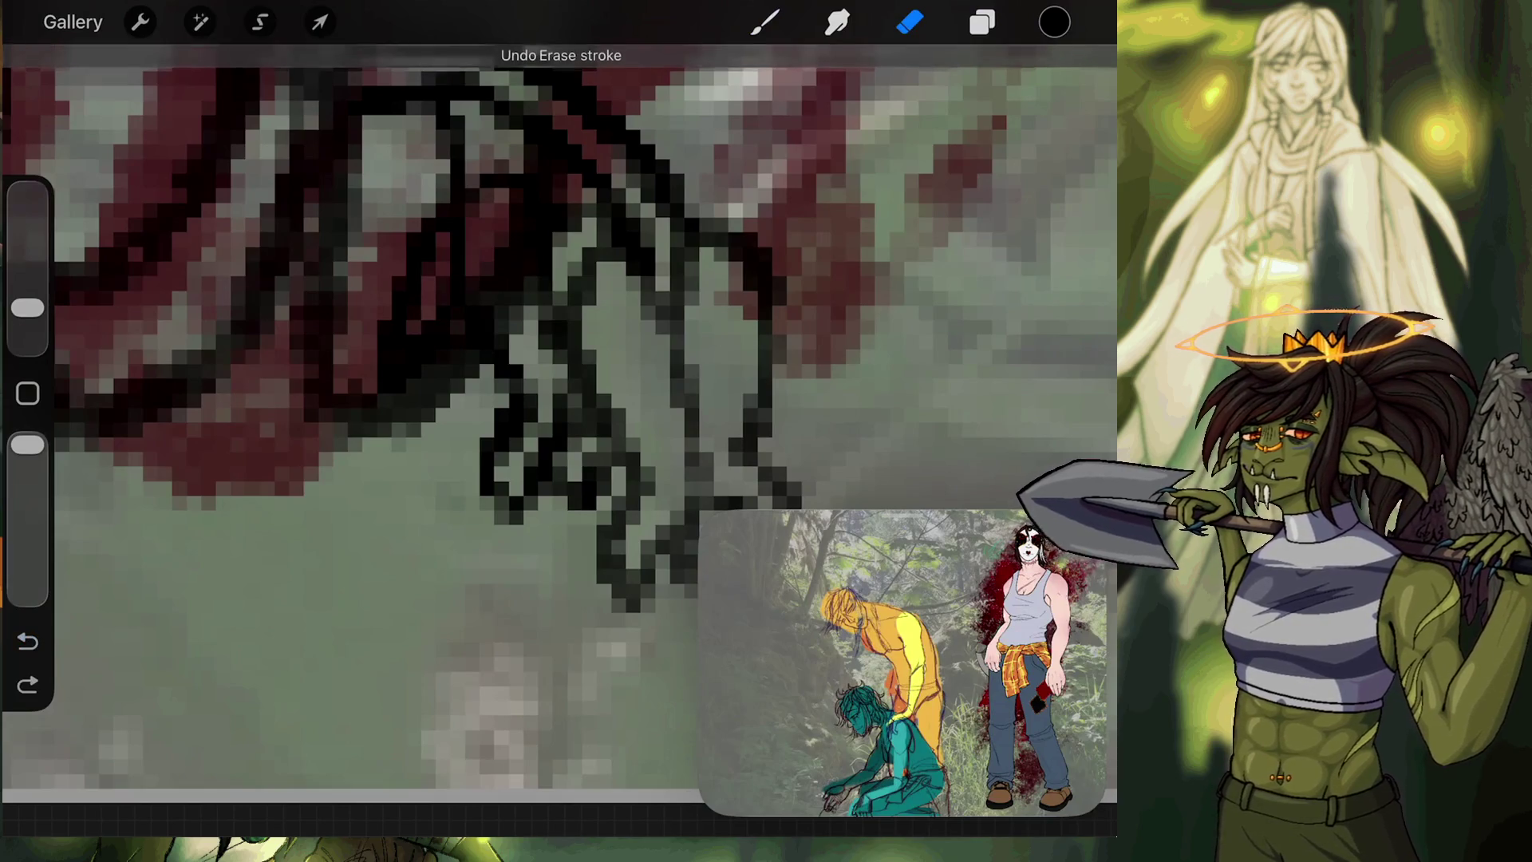
left_click(982, 22)
left_click(896, 350)
left_click(981, 22)
mouse_move(507, 239)
left_mouse_down()
mouse_move(517, 309)
mouse_move(513, 232)
mouse_move(534, 255)
mouse_move(564, 253)
left_mouse_up()
scroll(558, 320, "down", 3)
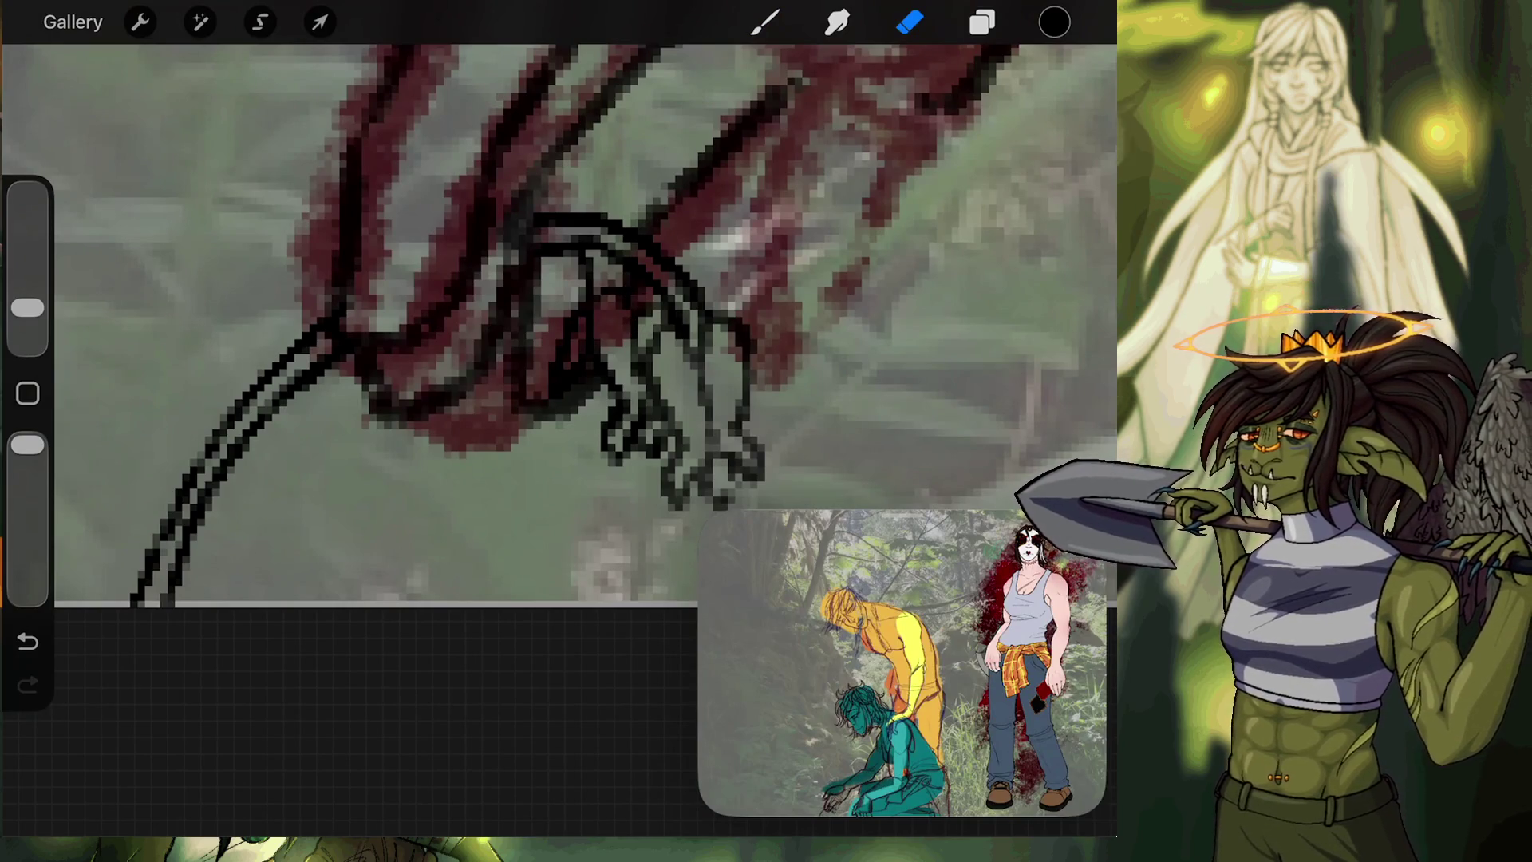
left_click(27, 641)
left_click(637, 328)
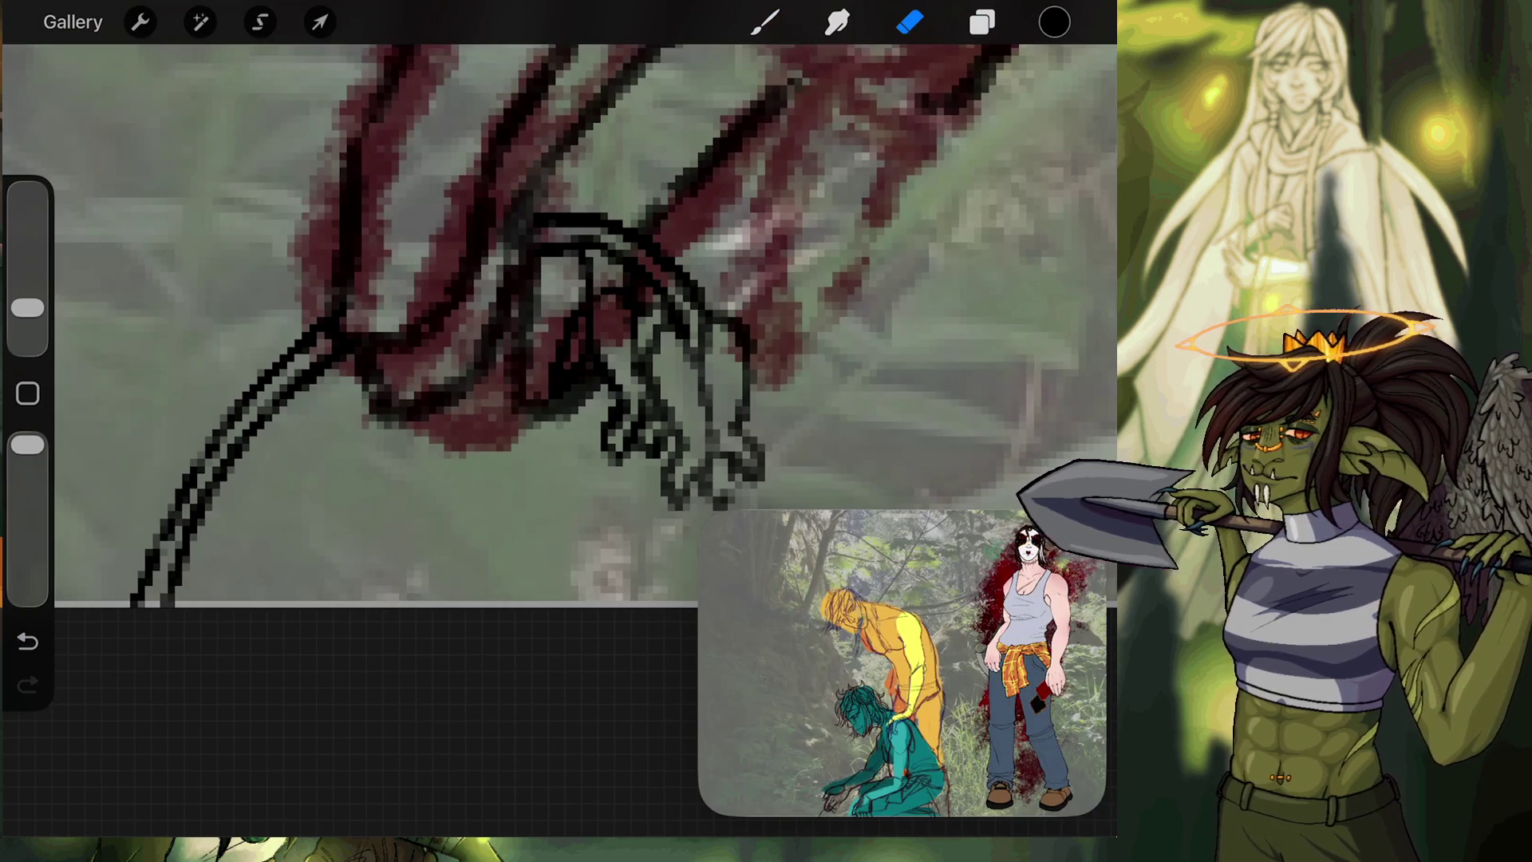
left_click(641, 250)
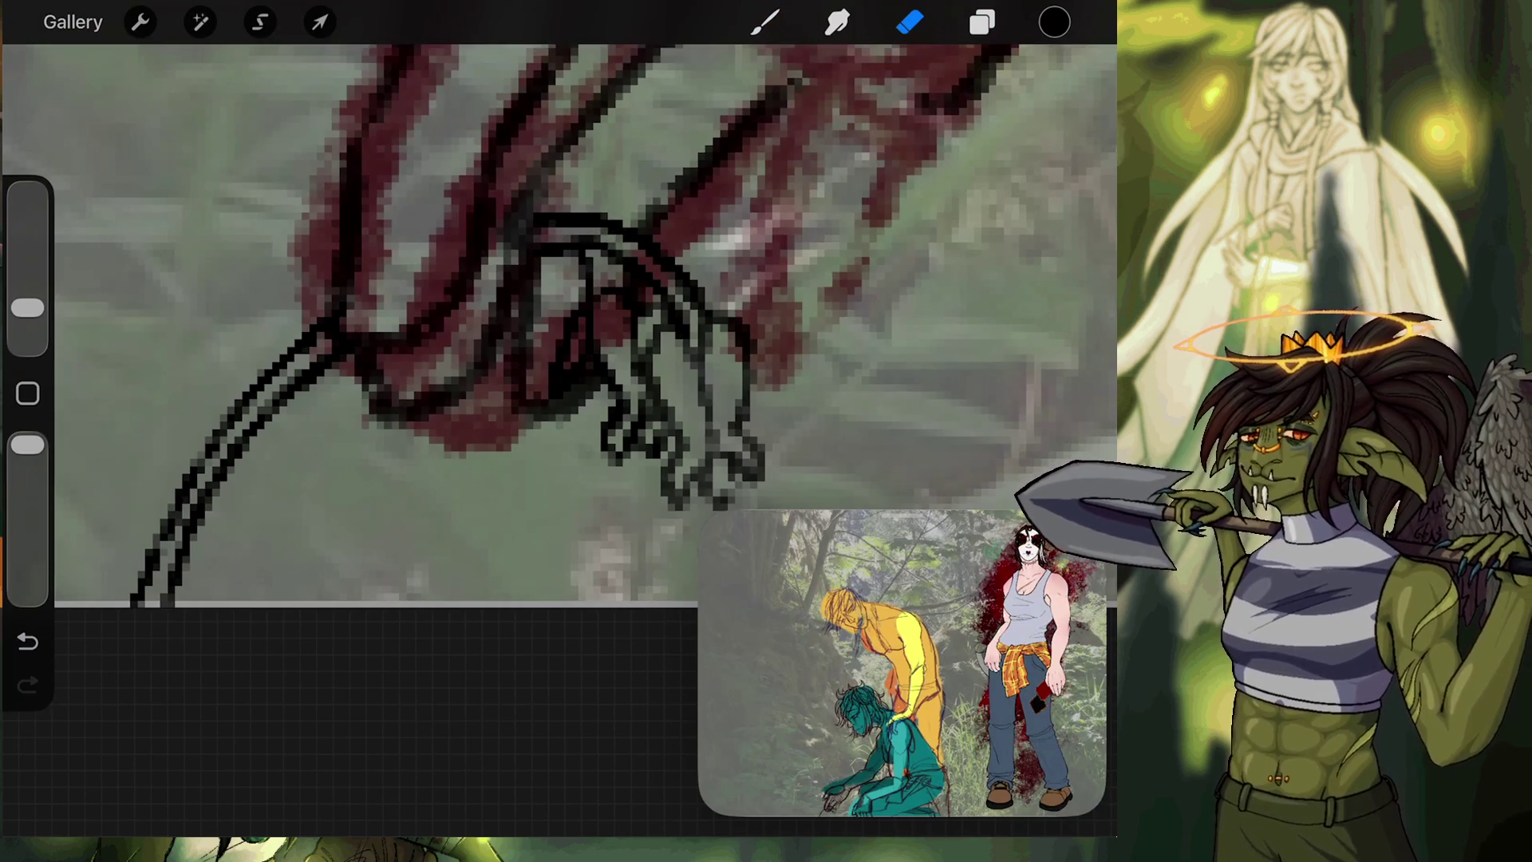
Raise Layer 12's opacity to Max.
left_click(982, 21)
left_click(894, 349)
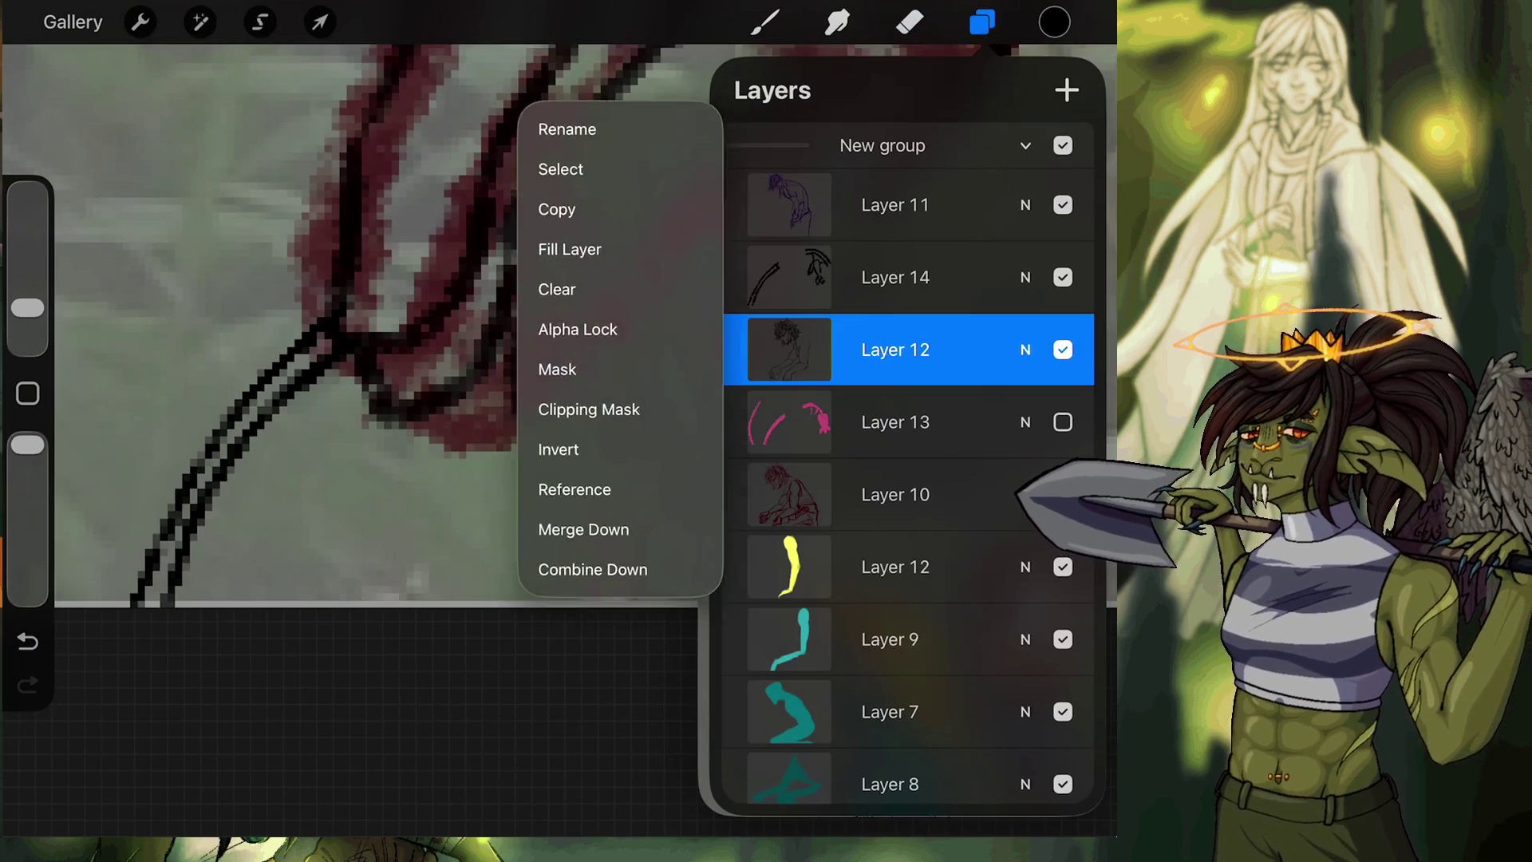
left_click(1025, 349)
left_click_drag(985, 399, 1074, 399)
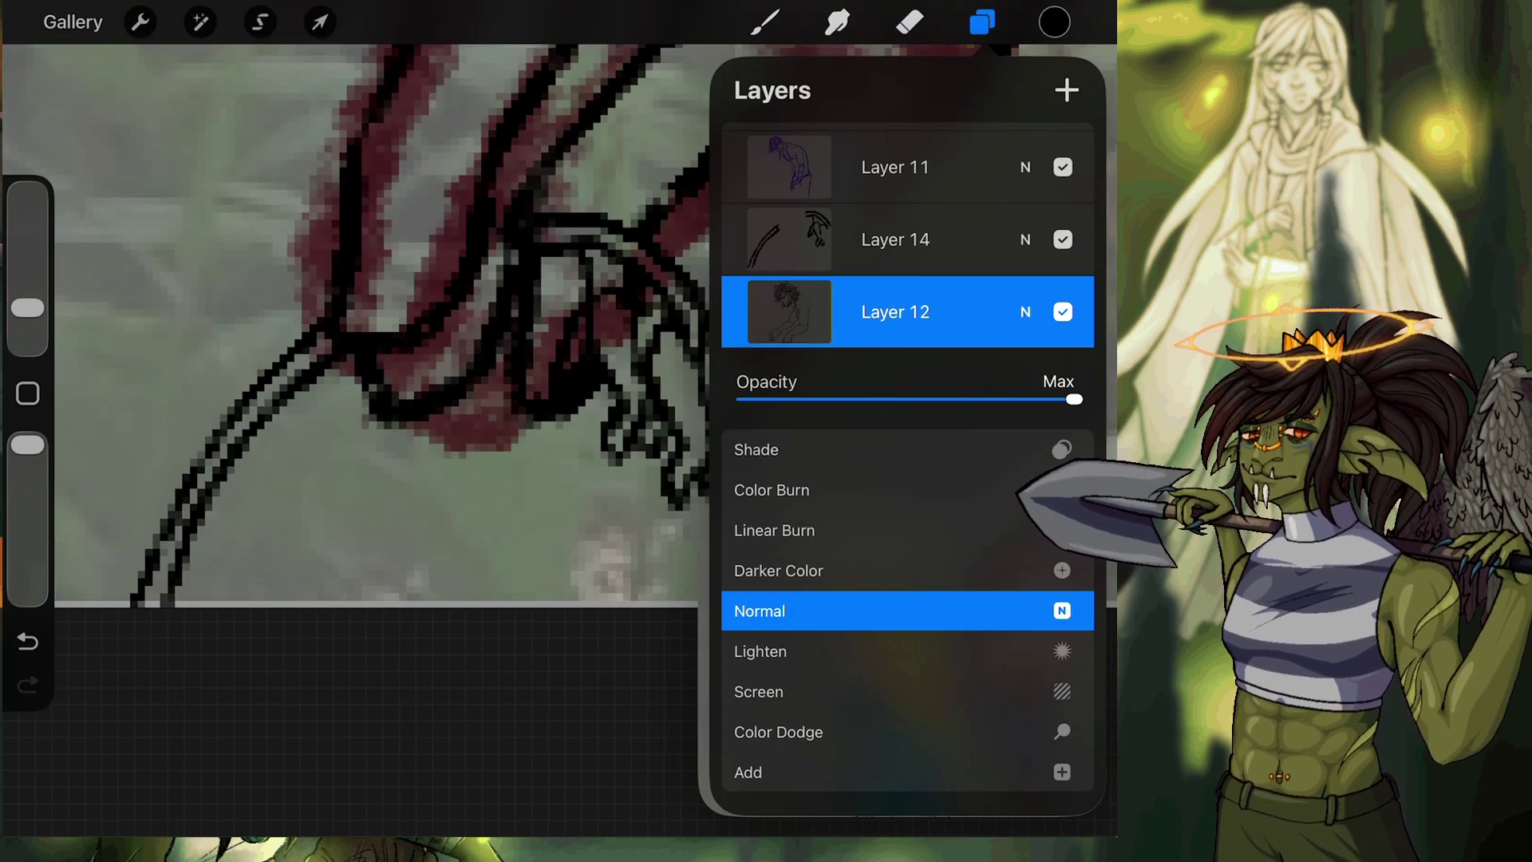
Merge Layer 14 down into Layer 12 and set the brush size to 1%.
left_click(894, 240)
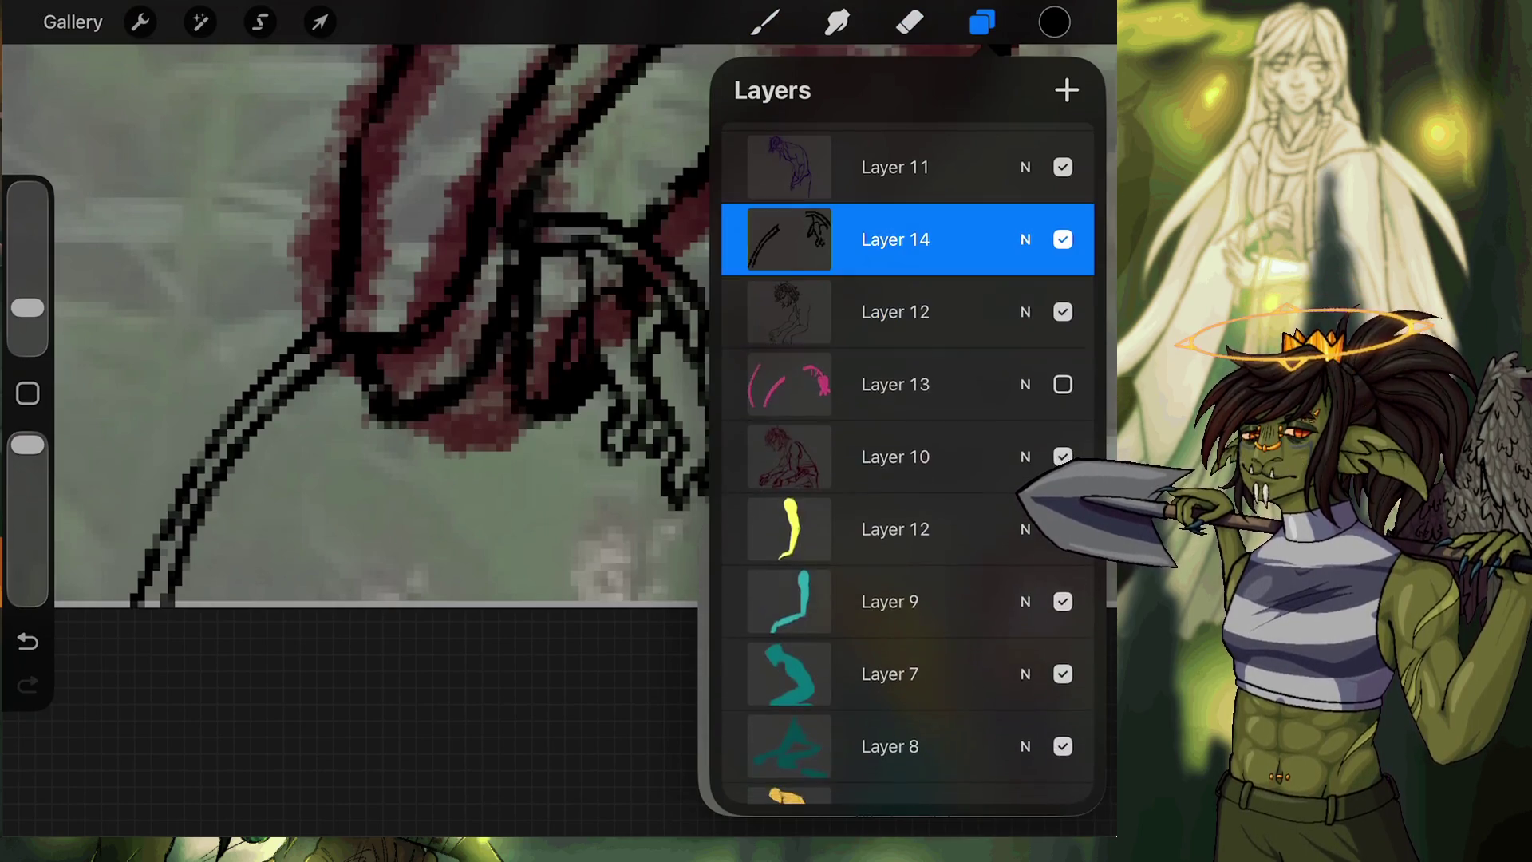
left_click(789, 239)
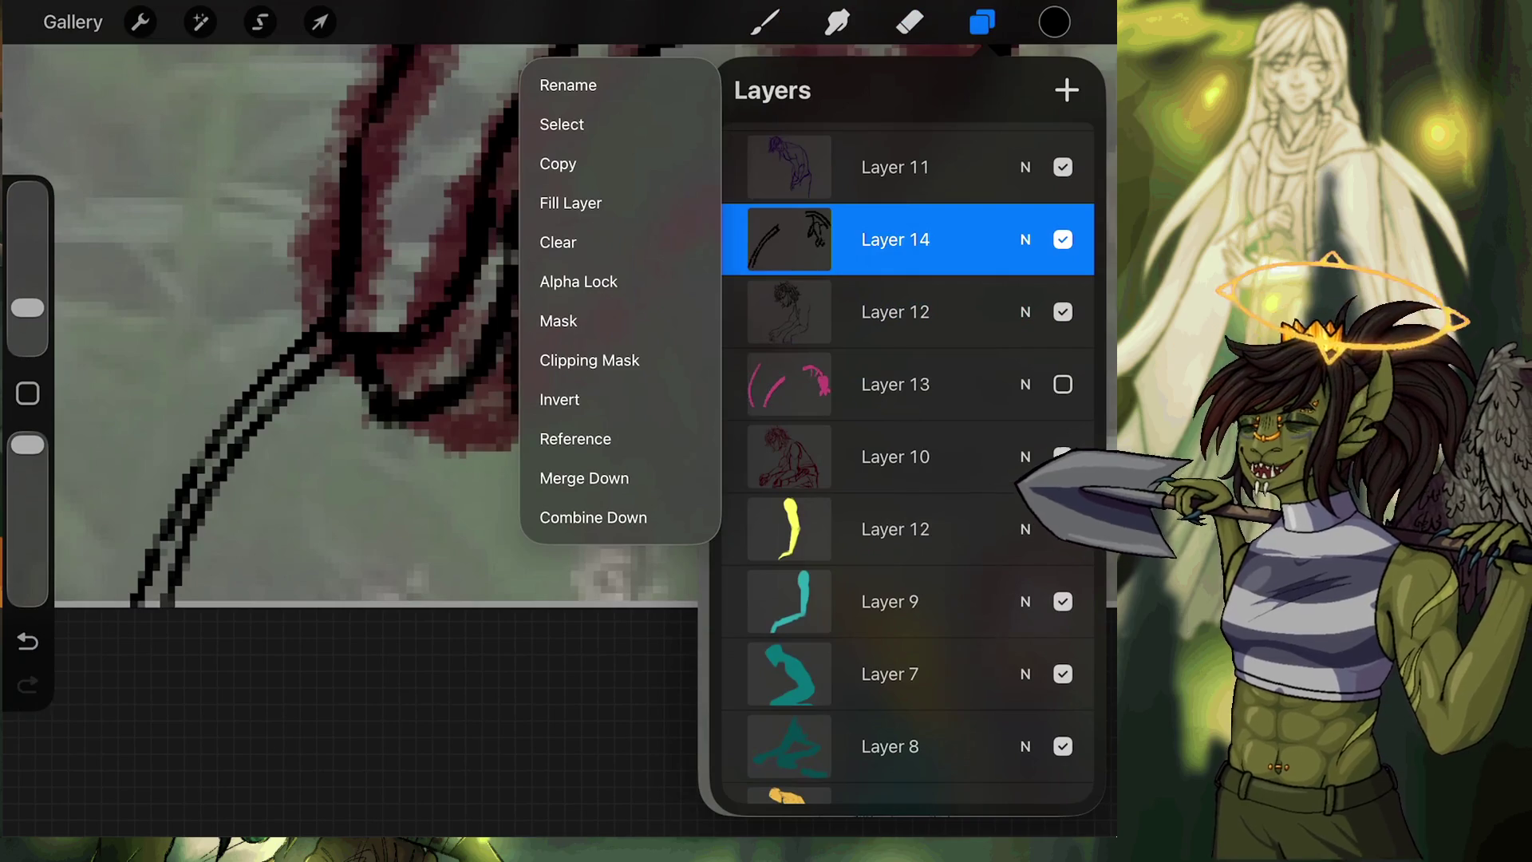
left_click(584, 478)
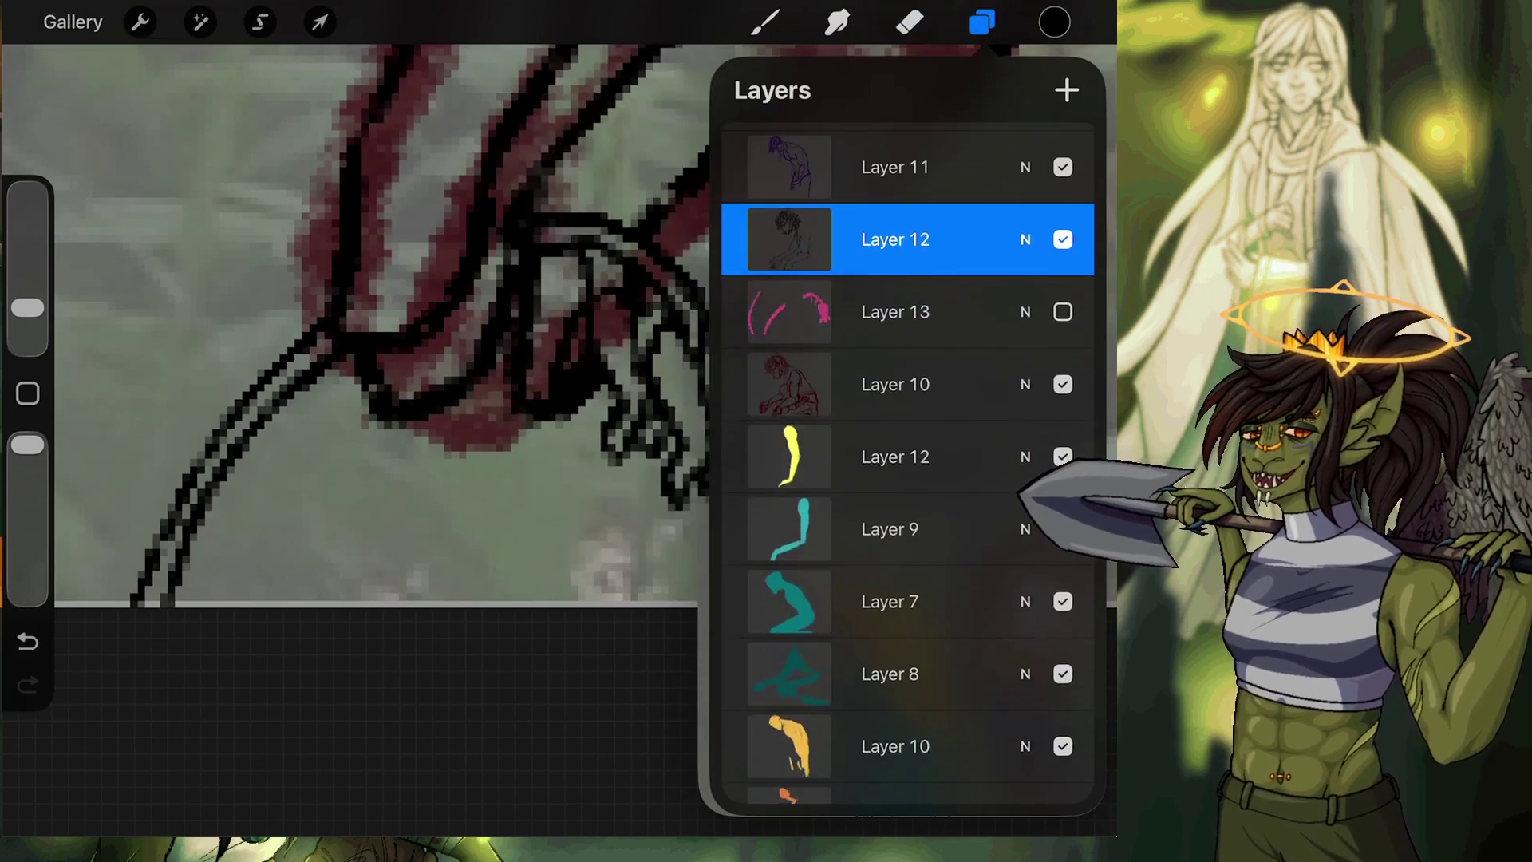
left_click(765, 23)
mouse_move(28, 308)
left_mouse_down()
mouse_move(27, 331)
mouse_move(28, 318)
left_mouse_up()
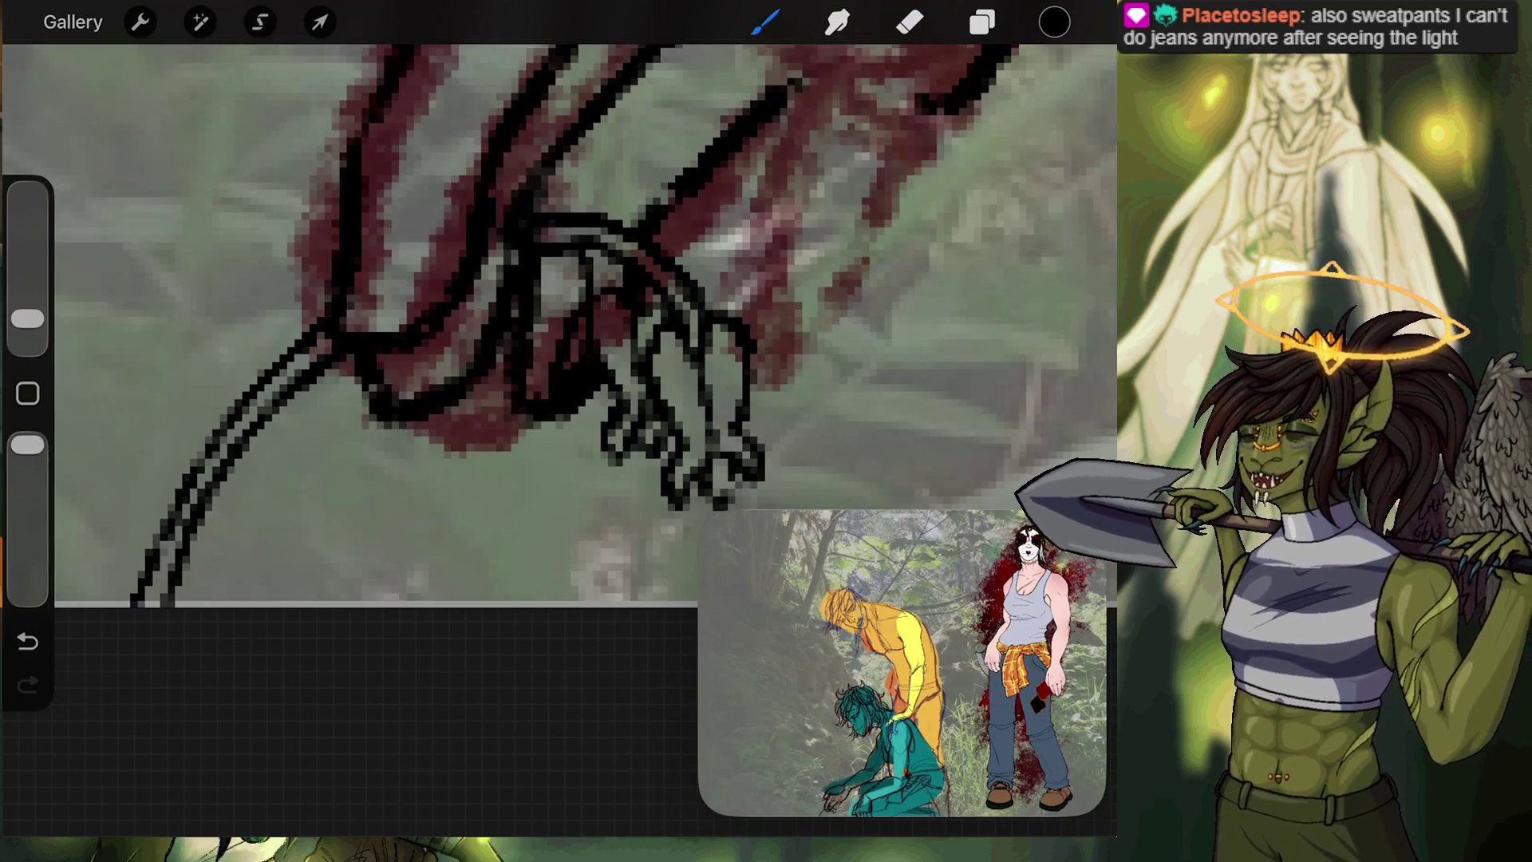
Confirm the Dry Ink brush and try a finger line, then undo it.
key("ctrl+z")
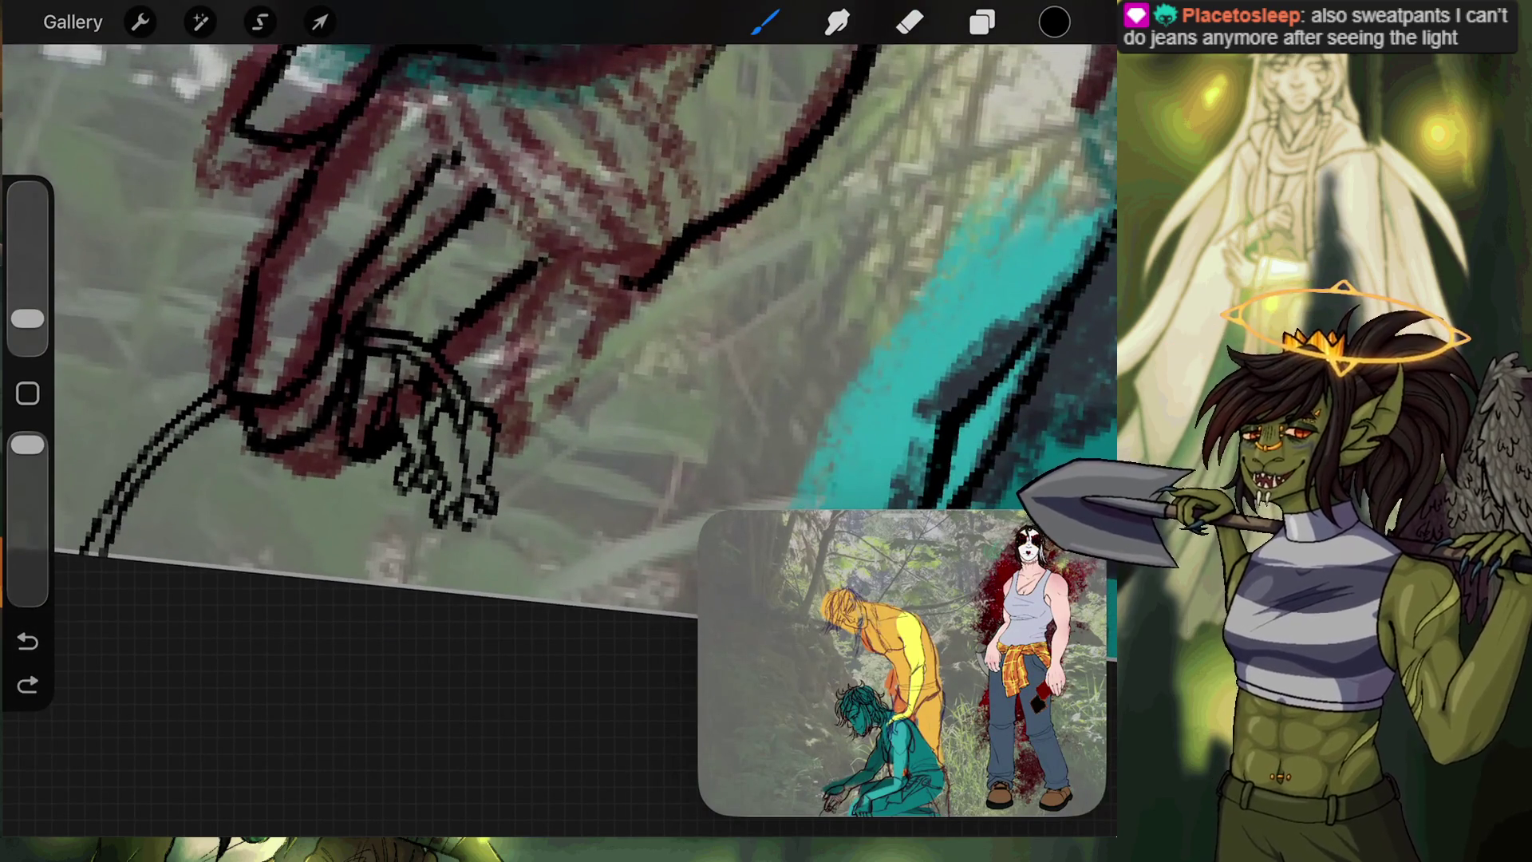
key("ctrl+shift+z")
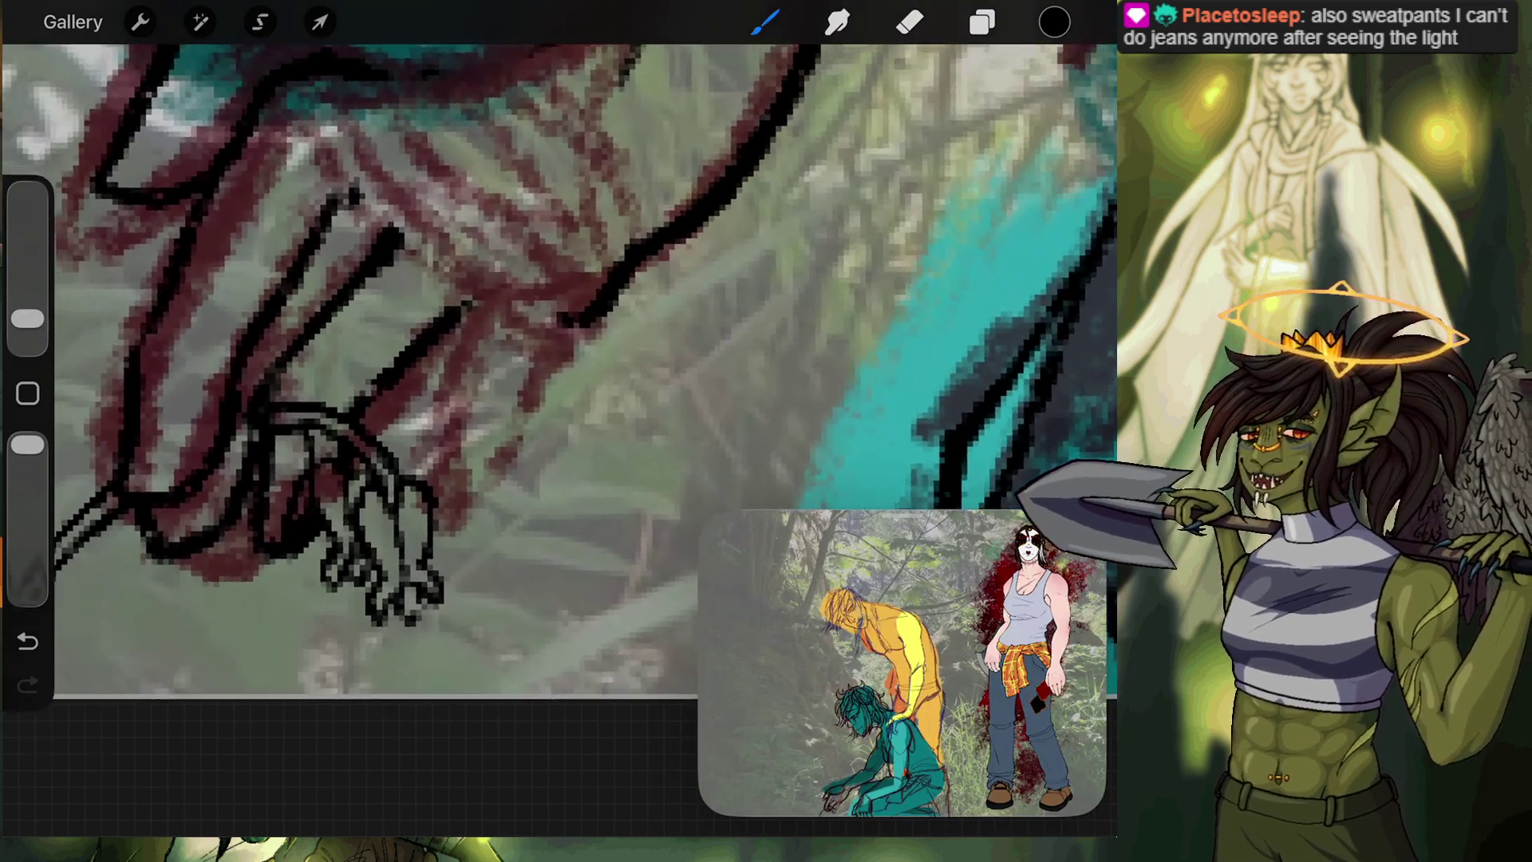
scroll(559, 399, "up", 3)
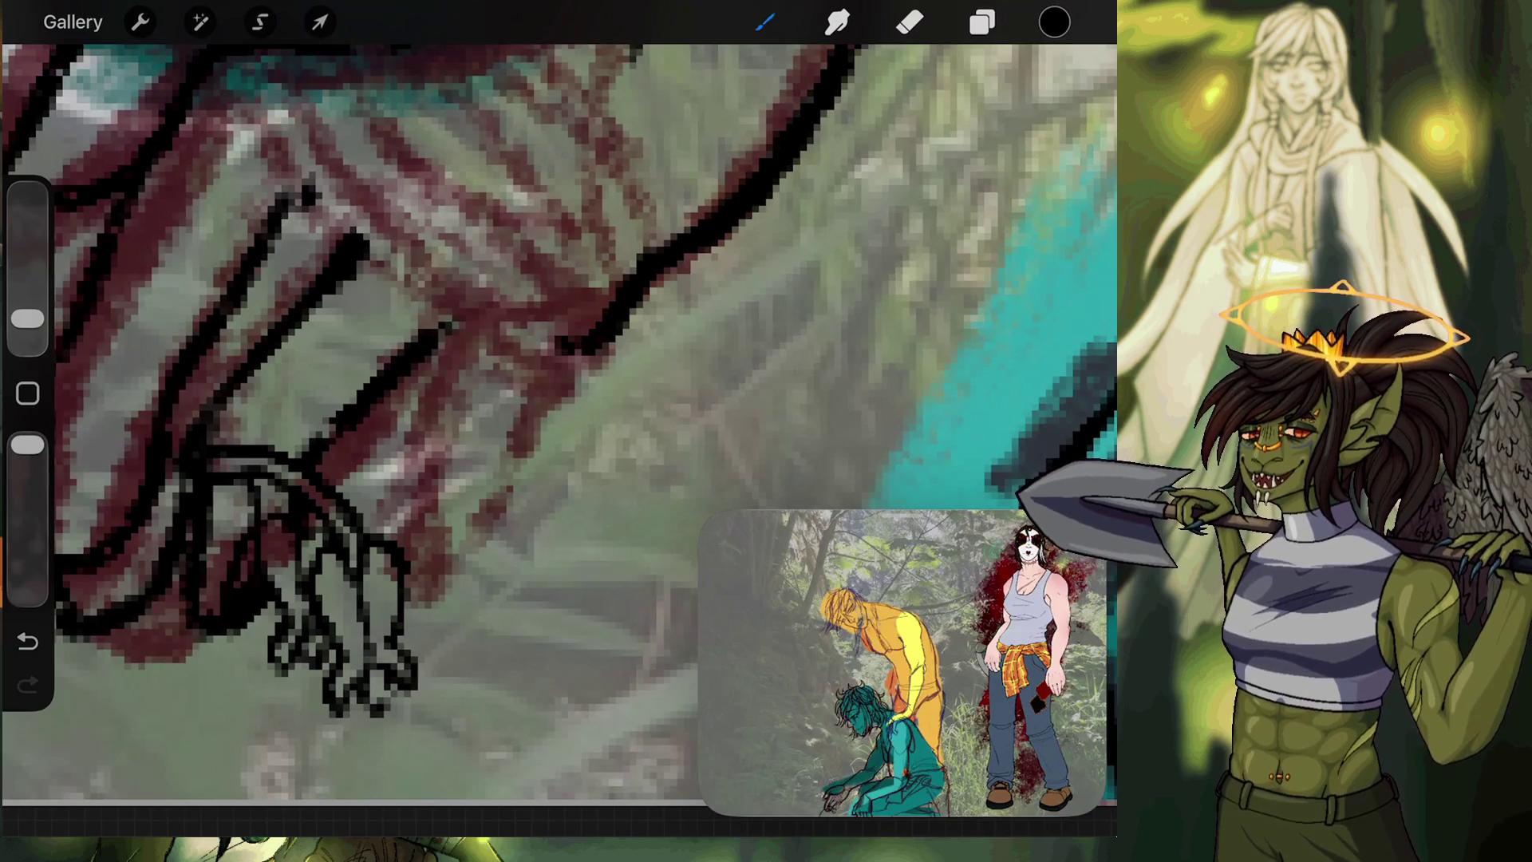
left_click(765, 22)
left_click(415, 359)
mouse_move(459, 325)
left_mouse_down()
mouse_move(395, 443)
mouse_move(447, 610)
left_mouse_up()
key("ctrl+z")
key("ctrl+z")
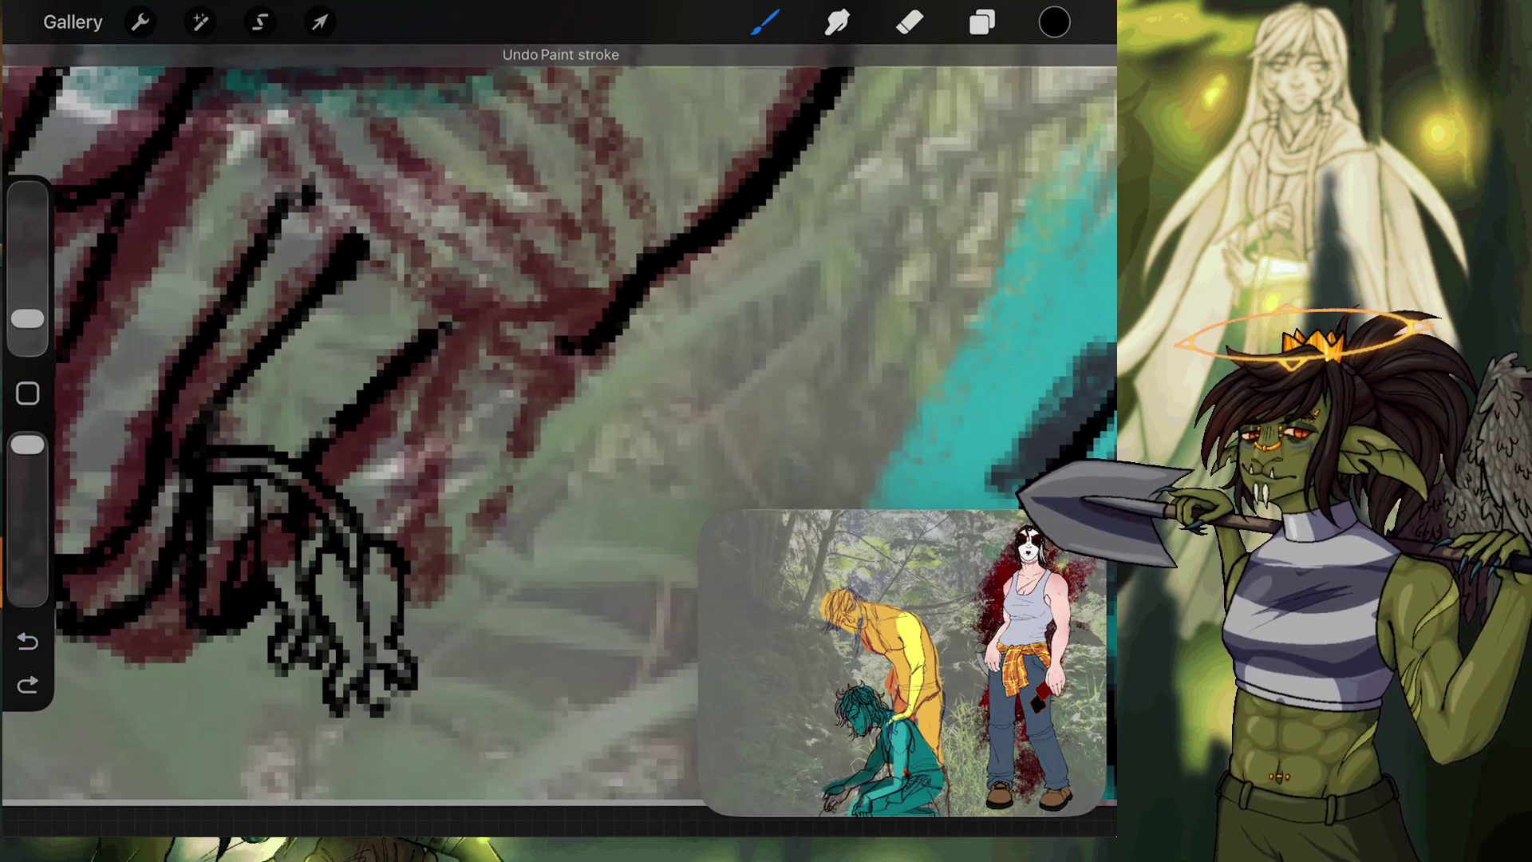
Ink the diagonal and upper-left finger lines down to the fingertips, redrawing the last curve.
left_click_drag(431, 343, 473, 311)
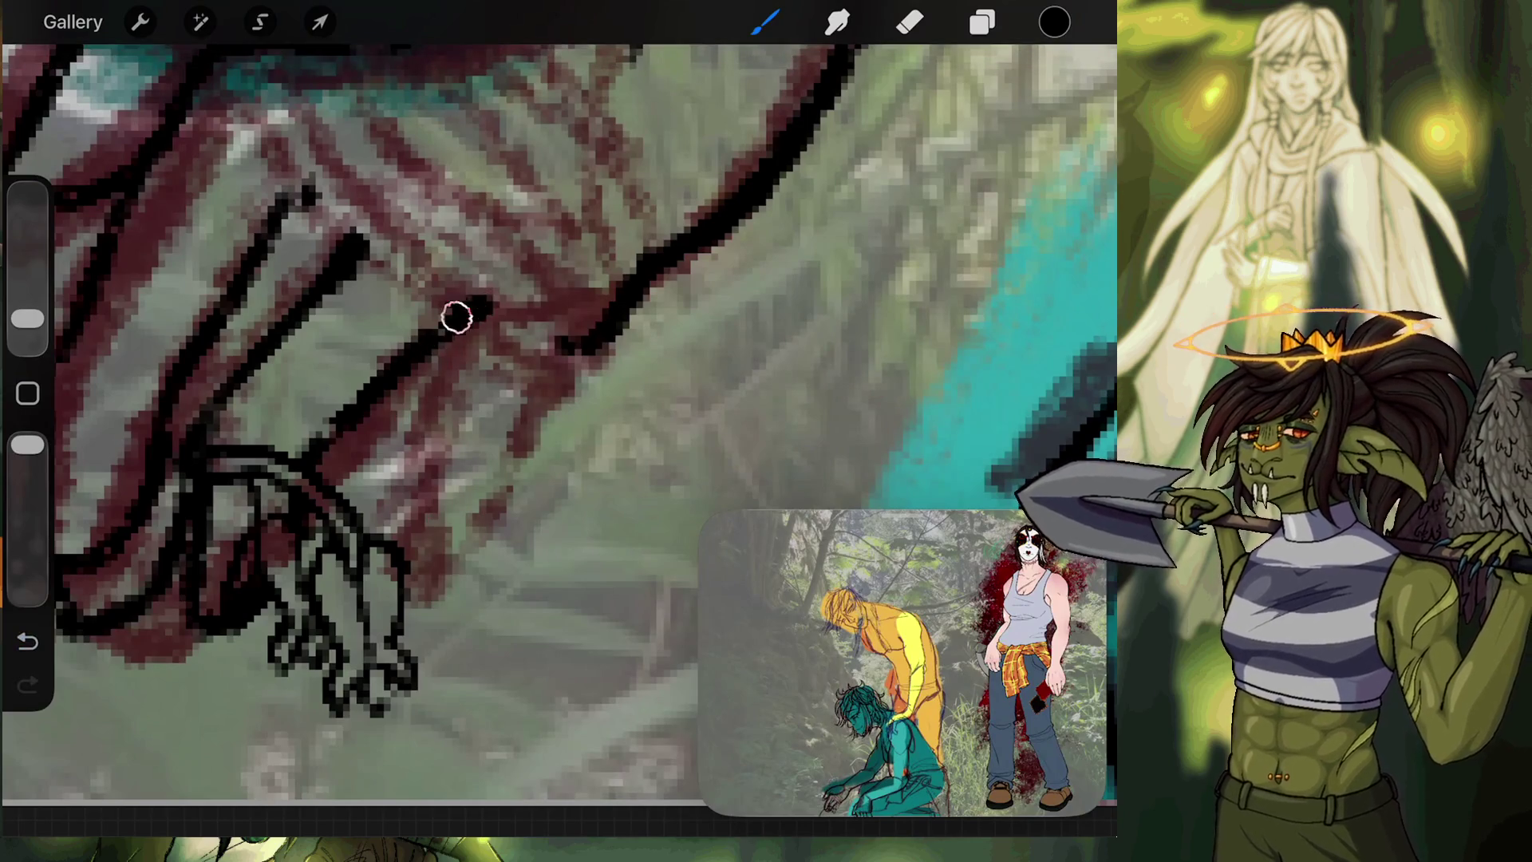
left_click_drag(295, 195, 326, 173)
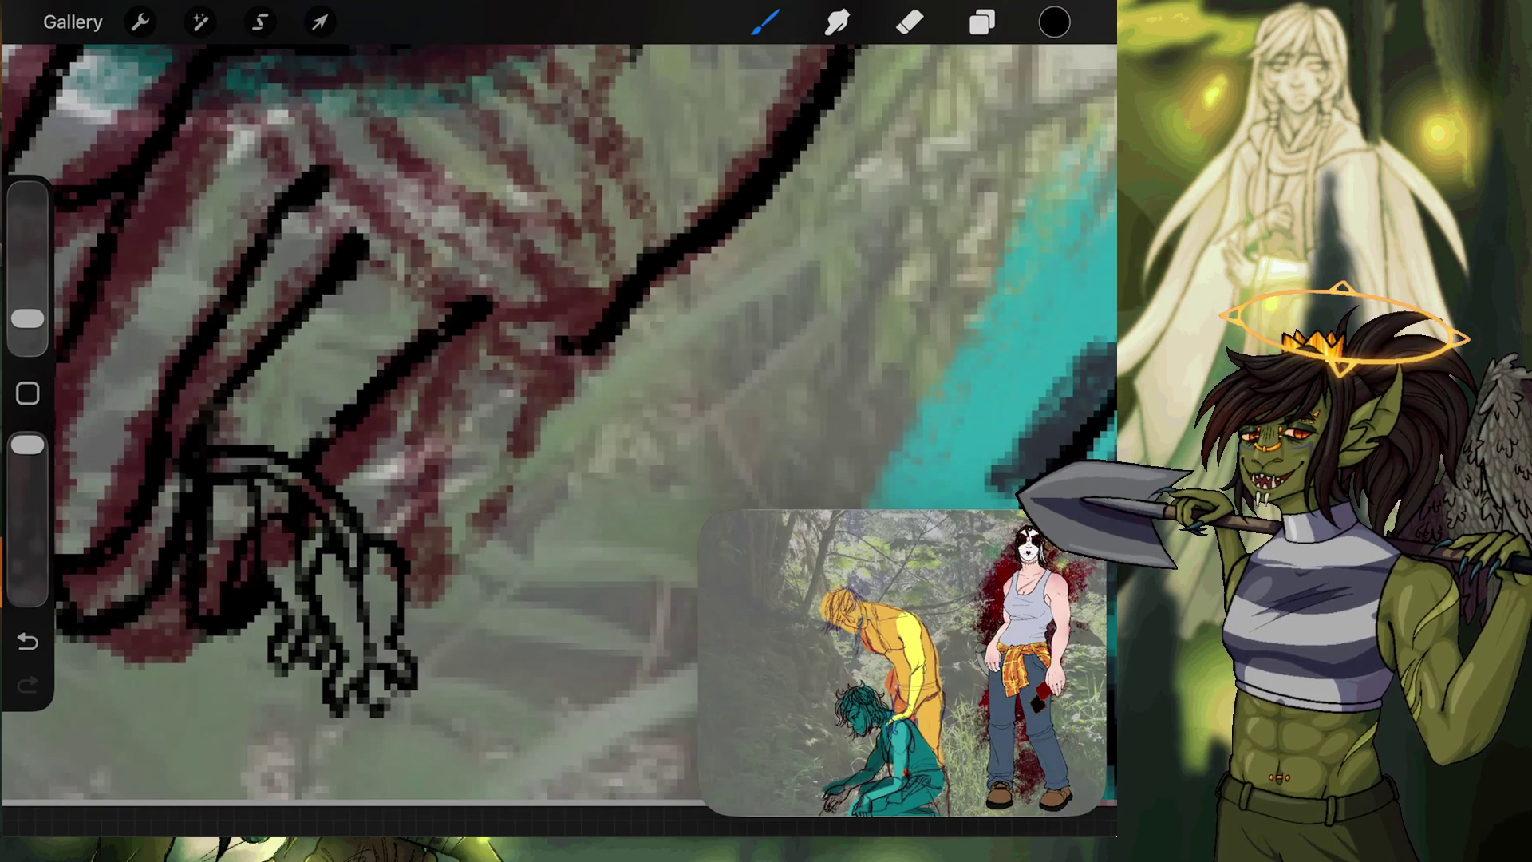
left_click_drag(471, 316, 419, 426)
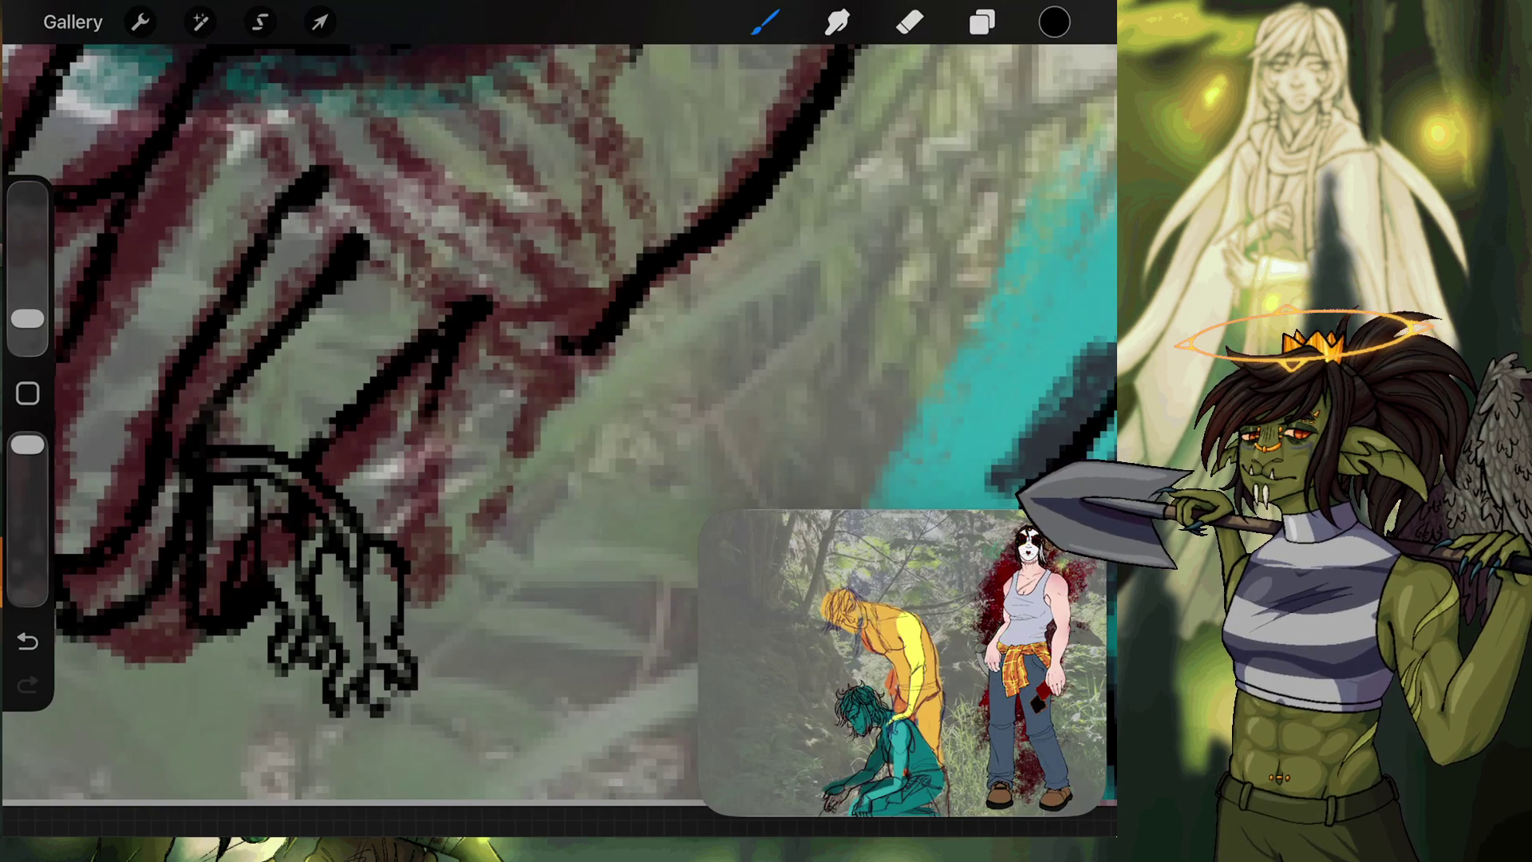
mouse_move(444, 349)
left_mouse_down()
mouse_move(404, 469)
mouse_move(391, 582)
left_mouse_up()
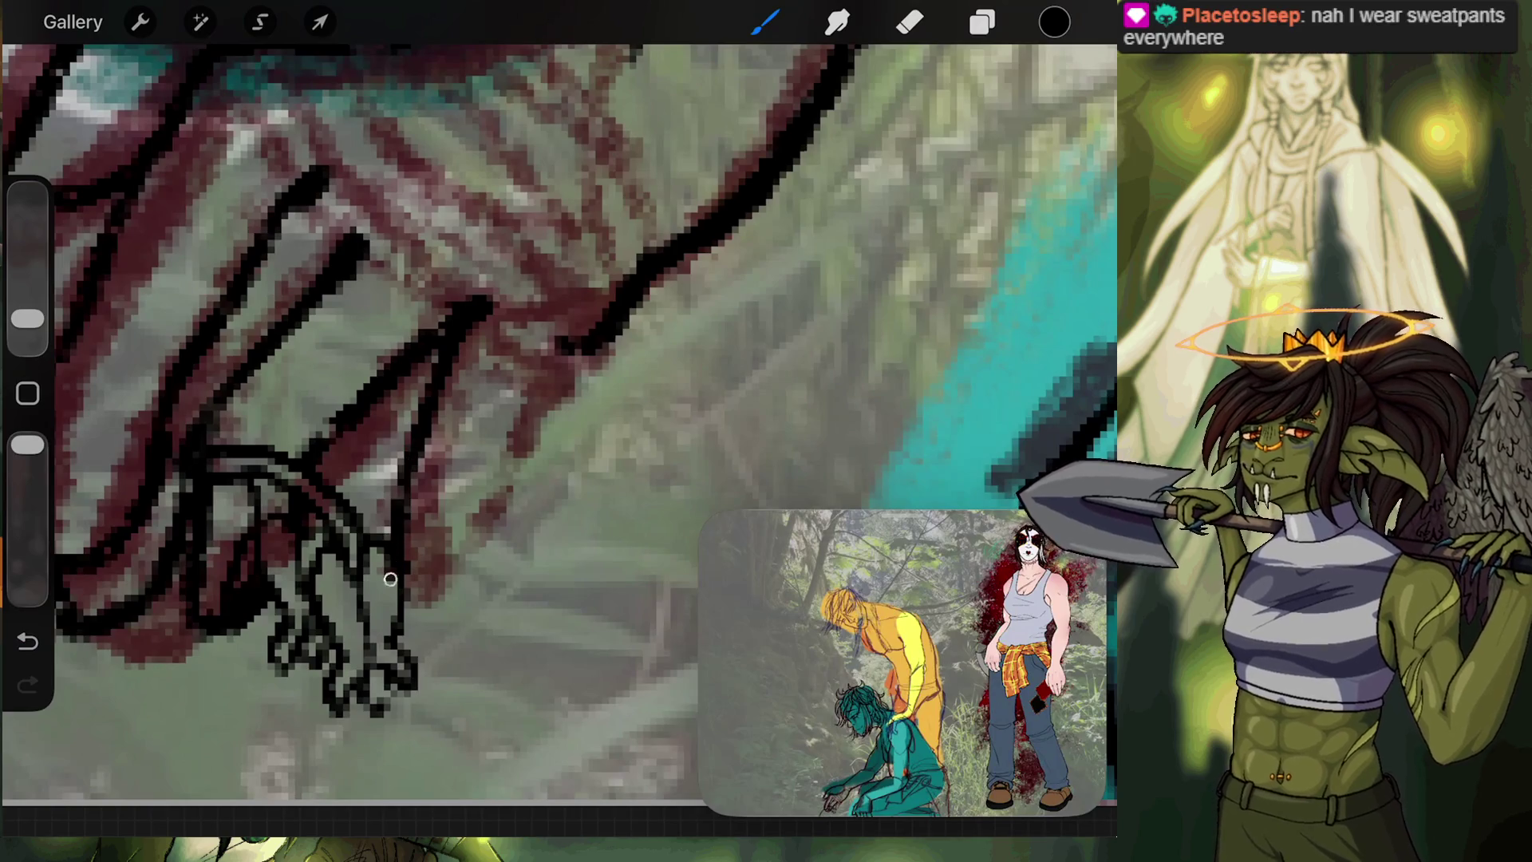
mouse_move(590, 330)
left_mouse_down()
mouse_move(499, 473)
mouse_move(468, 561)
left_mouse_up()
key("ctrl+z")
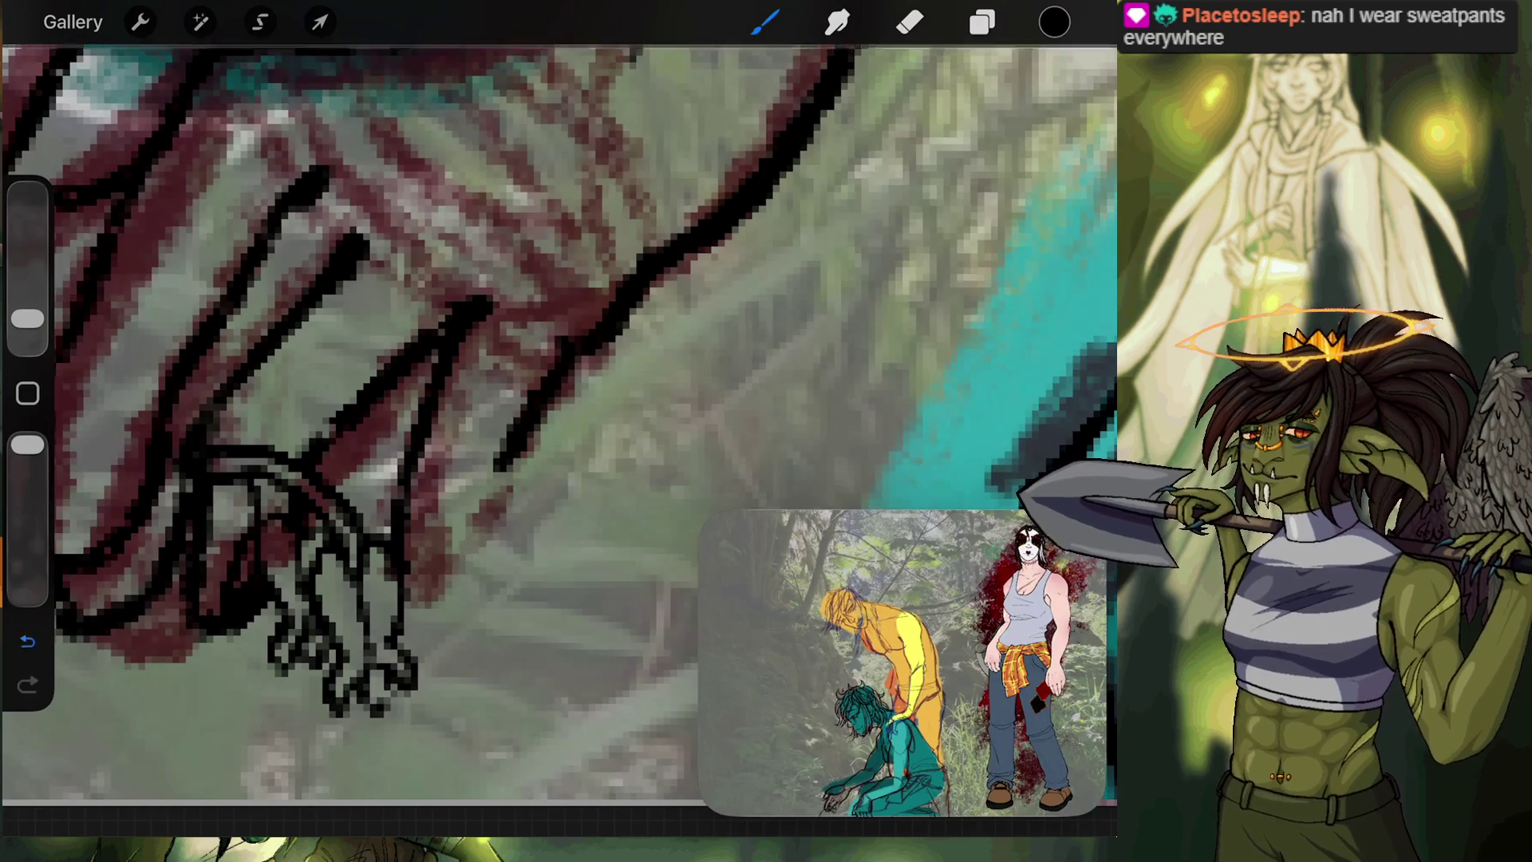
left_click_drag(482, 505, 411, 590)
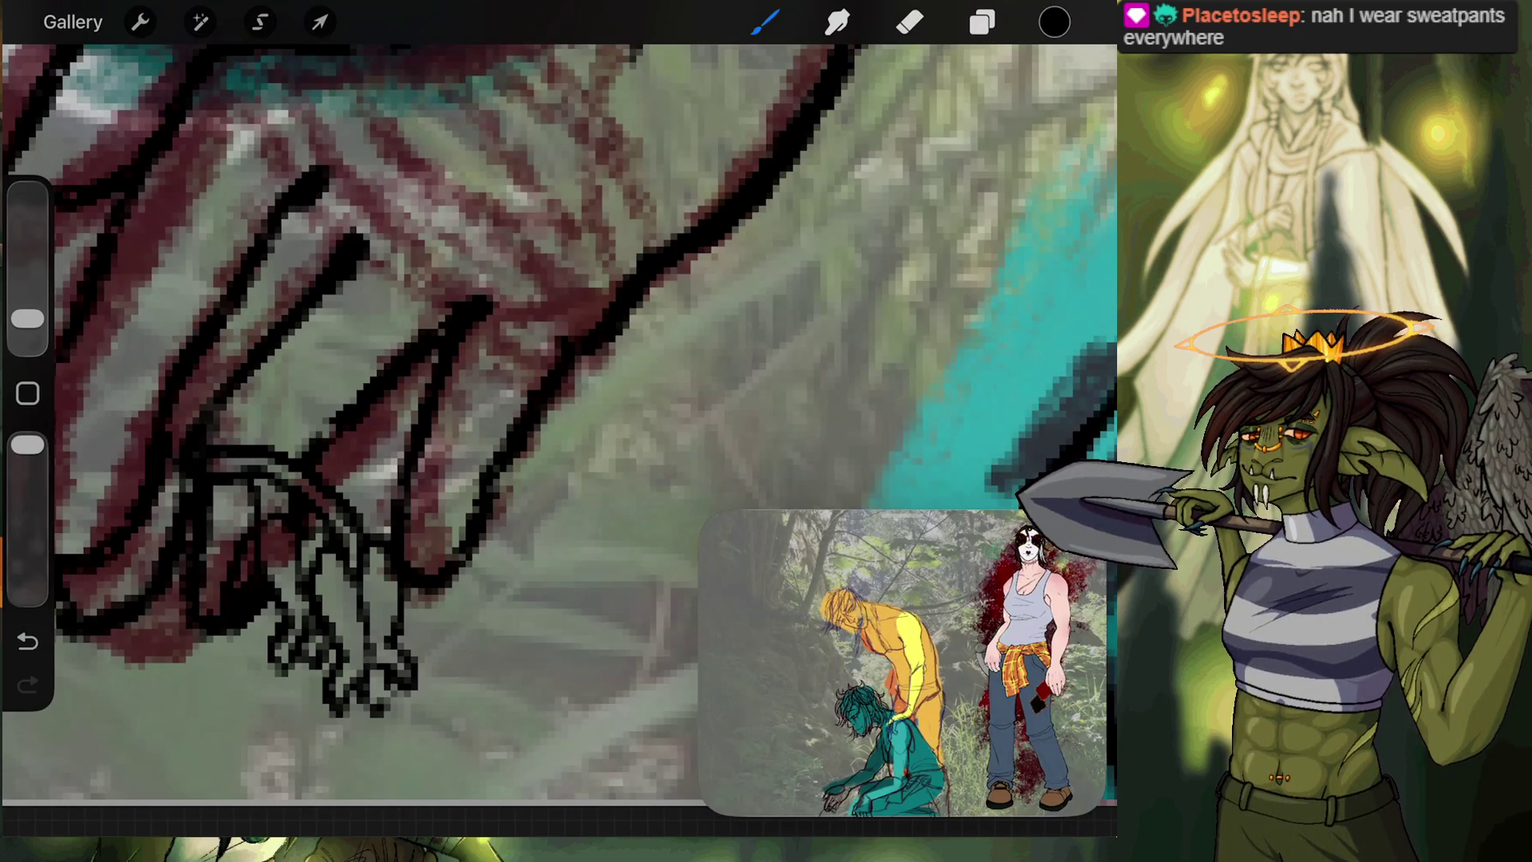
Ink a short black line on the teal figure's shoulder.
scroll(559, 399, "down", 5)
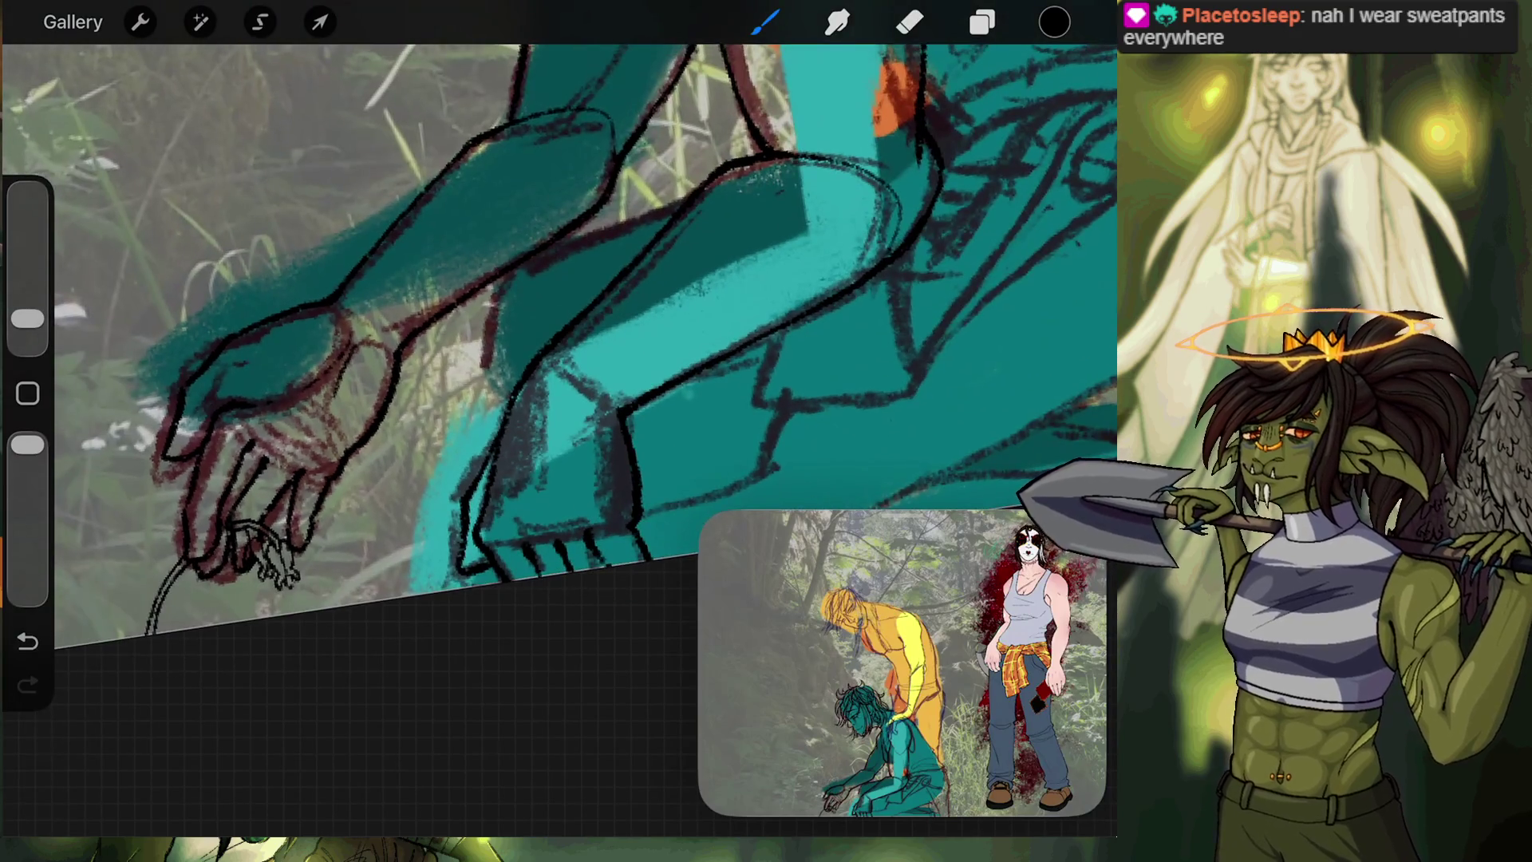
scroll(559, 383, "up", 3)
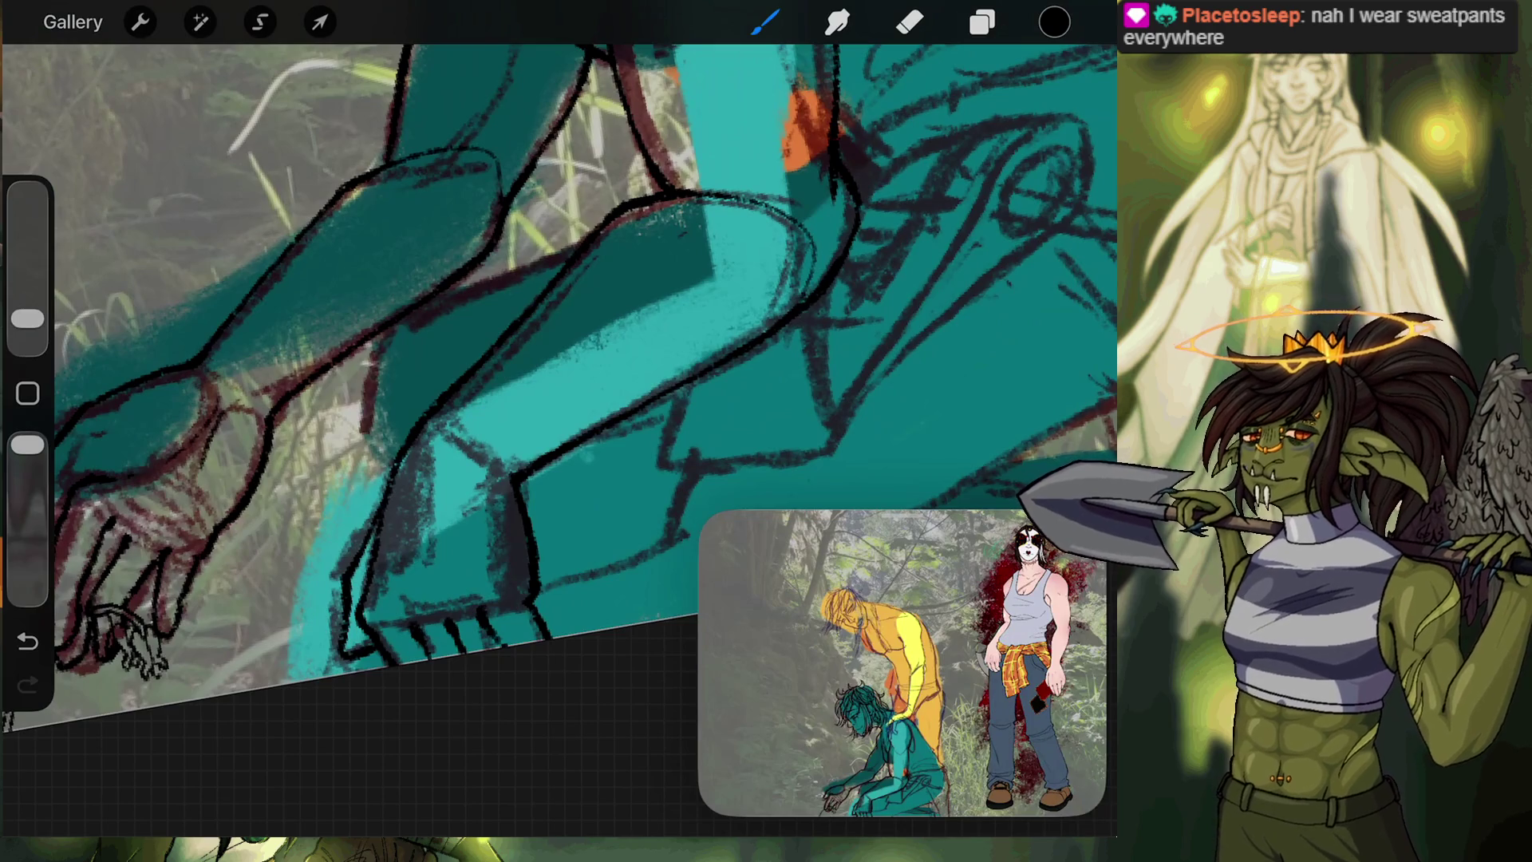
scroll(559, 359, "down", 2)
scroll(559, 399, "up", 2)
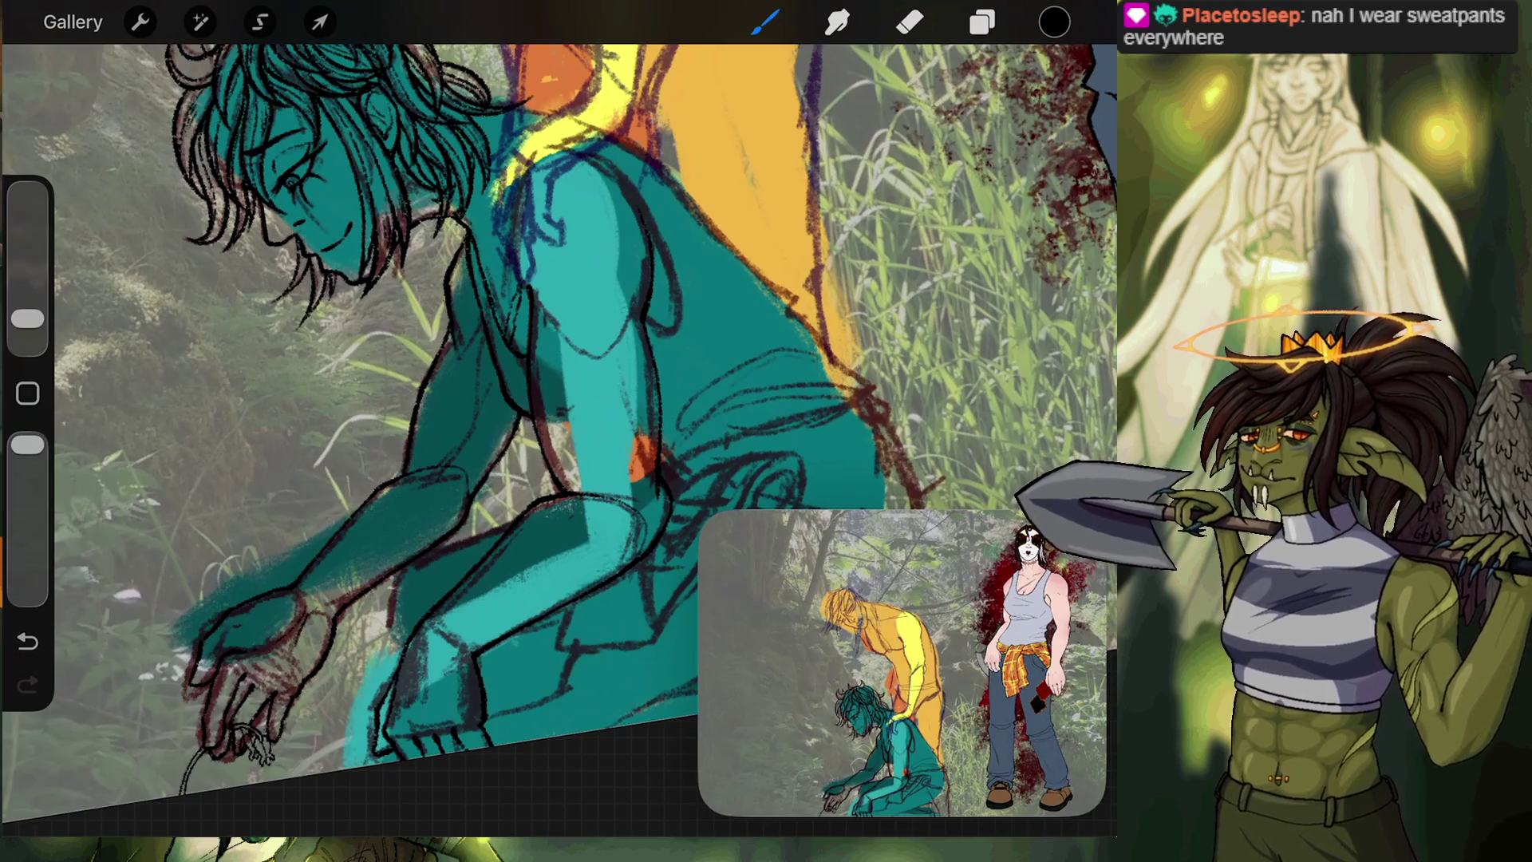
scroll(606, 319, "up", 10)
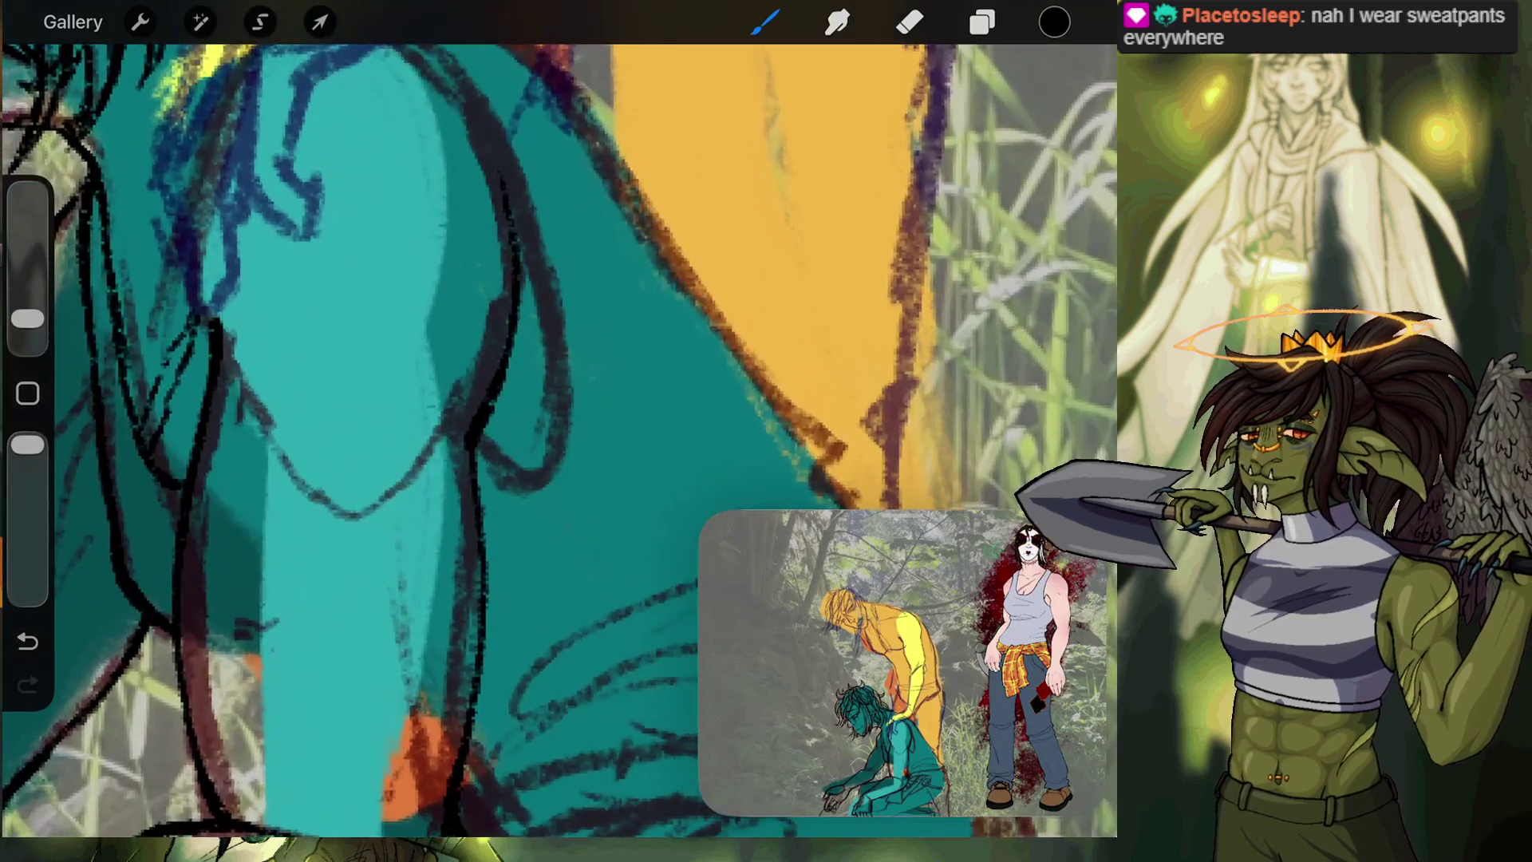
left_click_drag(498, 477, 540, 493)
left_click(981, 22)
left_click(981, 21)
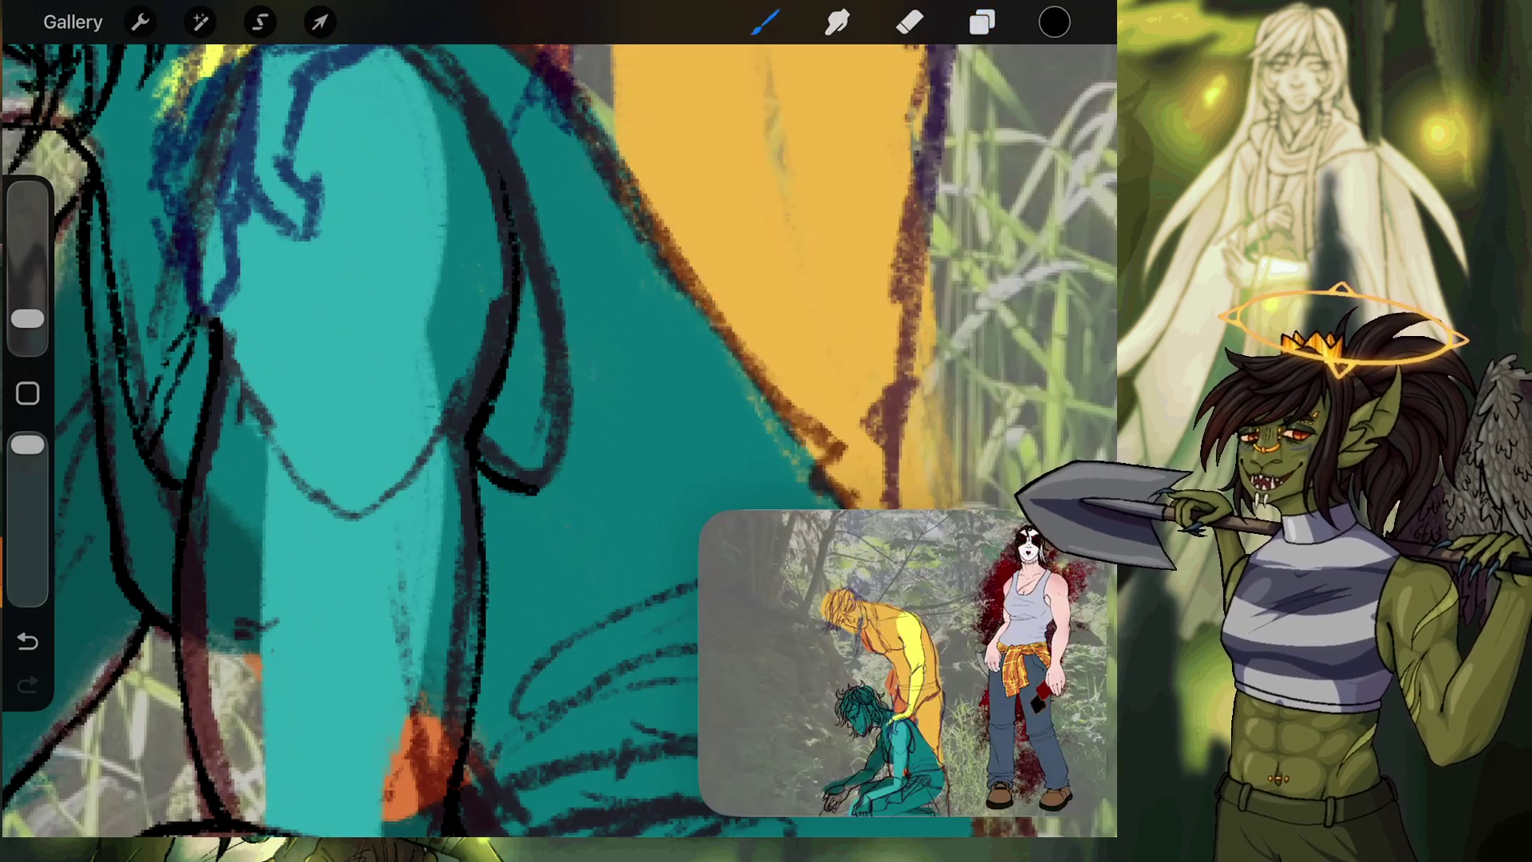
Ink the sleeve loop's bottom and right side, undoing the misplaced strokes.
scroll(479, 399, "up", 5)
scroll(399, 399, "right", 2)
mouse_move(359, 469)
left_mouse_down()
mouse_move(450, 445)
mouse_move(461, 247)
mouse_move(444, 148)
left_mouse_up()
scroll(478, 399, "down", 3)
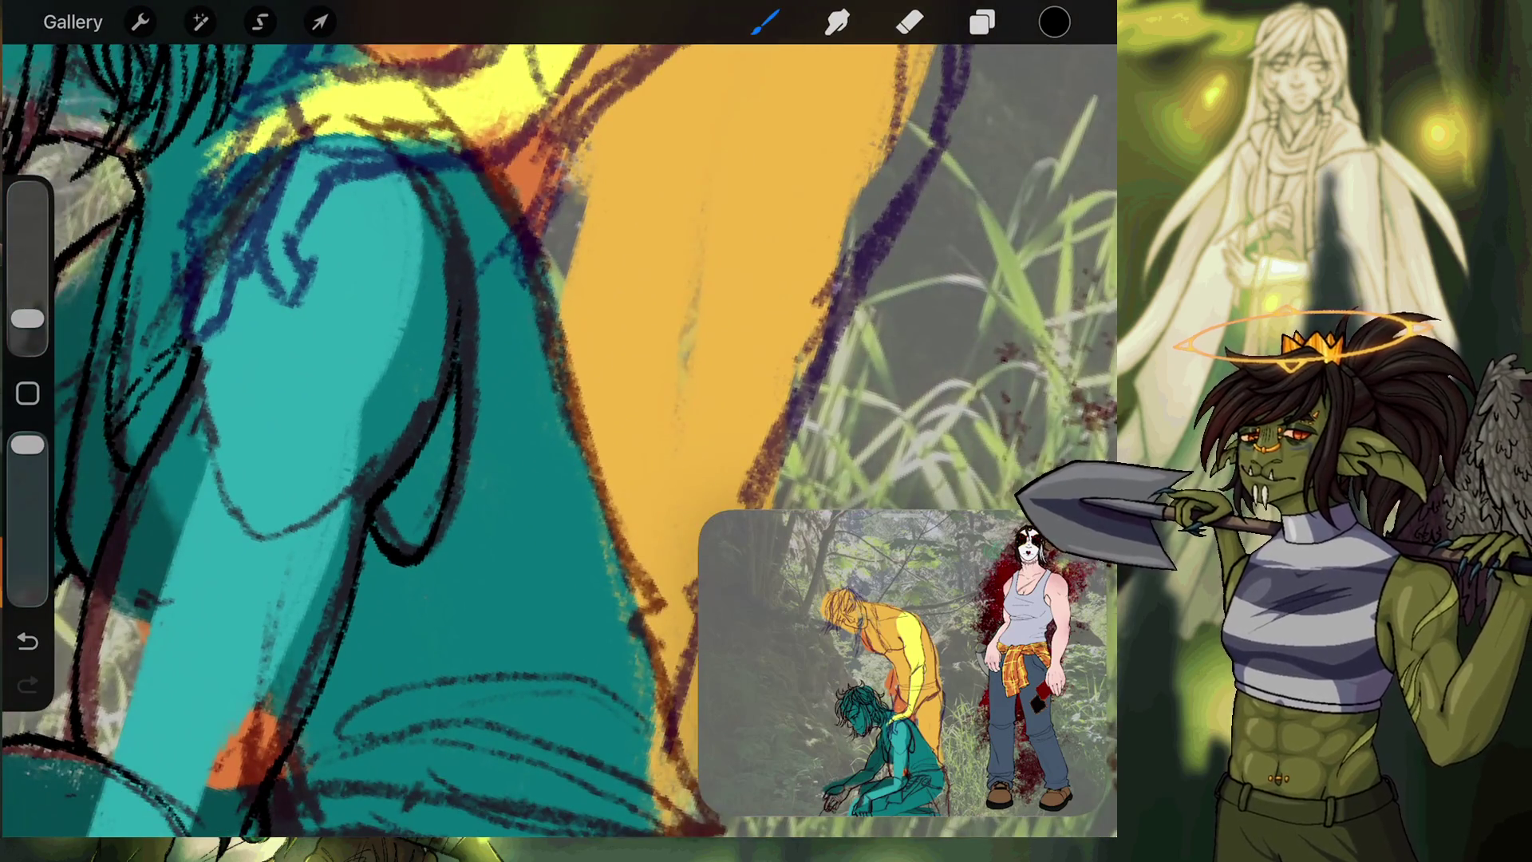
left_click(27, 641)
mouse_move(417, 554)
left_mouse_down()
mouse_move(477, 413)
mouse_move(469, 271)
left_mouse_up()
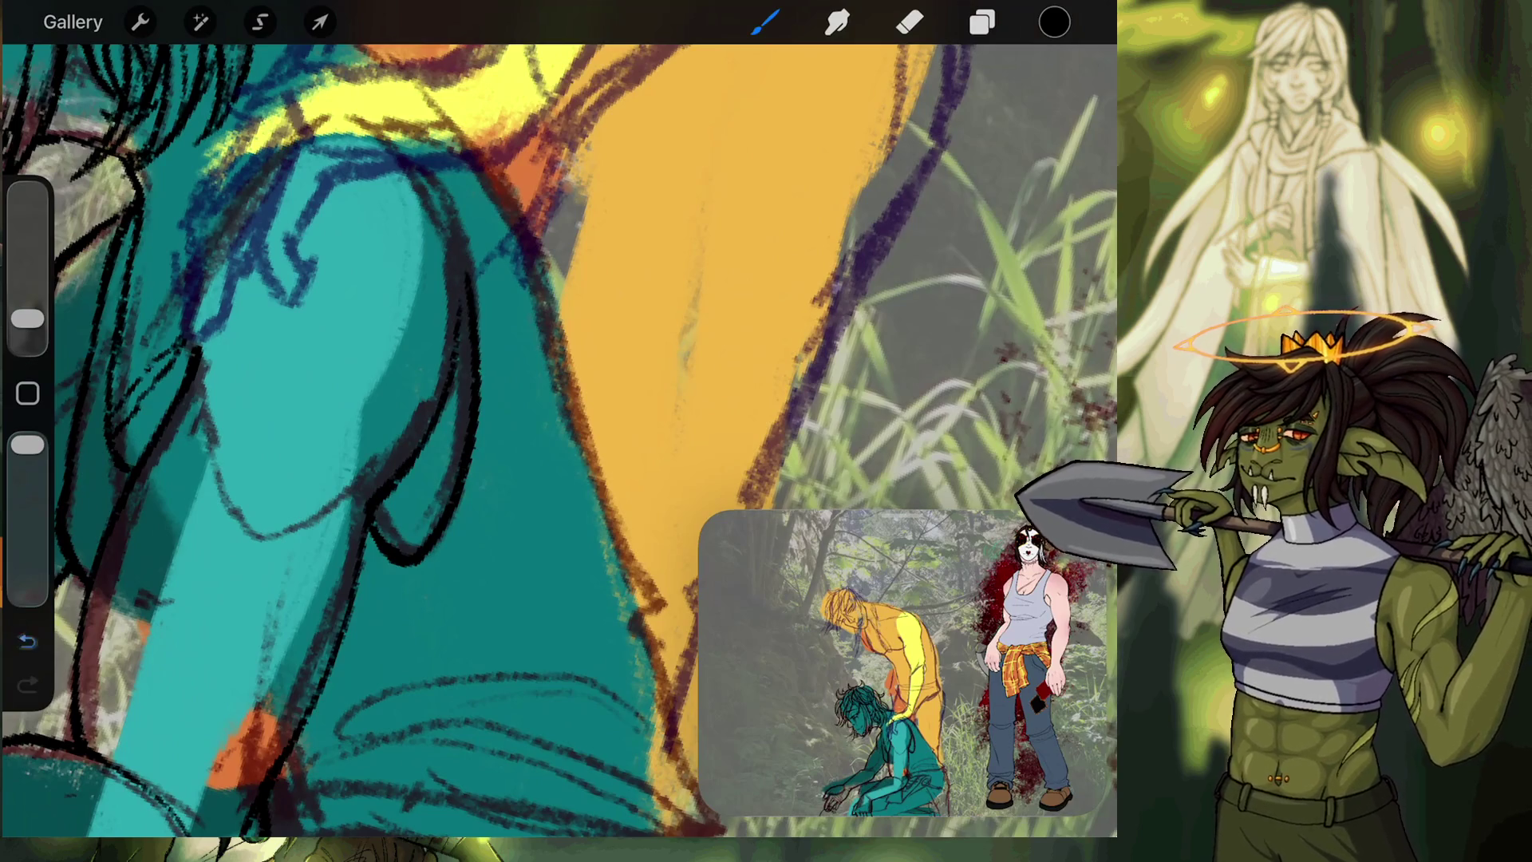
left_click(27, 641)
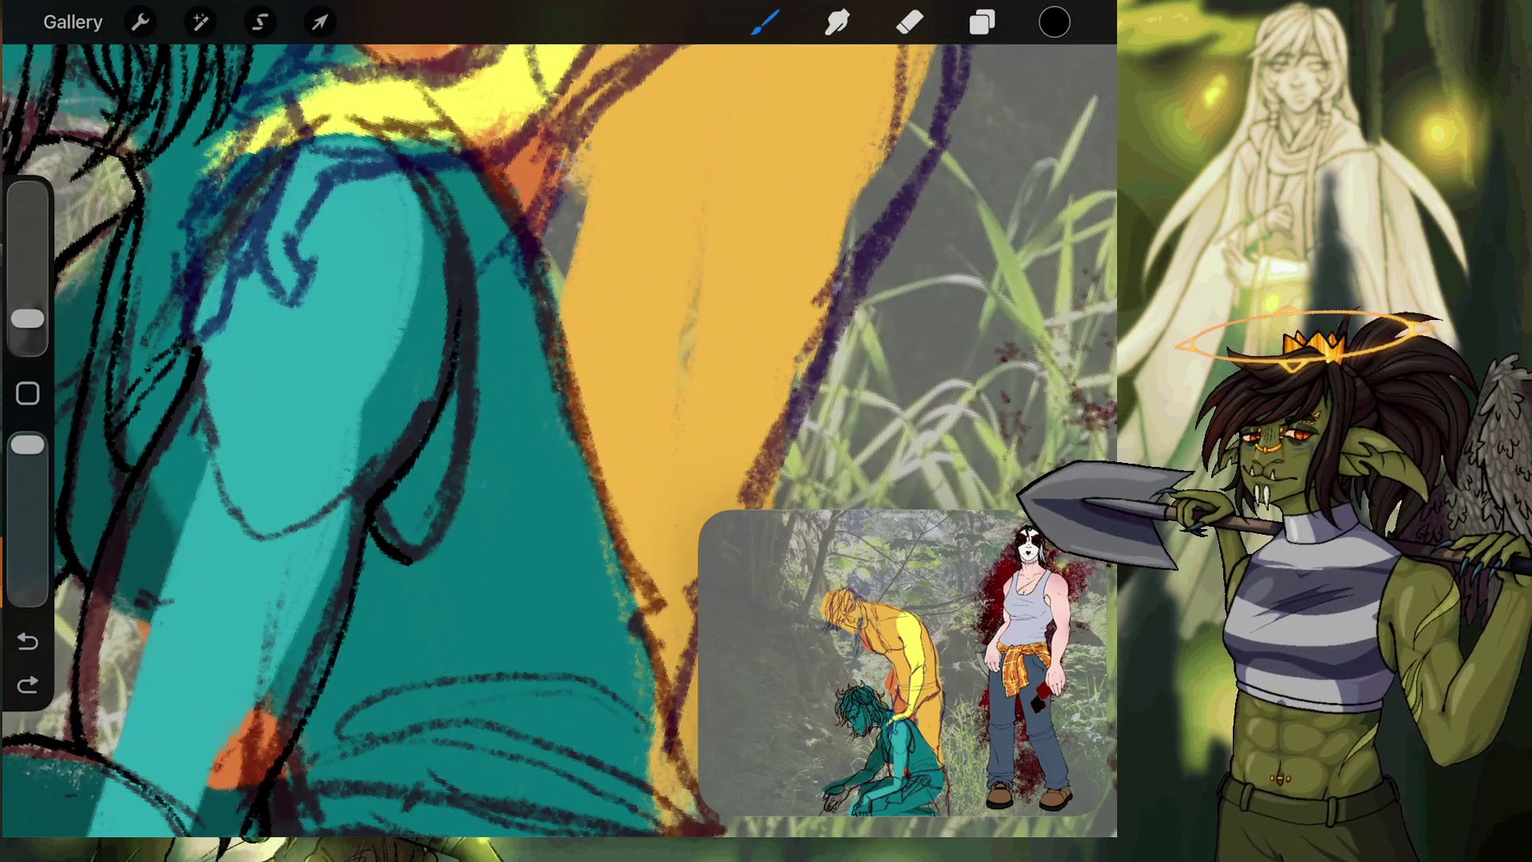
left_click(27, 642)
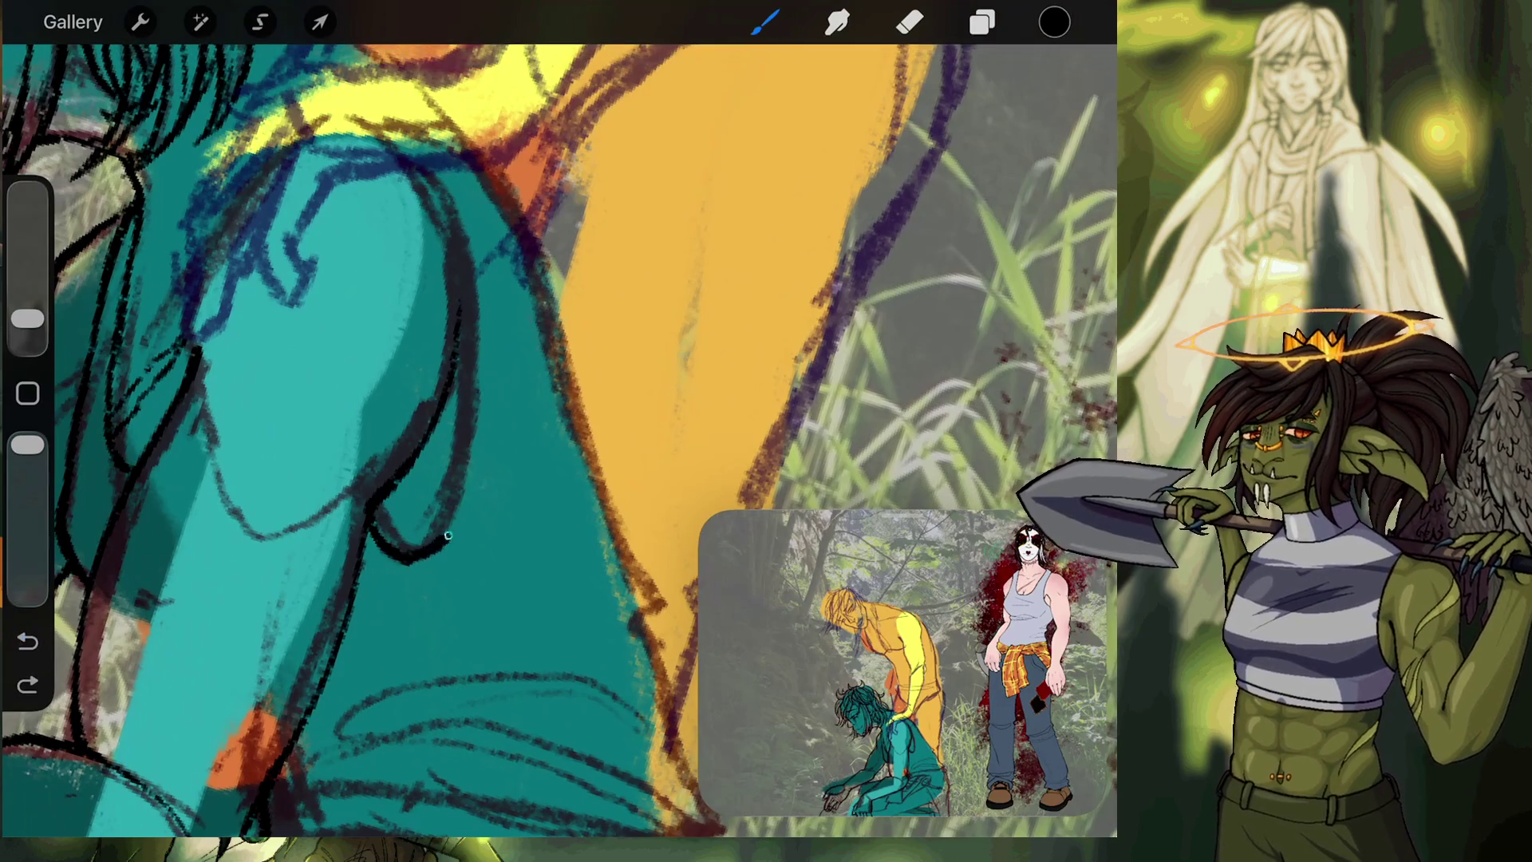
Ink lines up the sleeve's right edge and down-left across the shoulder.
left_click_drag(448, 535, 522, 313)
mouse_move(558, 399)
left_mouse_down()
mouse_move(454, 526)
mouse_move(543, 415)
mouse_move(502, 455)
left_mouse_up()
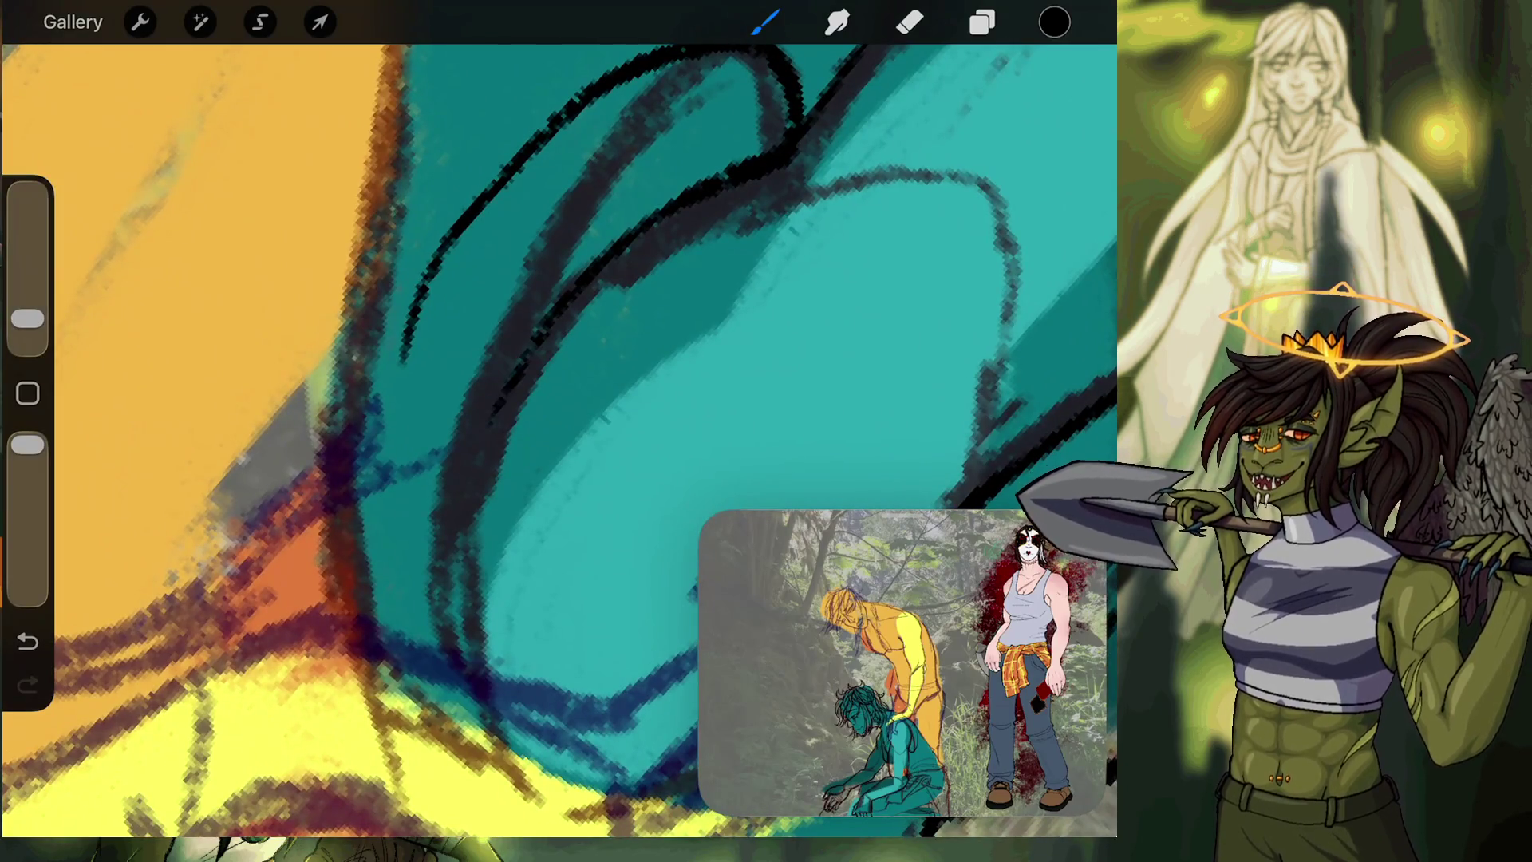
mouse_move(568, 115)
left_mouse_down()
mouse_move(475, 213)
mouse_move(373, 427)
left_mouse_up()
left_click_drag(412, 328, 340, 586)
left_click_drag(558, 399, 702, 407)
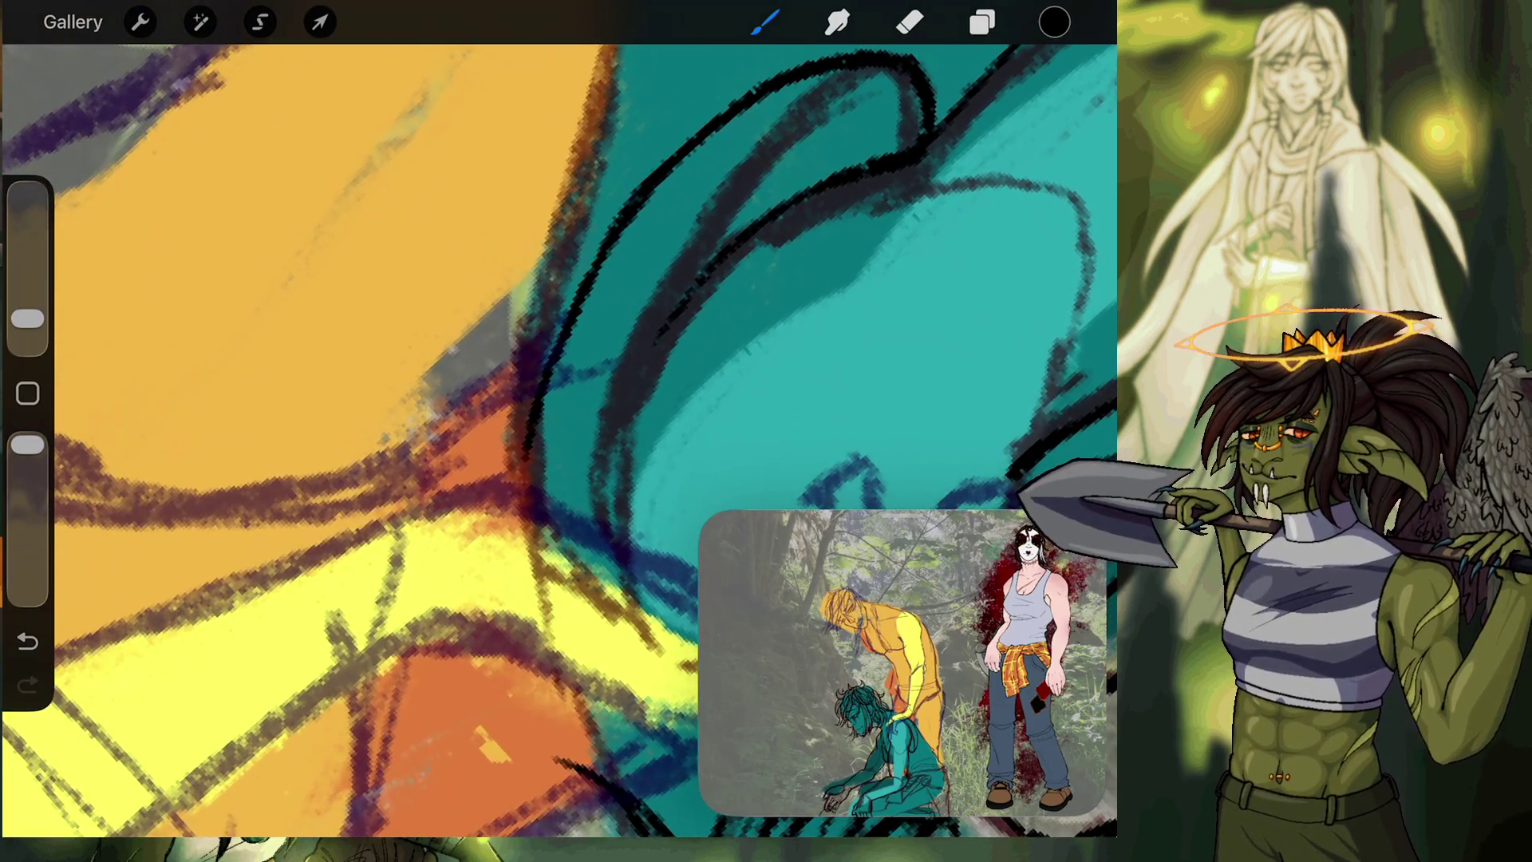
mouse_move(559, 431)
left_mouse_down()
mouse_move(406, 327)
mouse_move(388, 372)
left_mouse_up()
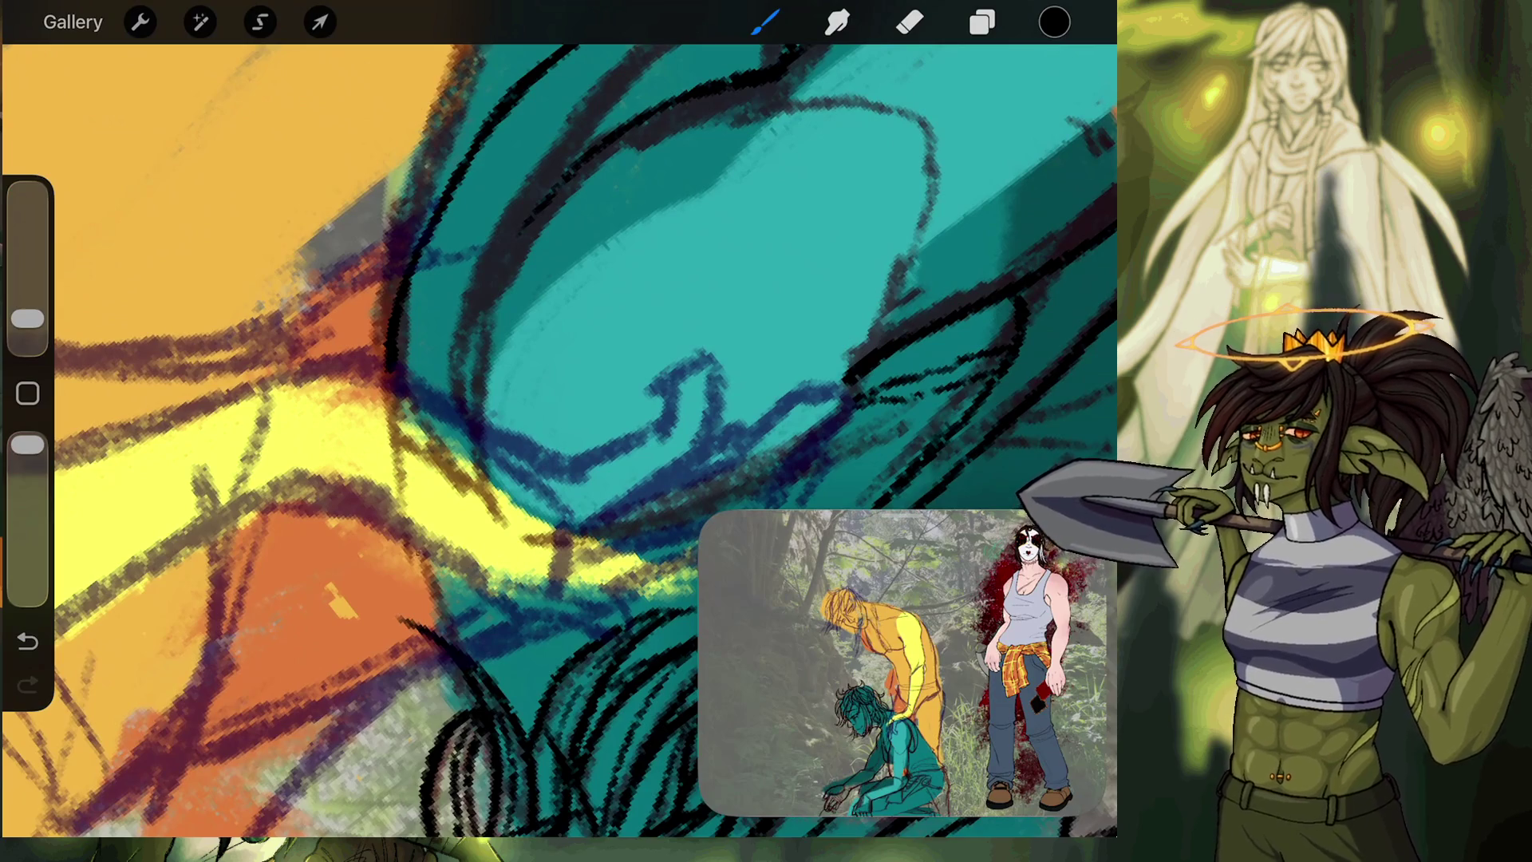
Add short black lines below the loop and up along the sleeve and arm edges.
left_click_drag(415, 550, 454, 638)
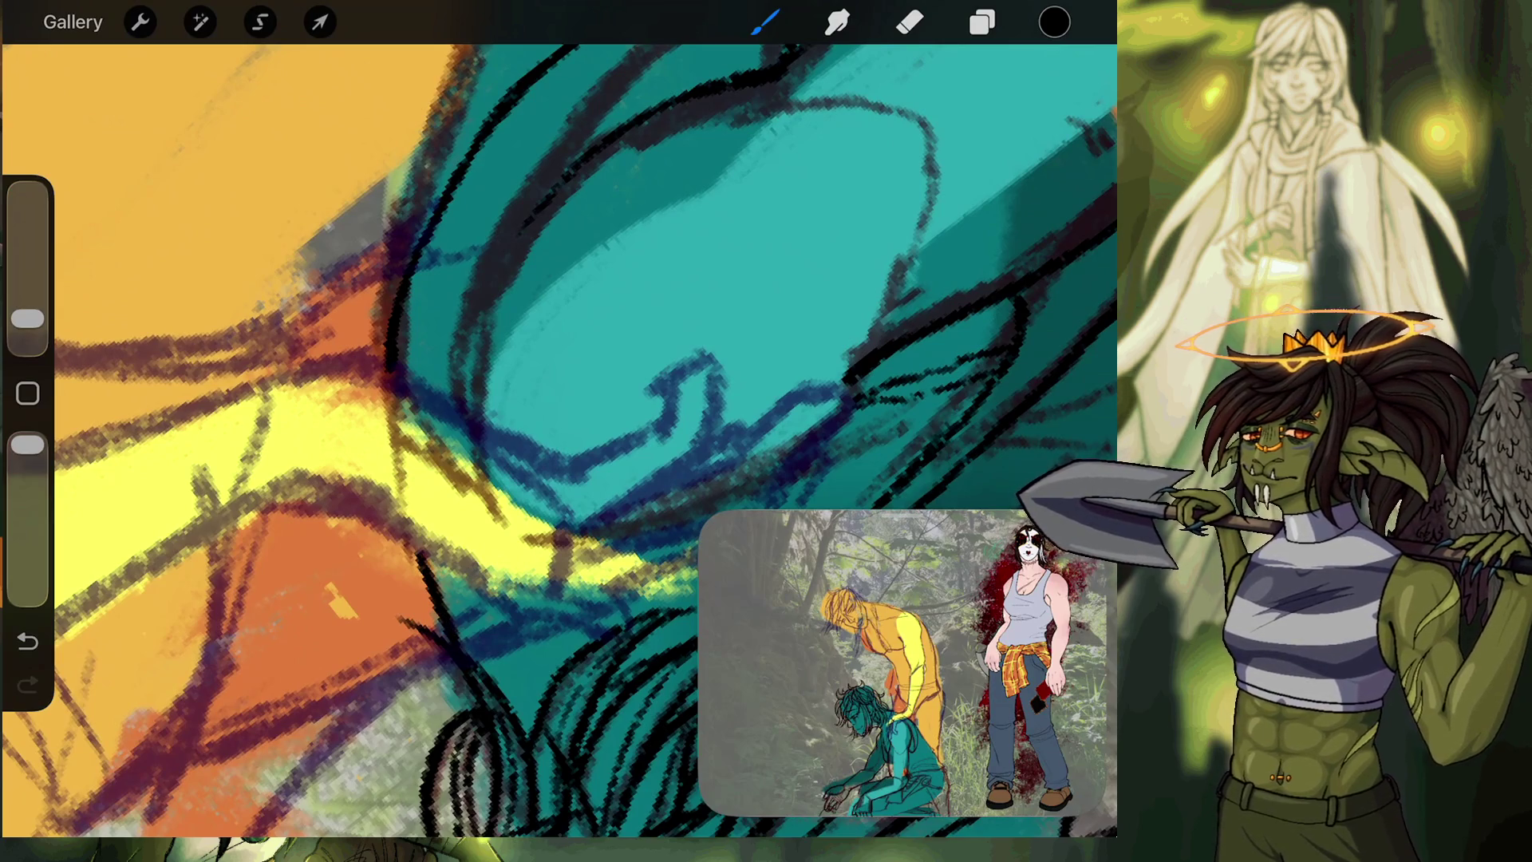
left_click_drag(430, 571, 383, 367)
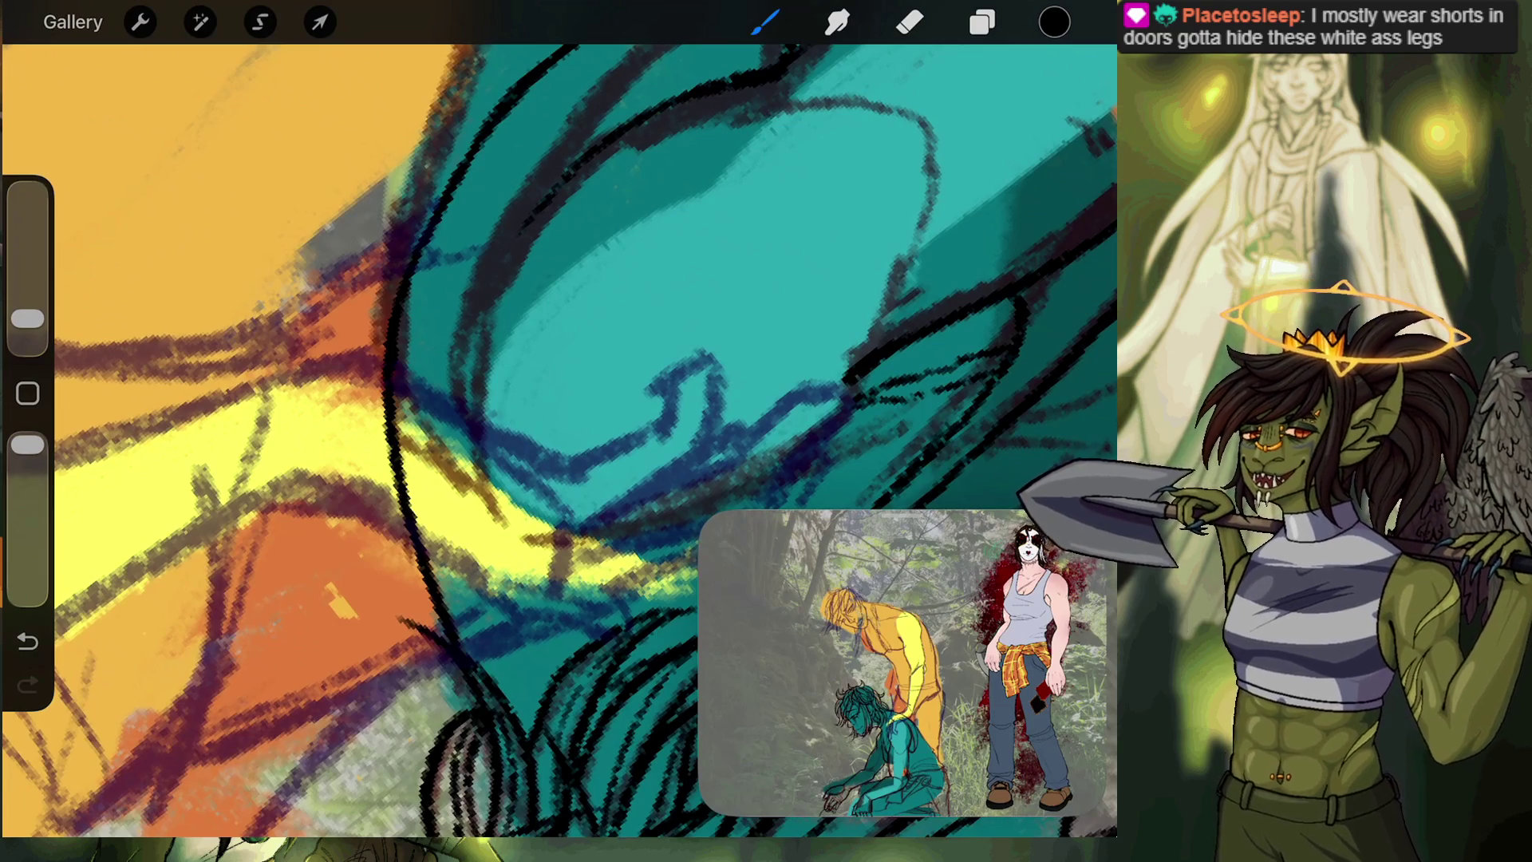
scroll(559, 438, "down", 5)
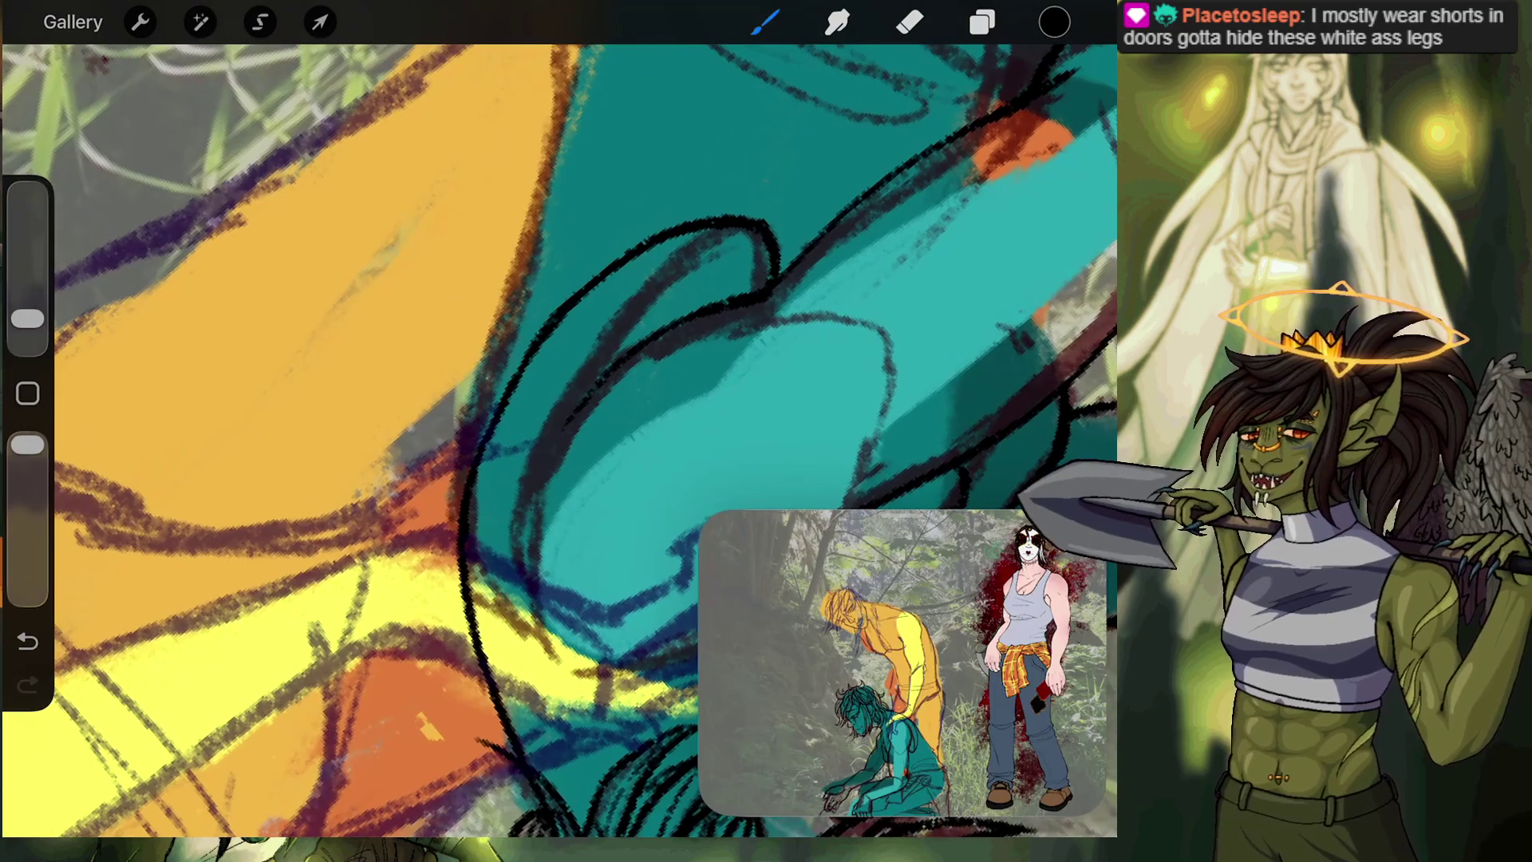
scroll(559, 439, "down", 5)
scroll(559, 438, "up", 5)
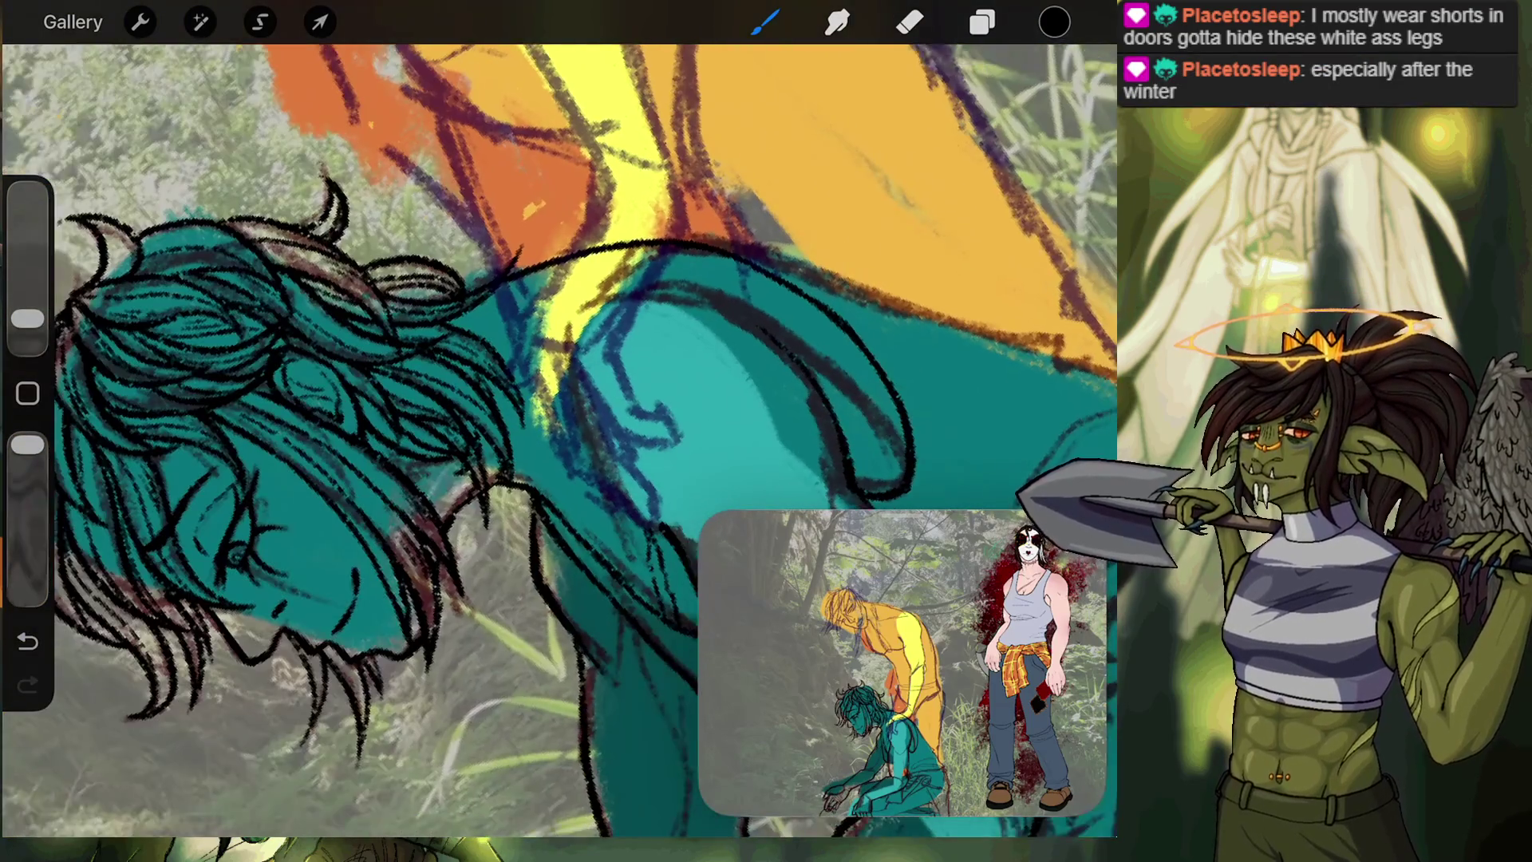
scroll(558, 439, "up", 5)
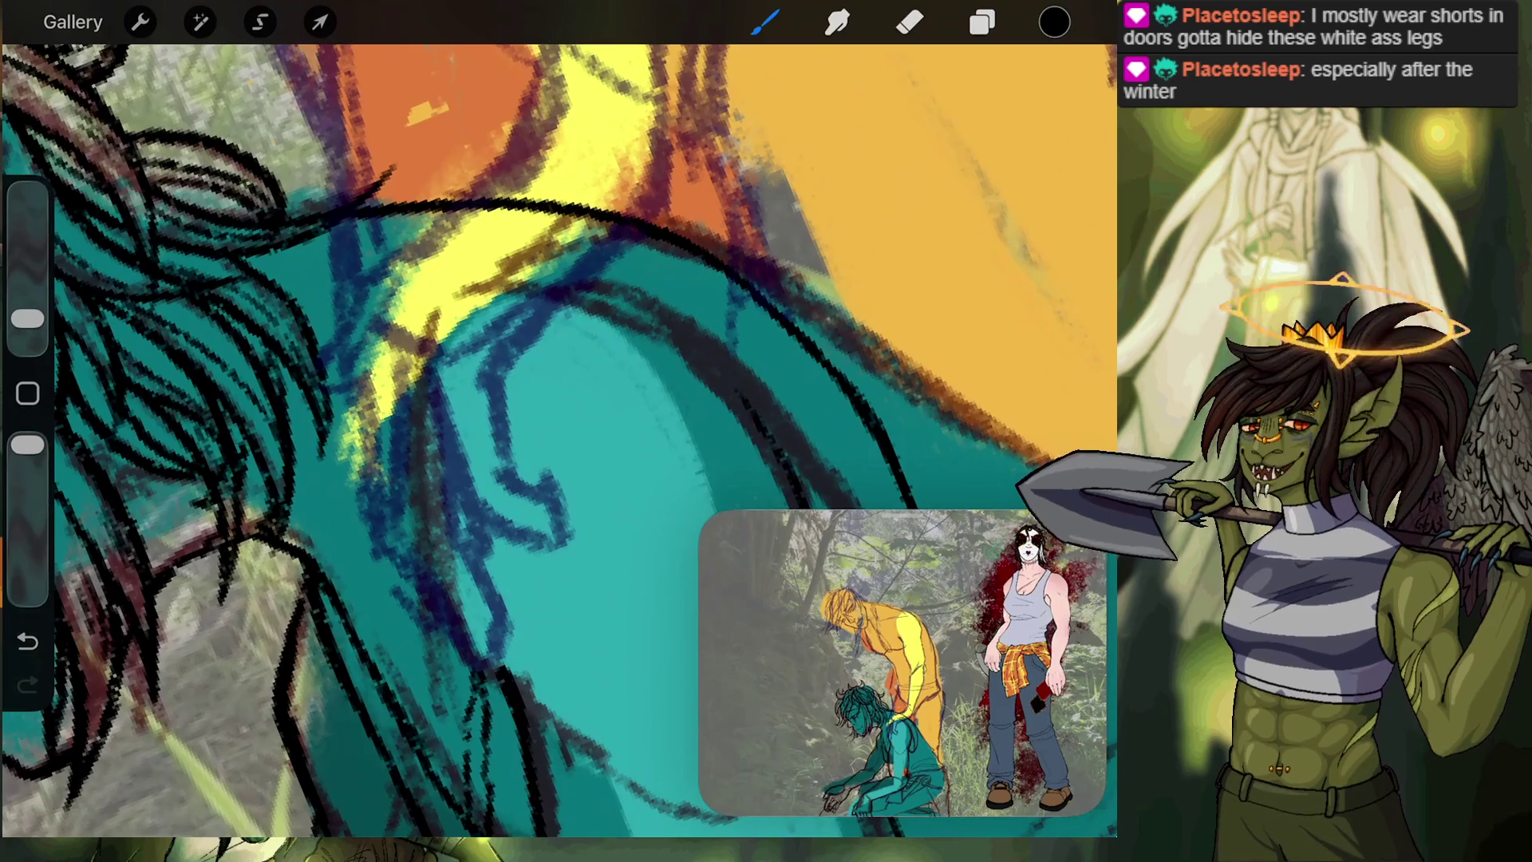
scroll(559, 439, "down", 3)
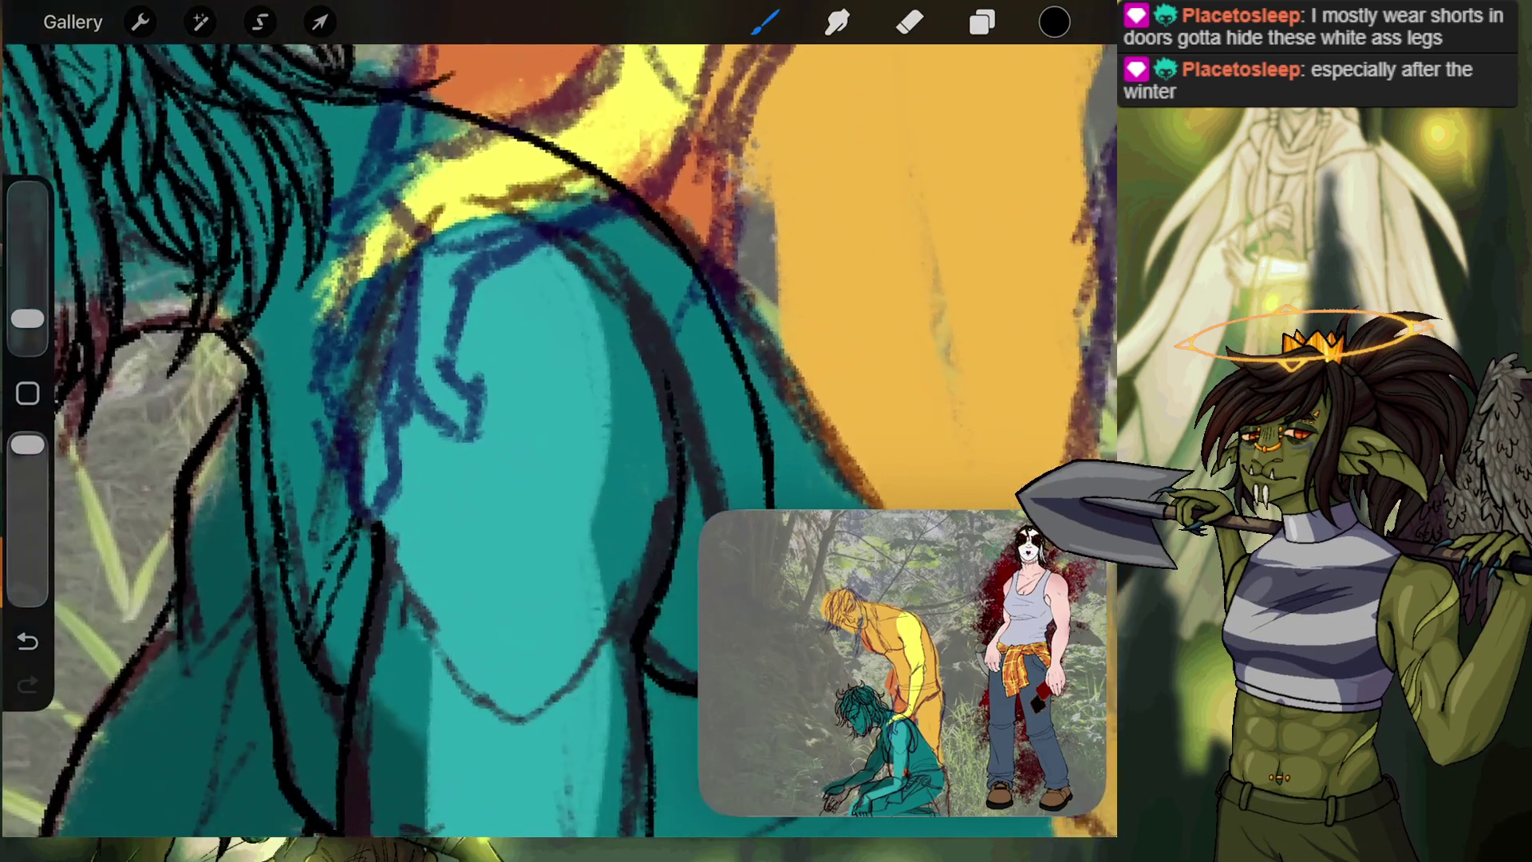
mouse_move(376, 533)
left_mouse_down()
mouse_move(351, 406)
mouse_move(411, 246)
mouse_move(452, 212)
left_mouse_up()
Redraw the long curved shoulder line and erase its excess part.
scroll(559, 438, "up", 5)
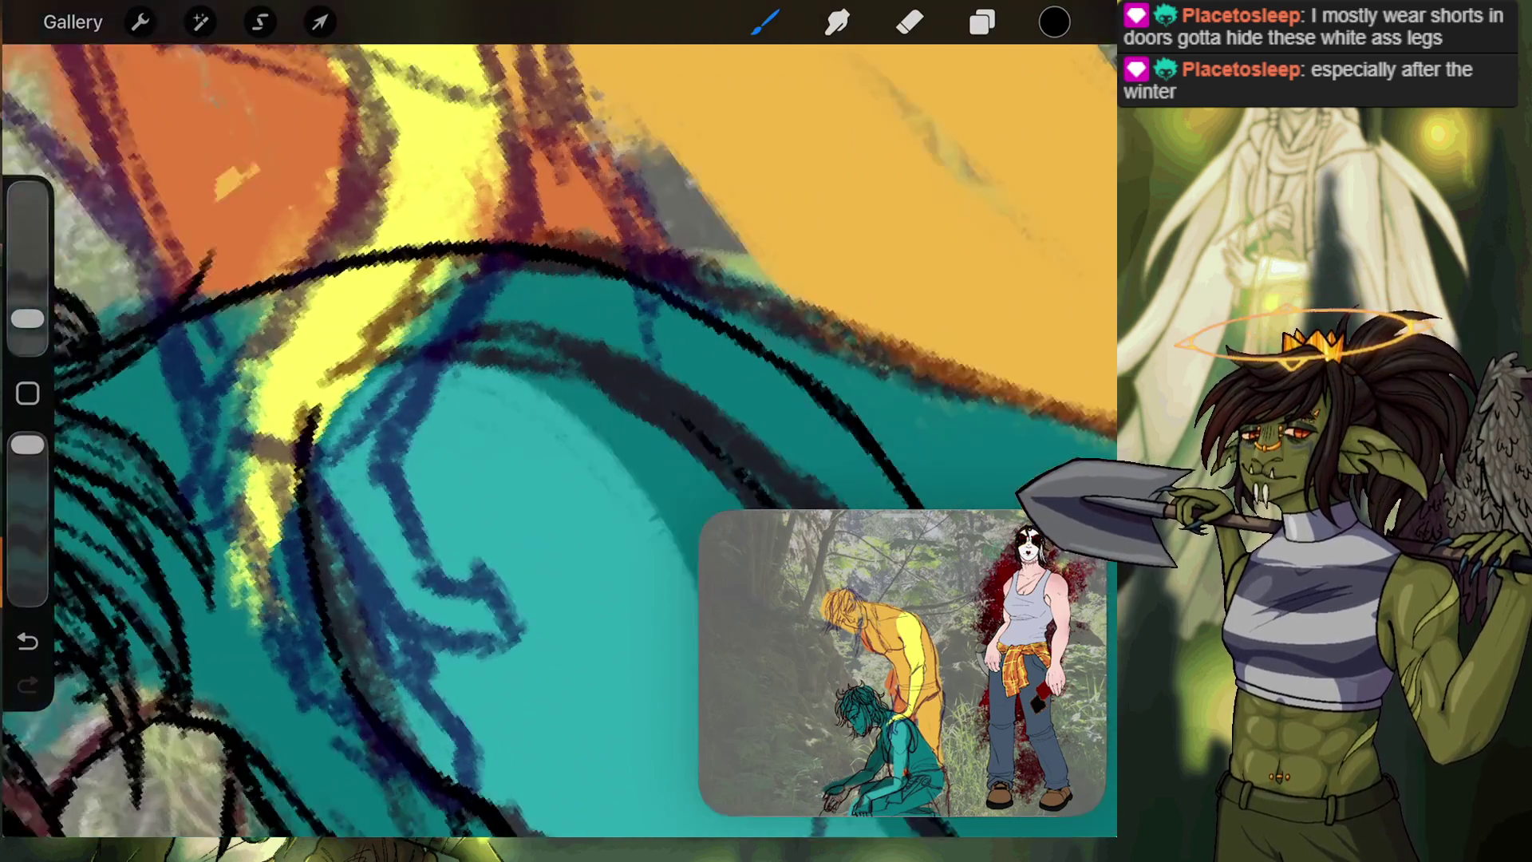
mouse_move(302, 581)
left_mouse_down()
mouse_move(313, 493)
mouse_move(441, 330)
mouse_move(533, 280)
left_mouse_up()
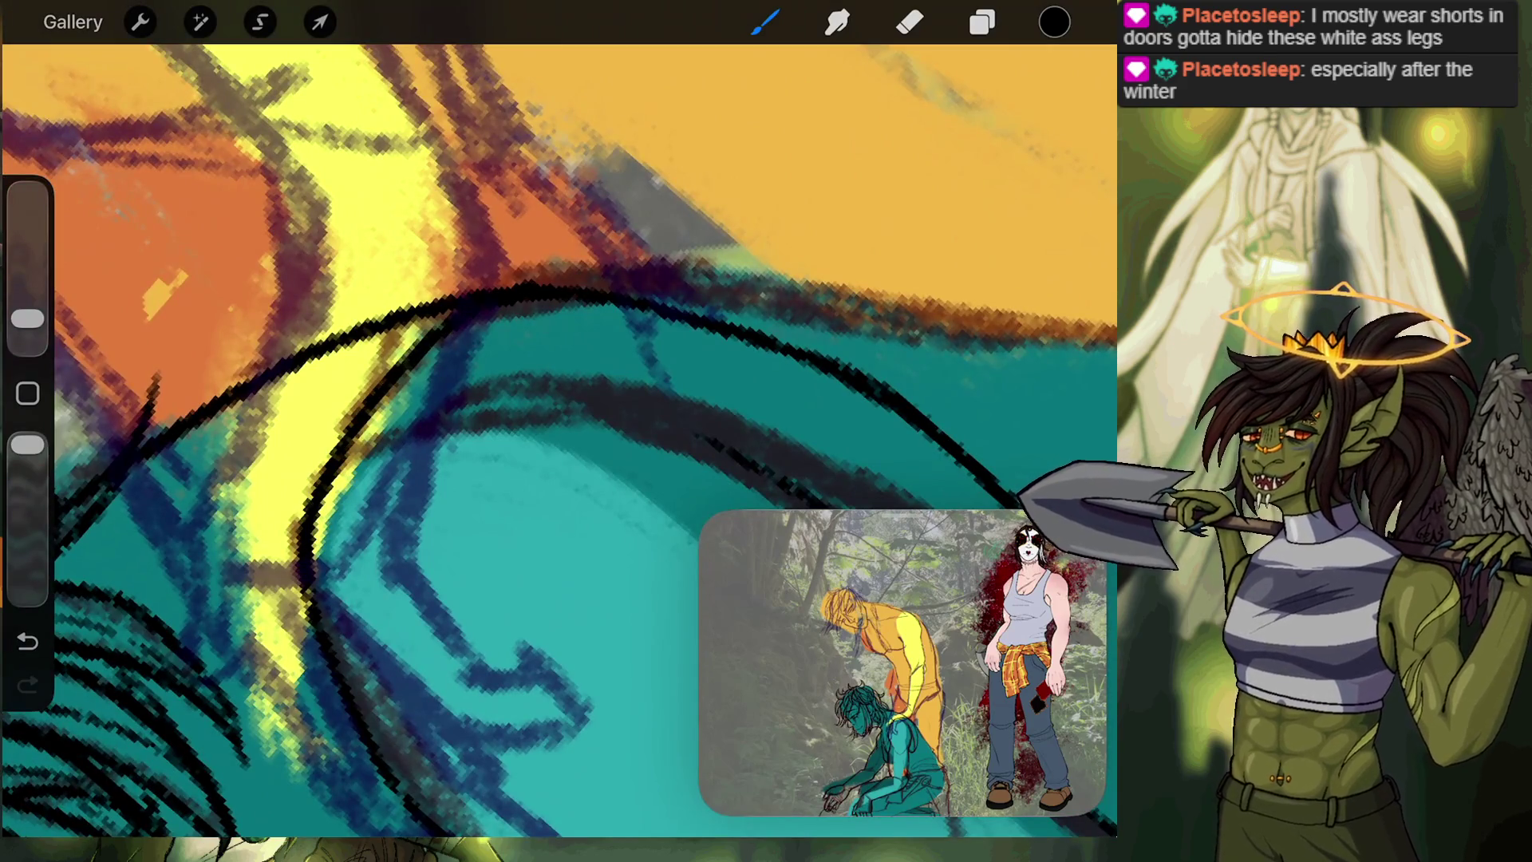
scroll(558, 439, "up", 3)
key("ctrl+z")
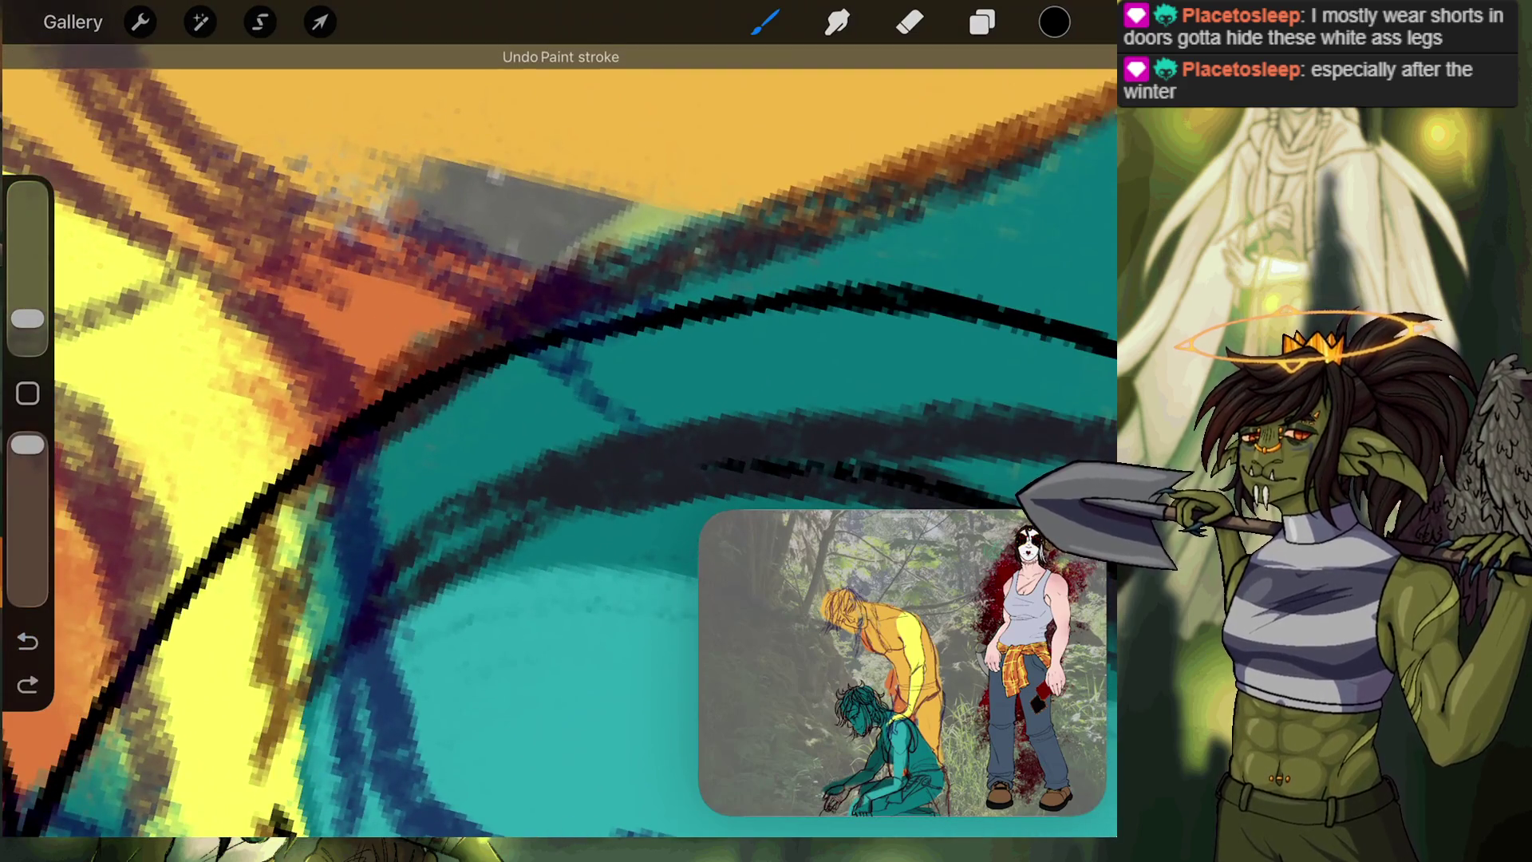
scroll(559, 439, "down", 2)
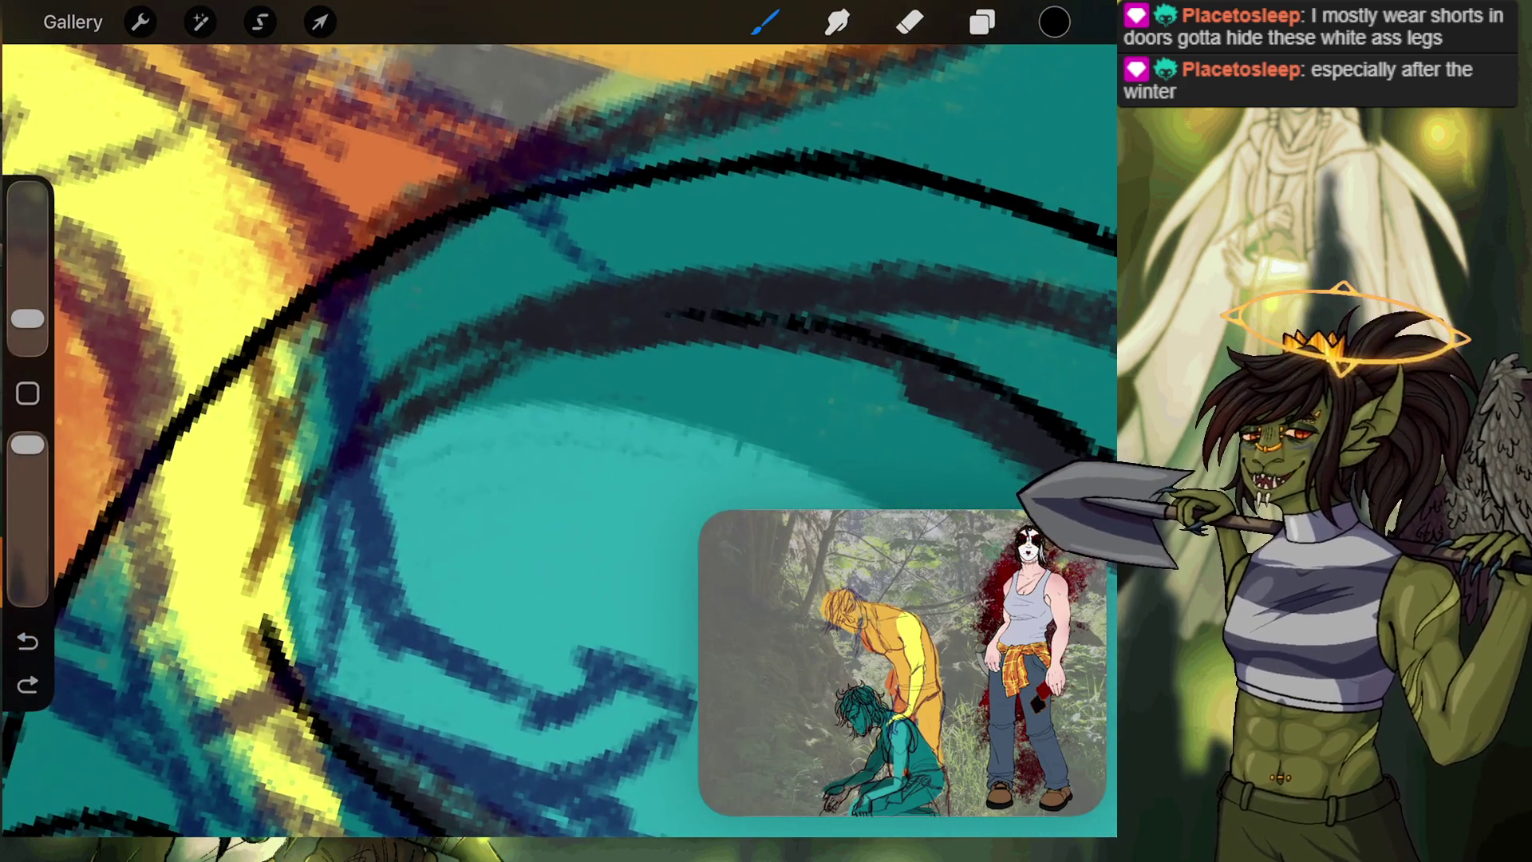
mouse_move(278, 666)
left_mouse_down()
mouse_move(311, 361)
mouse_move(383, 247)
left_mouse_up()
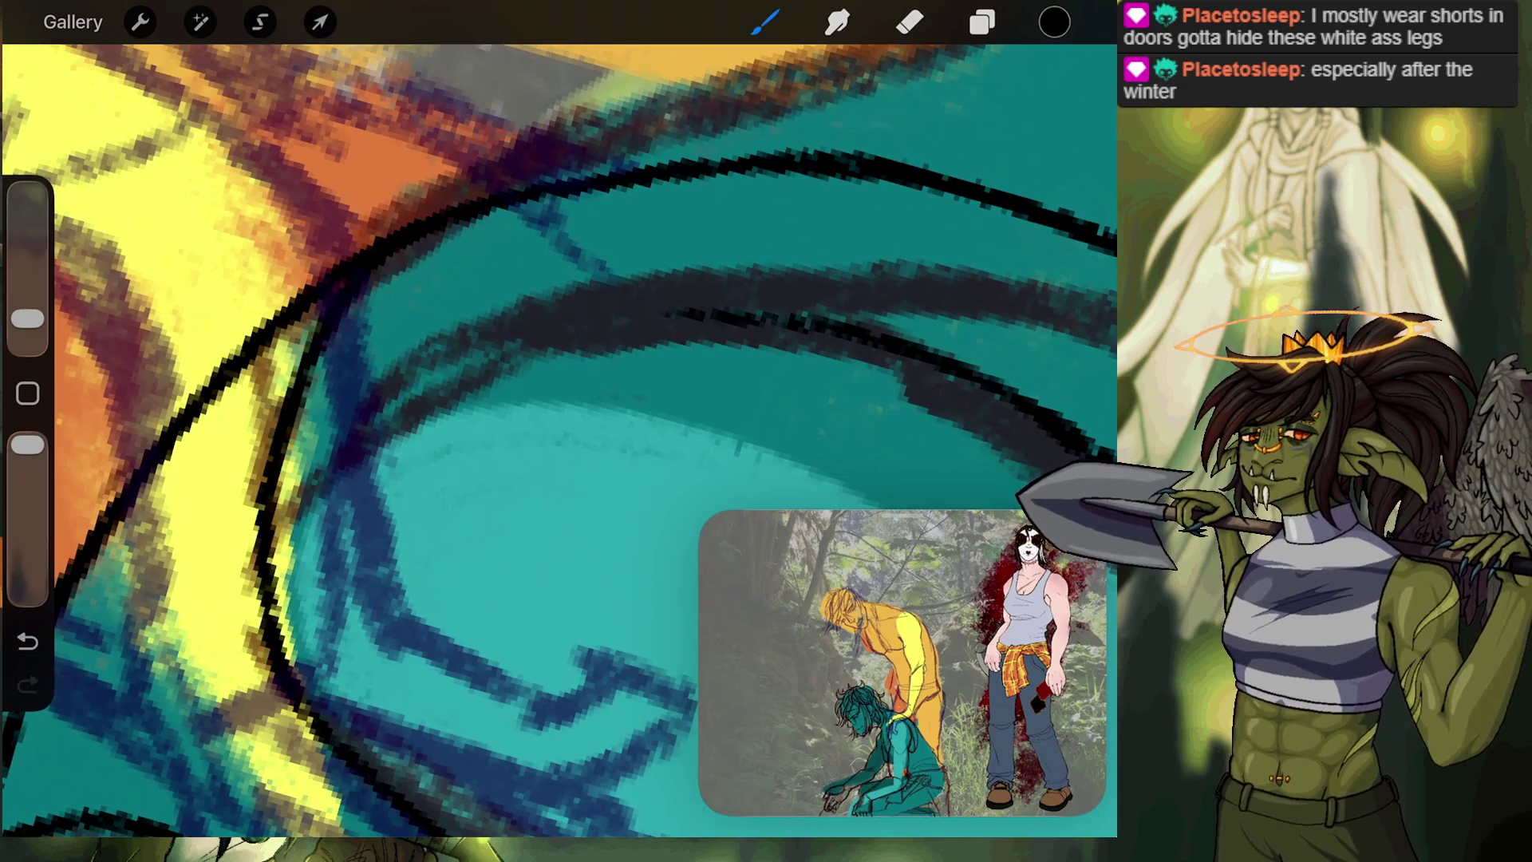
left_click(910, 22)
mouse_move(367, 247)
left_mouse_down()
mouse_move(279, 343)
mouse_move(315, 275)
mouse_move(470, 164)
mouse_move(623, 120)
left_mouse_up()
left_click(764, 22)
Darken the arch's left-side outline and add a stroke along the yellow band.
scroll(559, 439, "left", 5)
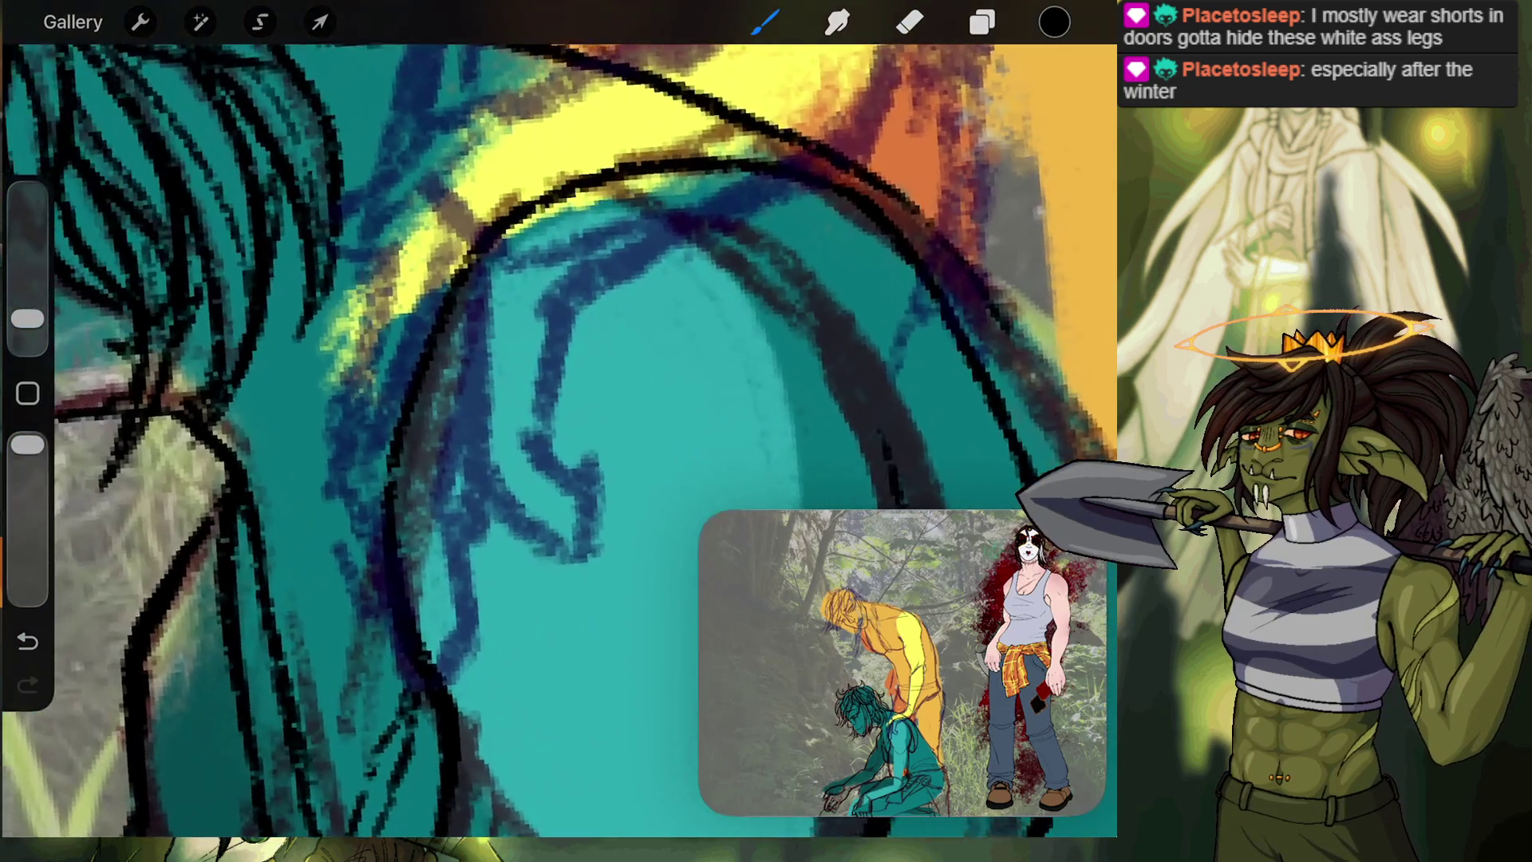
scroll(558, 419, "down", 3)
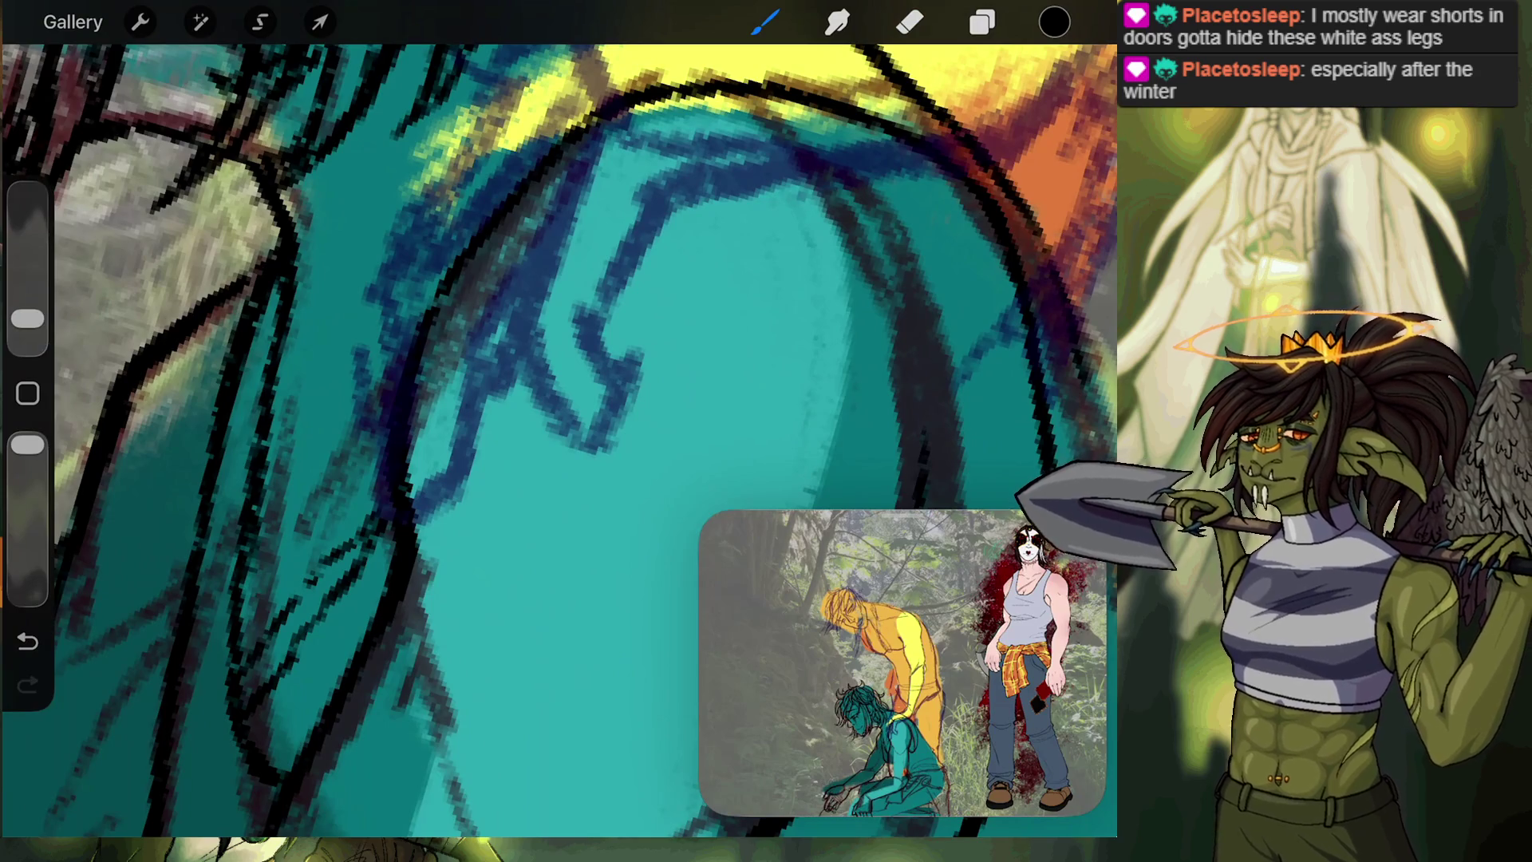
mouse_move(434, 315)
left_mouse_down()
mouse_move(479, 200)
mouse_move(591, 96)
mouse_move(655, 79)
left_mouse_up()
scroll(559, 419, "up", 5)
mouse_move(419, 431)
left_mouse_down()
mouse_move(427, 379)
mouse_move(659, 159)
mouse_move(526, 287)
mouse_move(415, 434)
left_mouse_up()
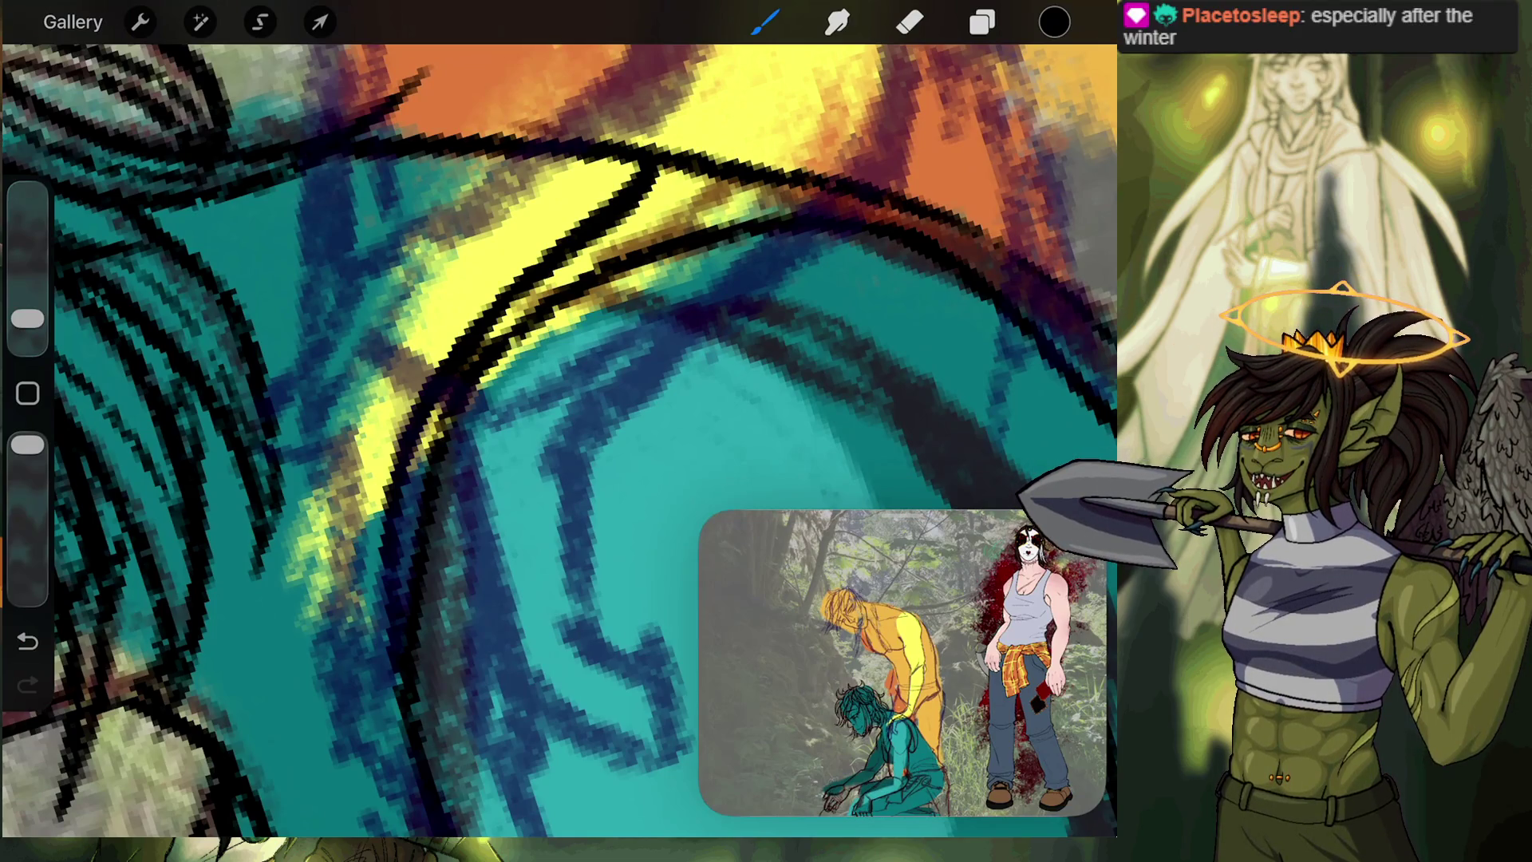
scroll(558, 431, "down", 5)
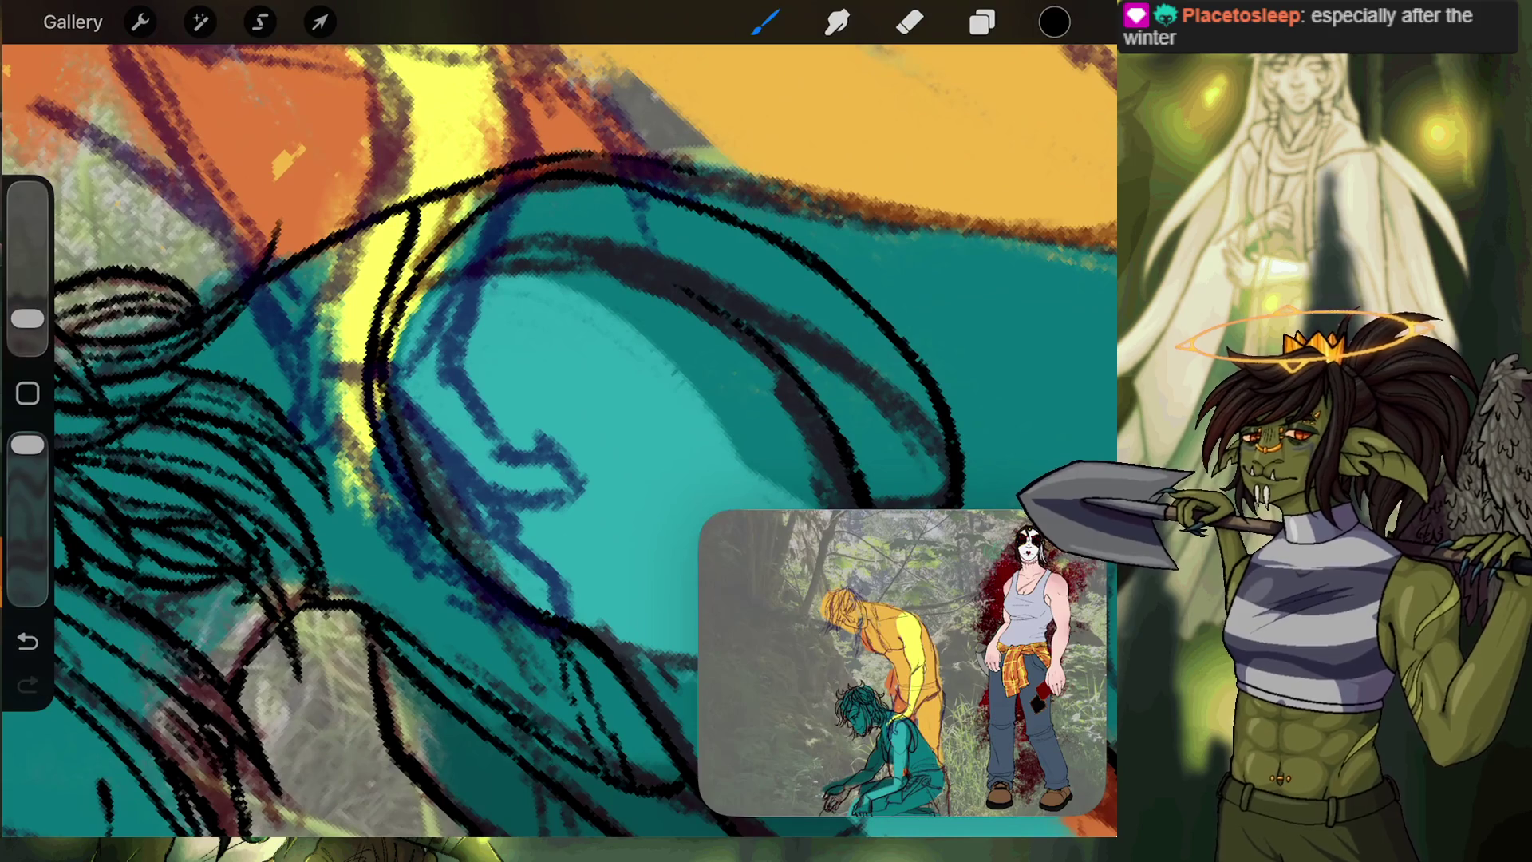
scroll(559, 431, "up", 3)
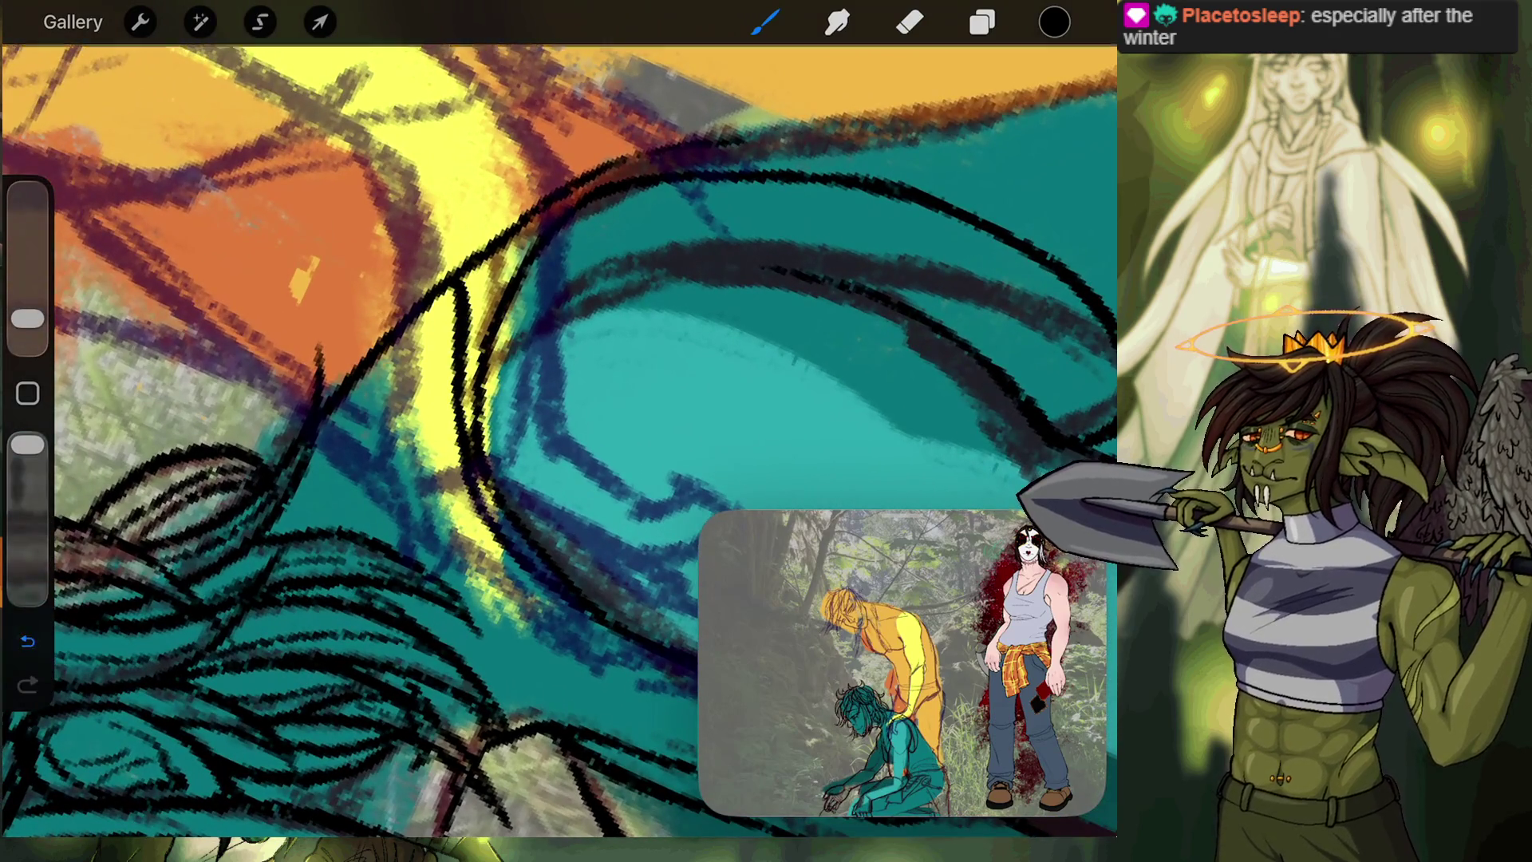
Replace the misplaced vertical outline stroke with one extending further up.
left_click(27, 640)
mouse_move(461, 430)
left_mouse_down()
mouse_move(462, 363)
mouse_move(498, 262)
left_mouse_up()
left_click_drag(539, 215, 572, 195)
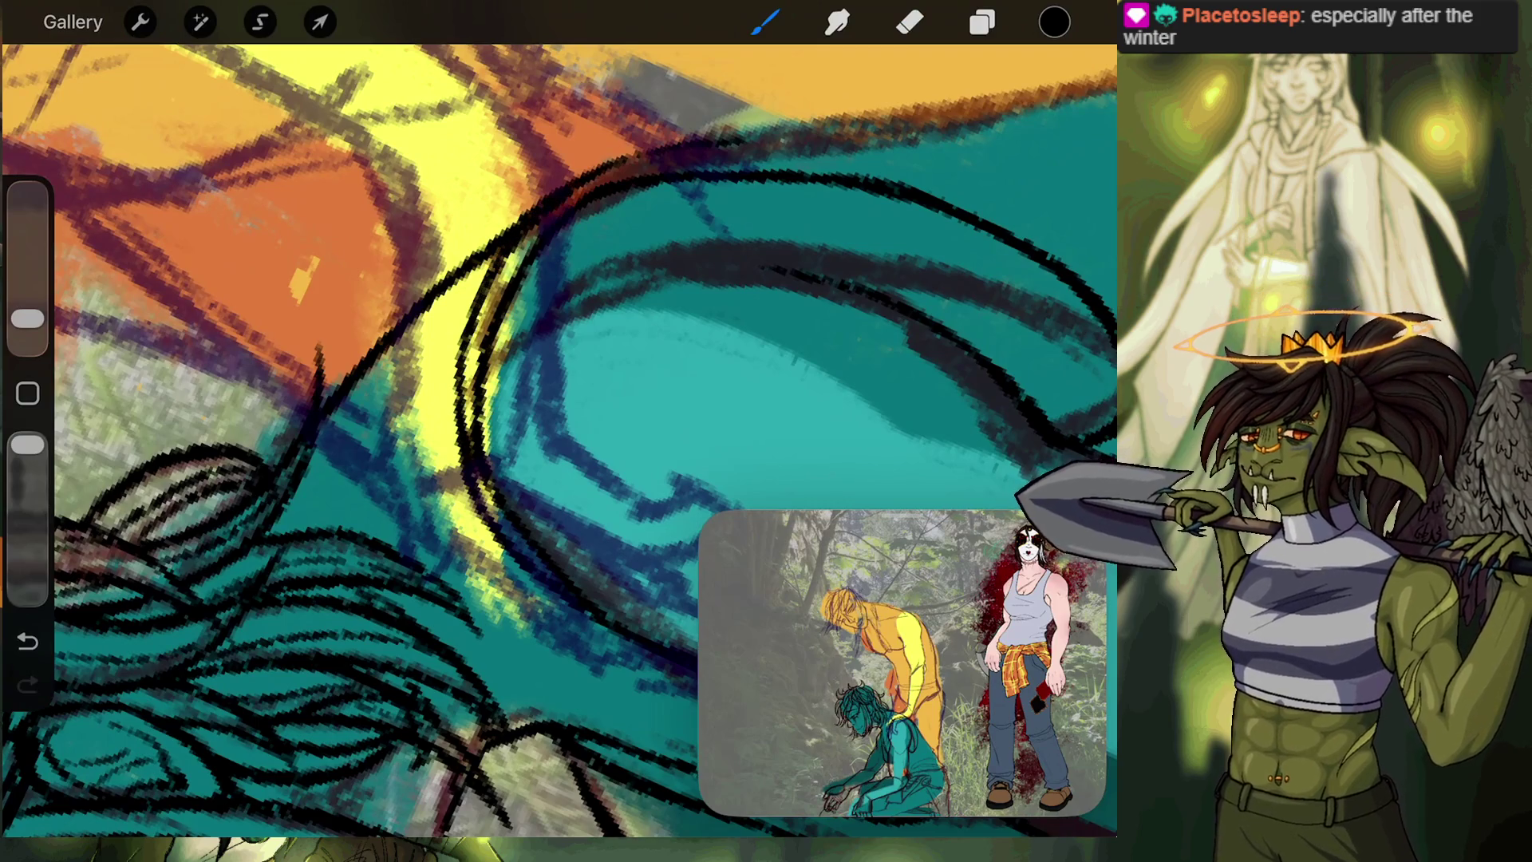
scroll(558, 439, "down", 5)
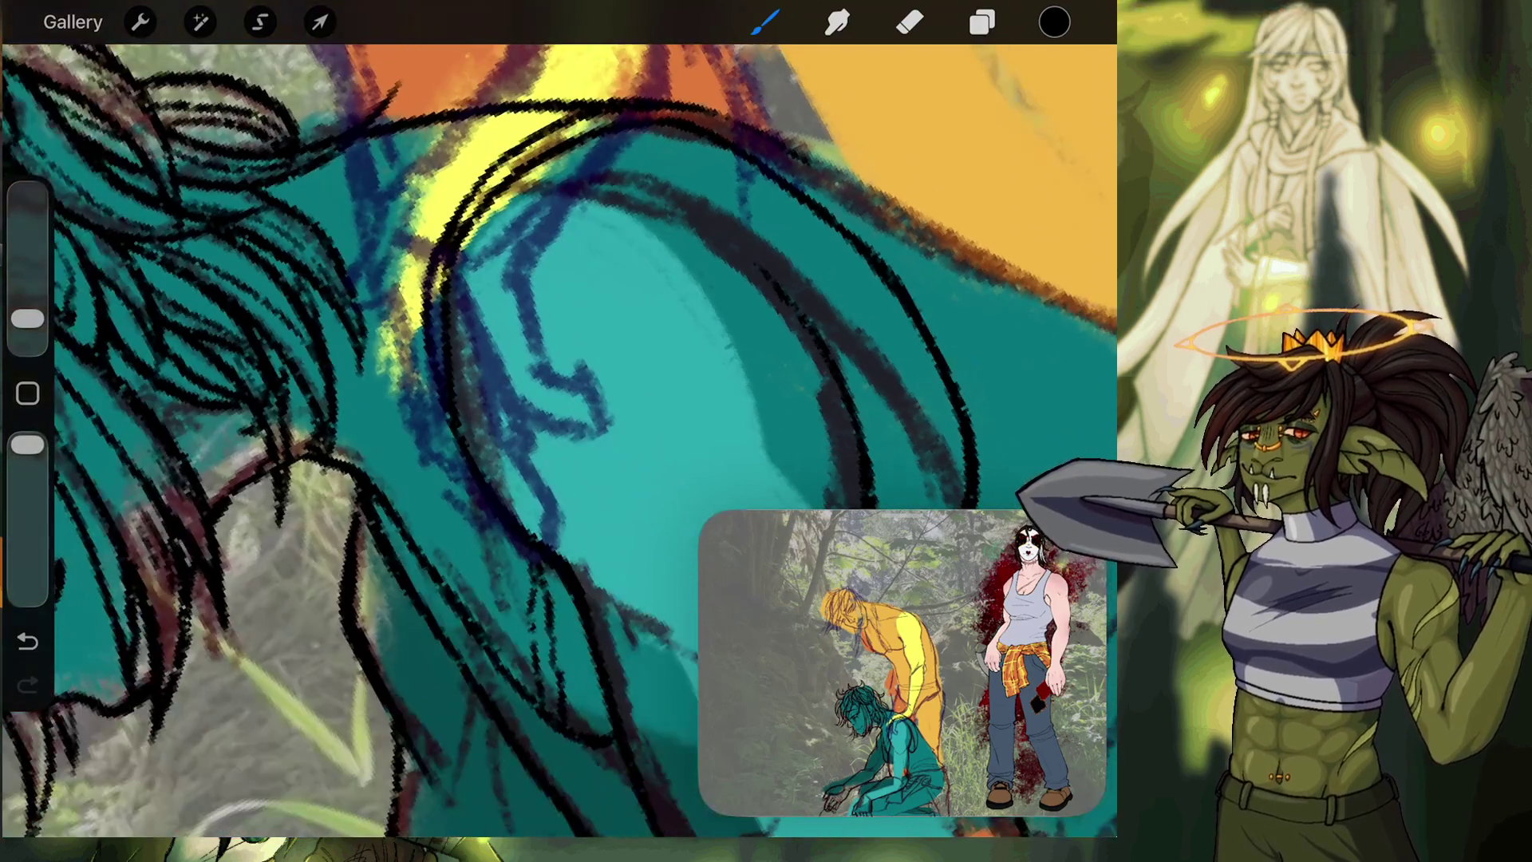
scroll(559, 438, "up", 5)
scroll(558, 438, "up", 3)
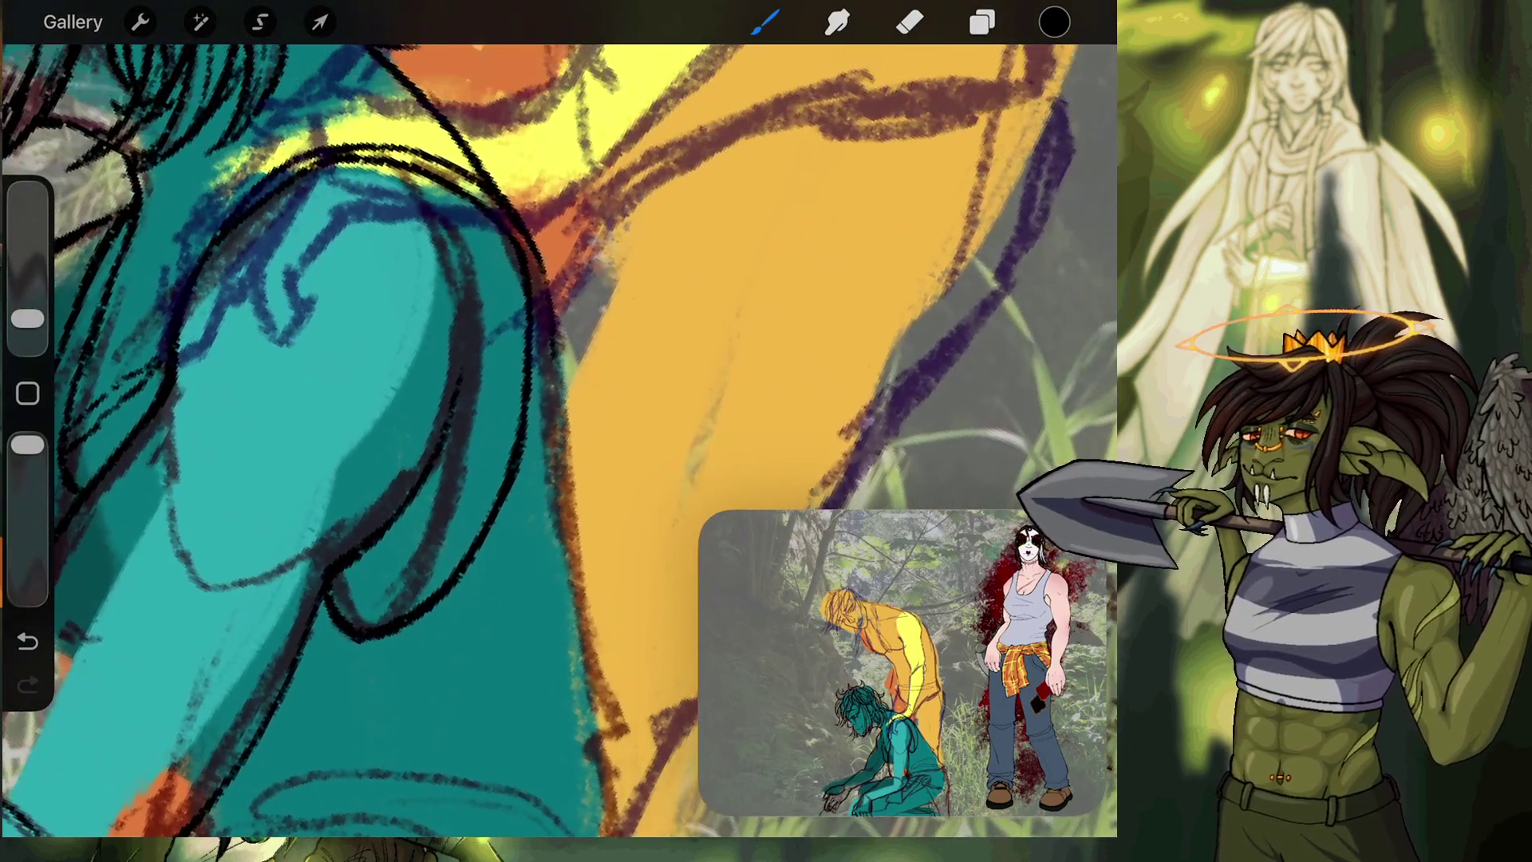
Outline the teal figure's back edge in black with a leftward hook, then show the layers list.
scroll(558, 439, "up", 5)
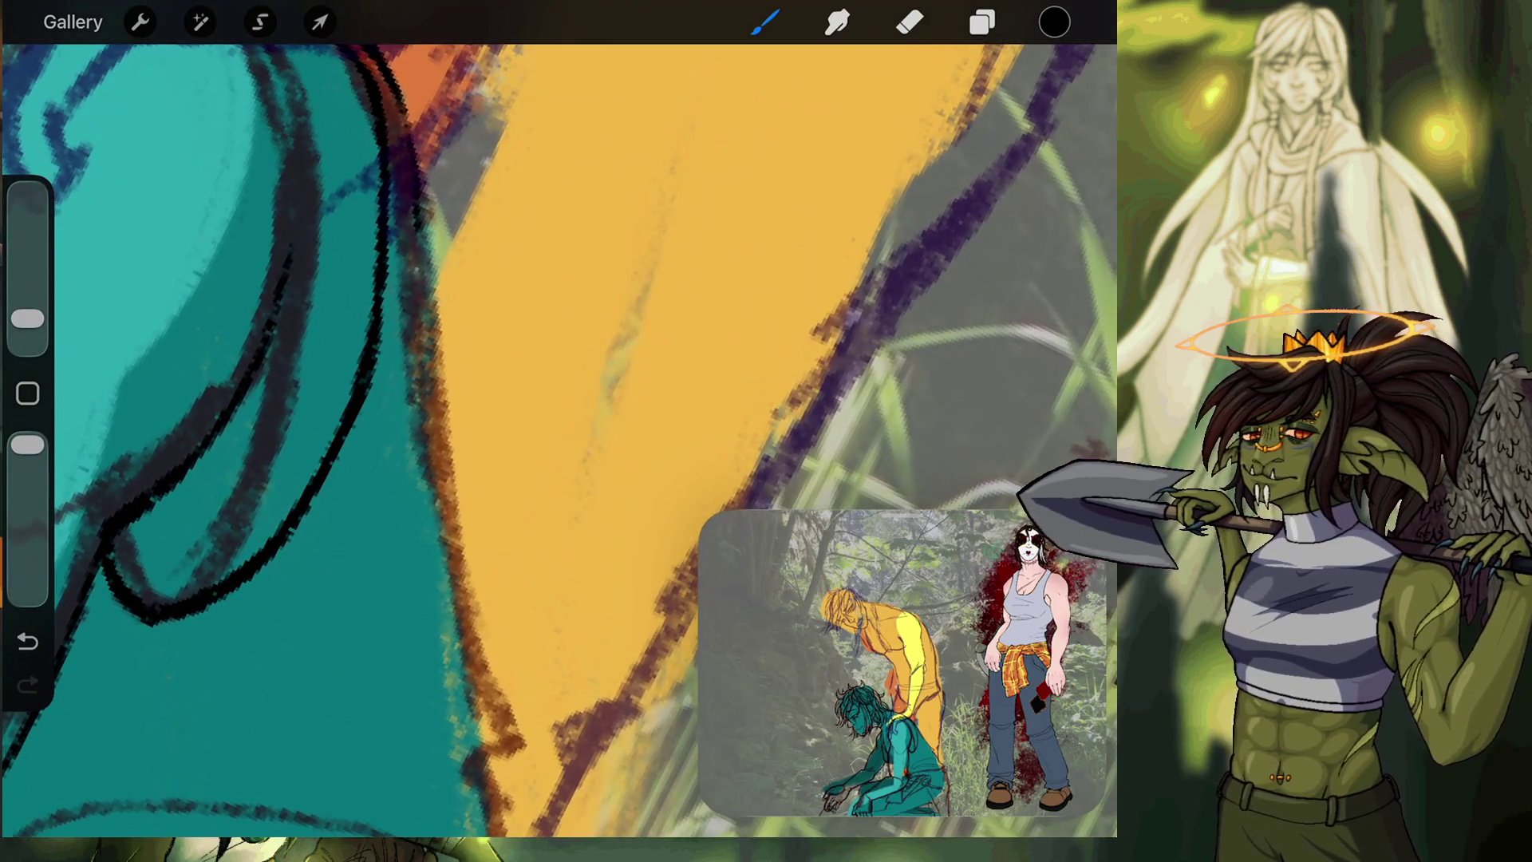
mouse_move(399, 95)
left_mouse_down()
mouse_move(434, 503)
mouse_move(458, 585)
left_mouse_up()
mouse_move(476, 650)
left_mouse_down()
mouse_move(511, 742)
mouse_move(472, 770)
left_mouse_up()
scroll(558, 439, "down", 3)
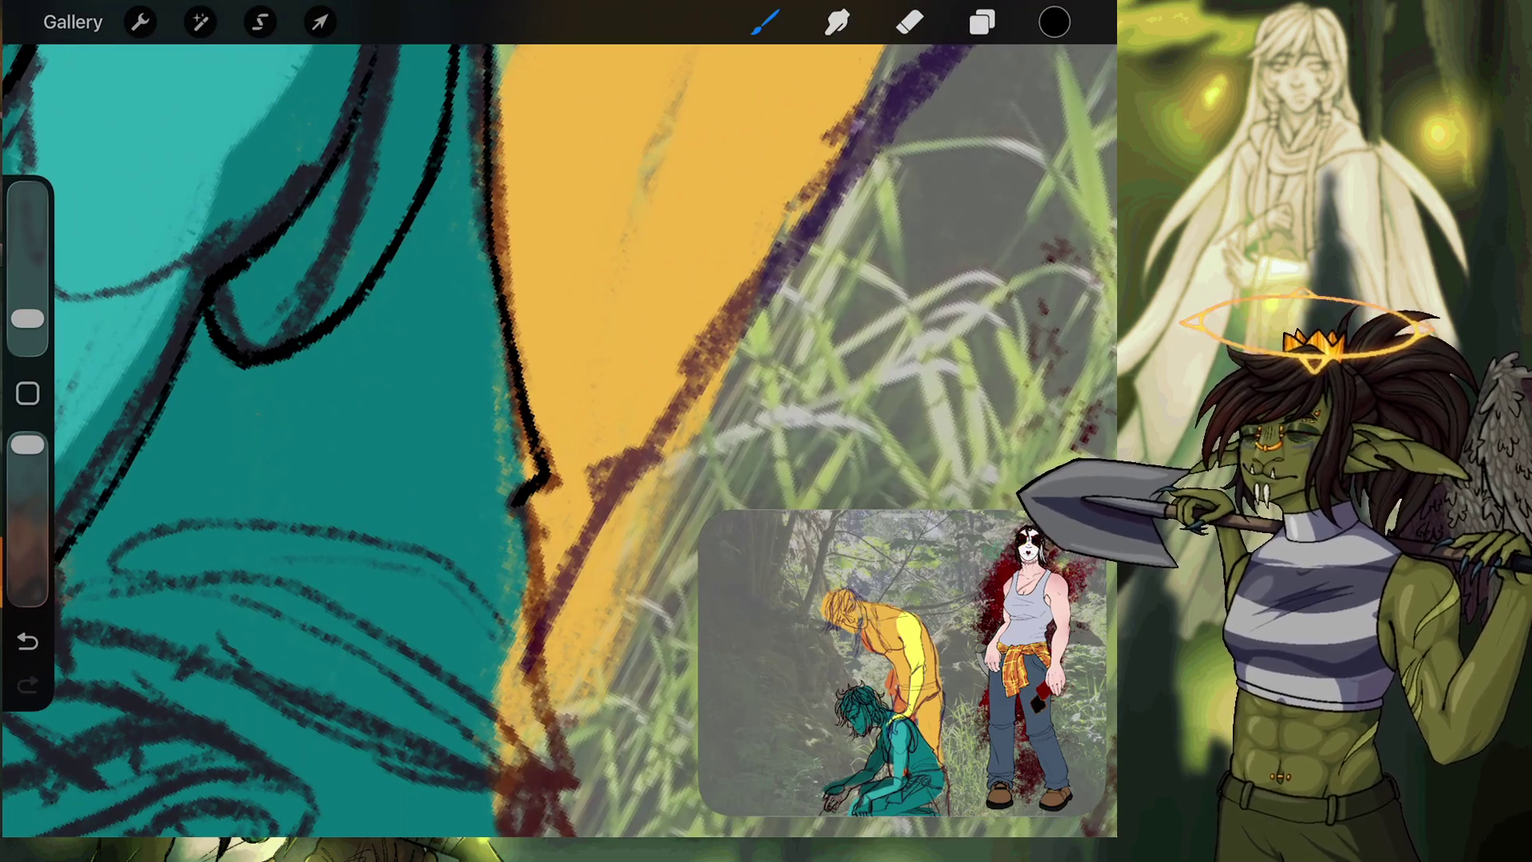
left_click(981, 22)
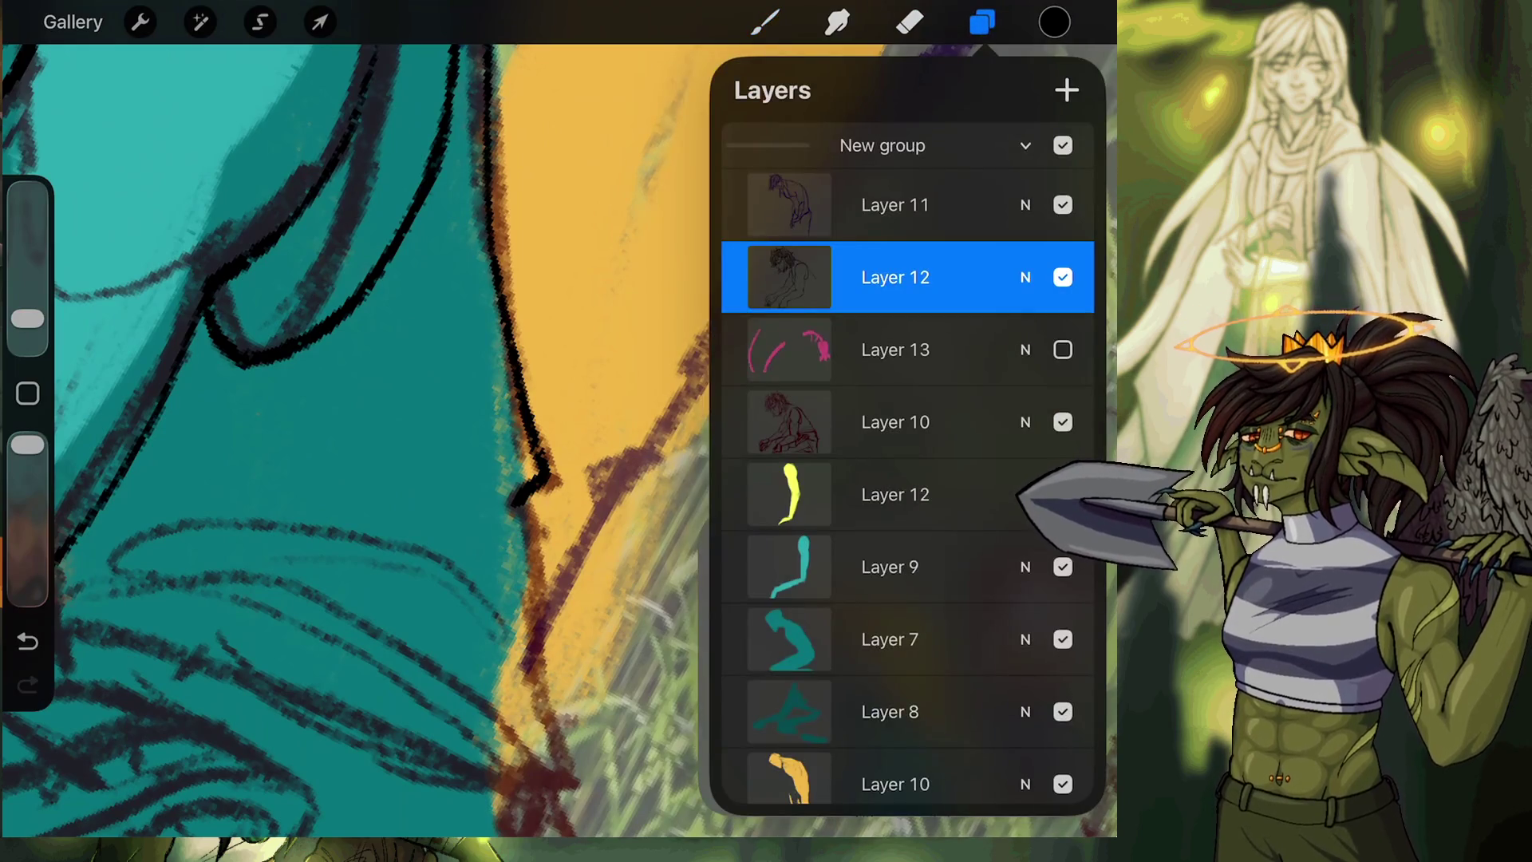
Hide the first Inserted Image layer with the standing figure and return to the brush.
scroll(908, 463, "down", 5)
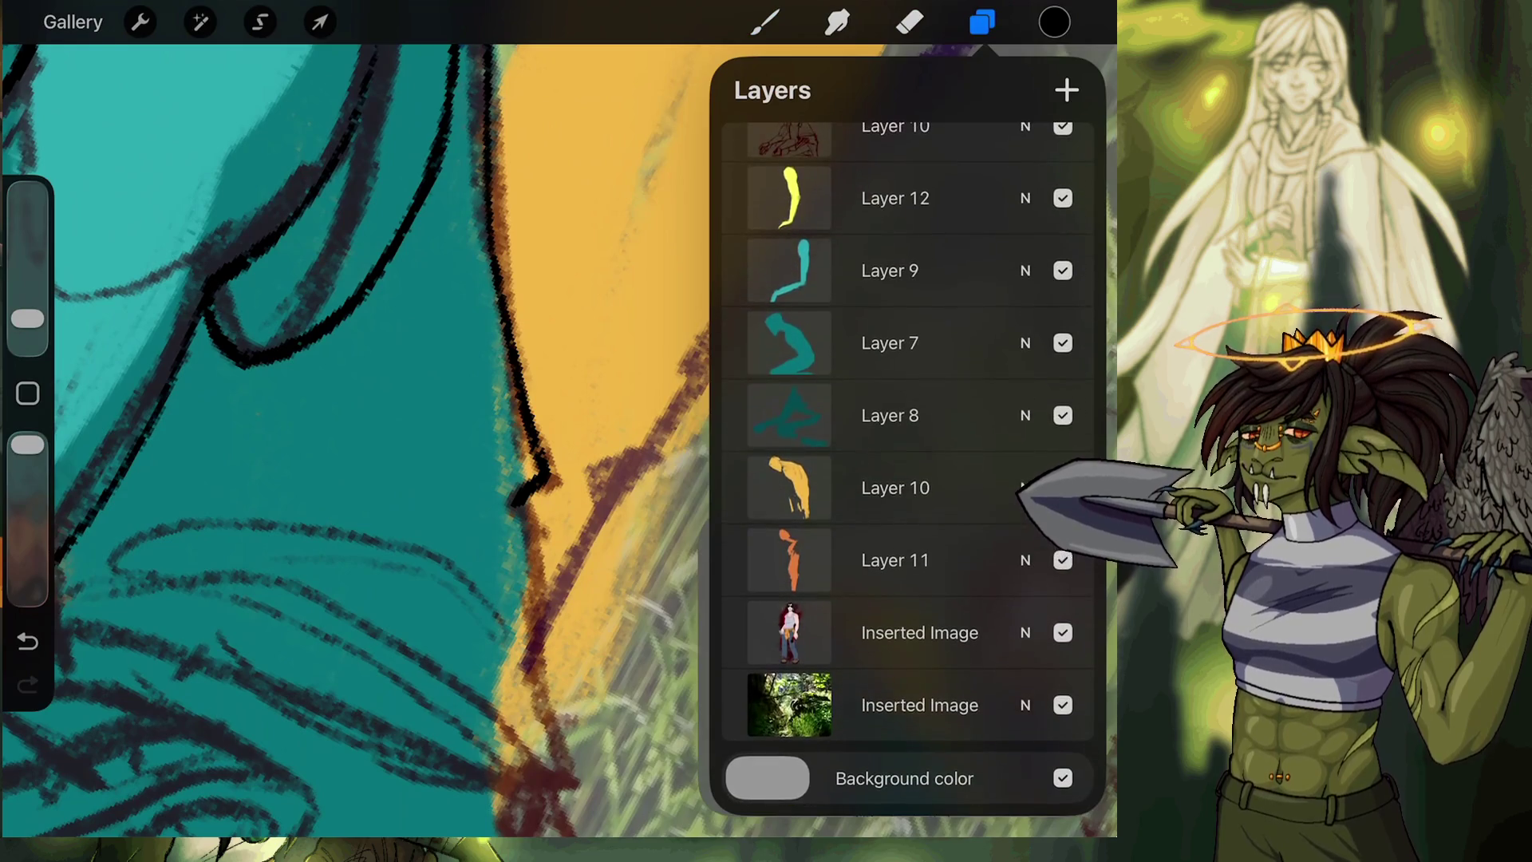
left_click(1063, 632)
left_click(765, 23)
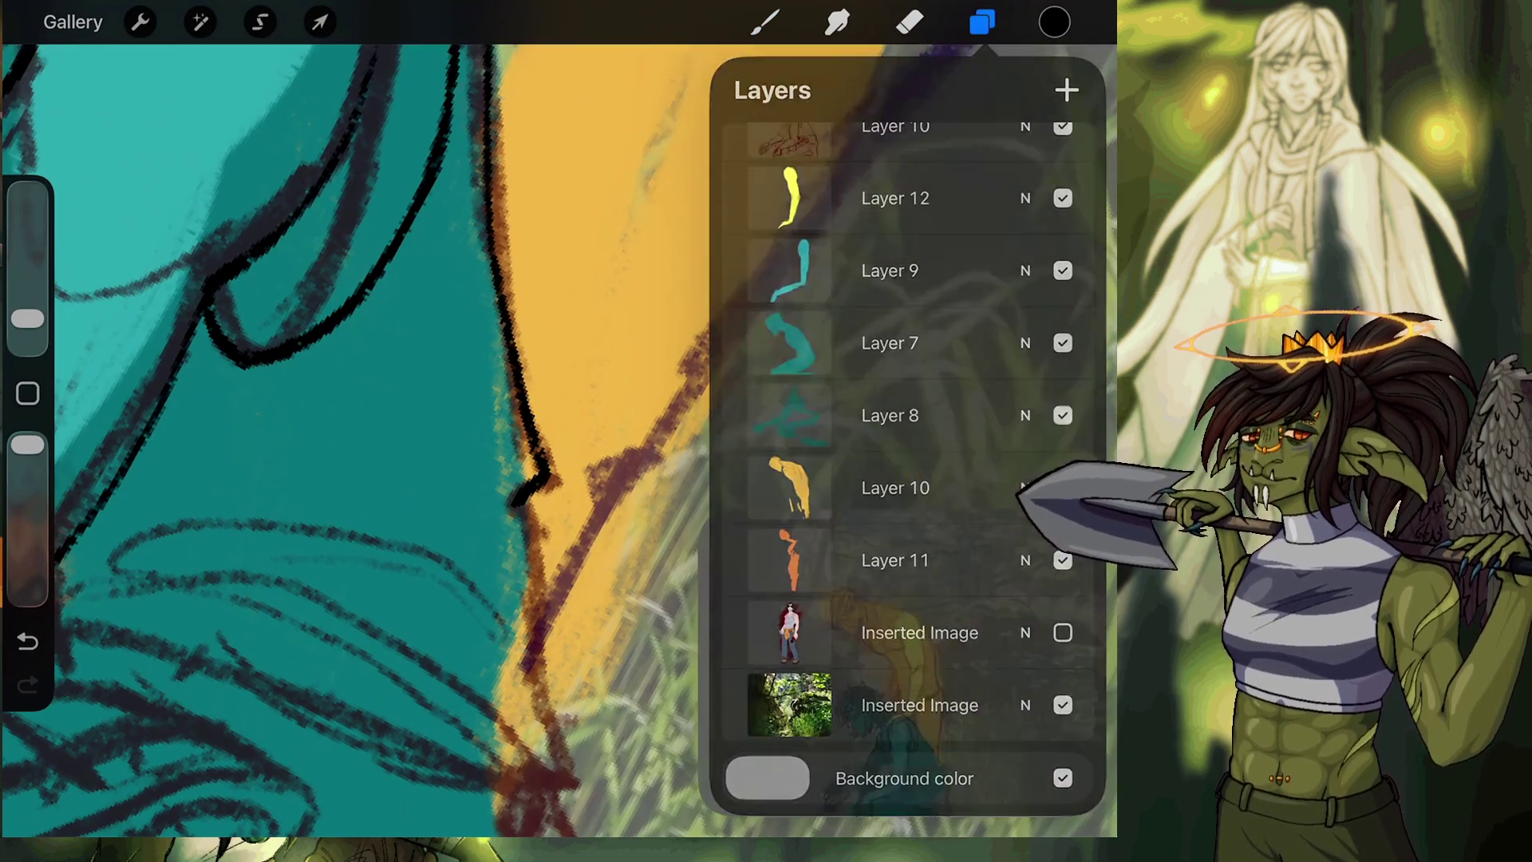
scroll(559, 439, "up", 5)
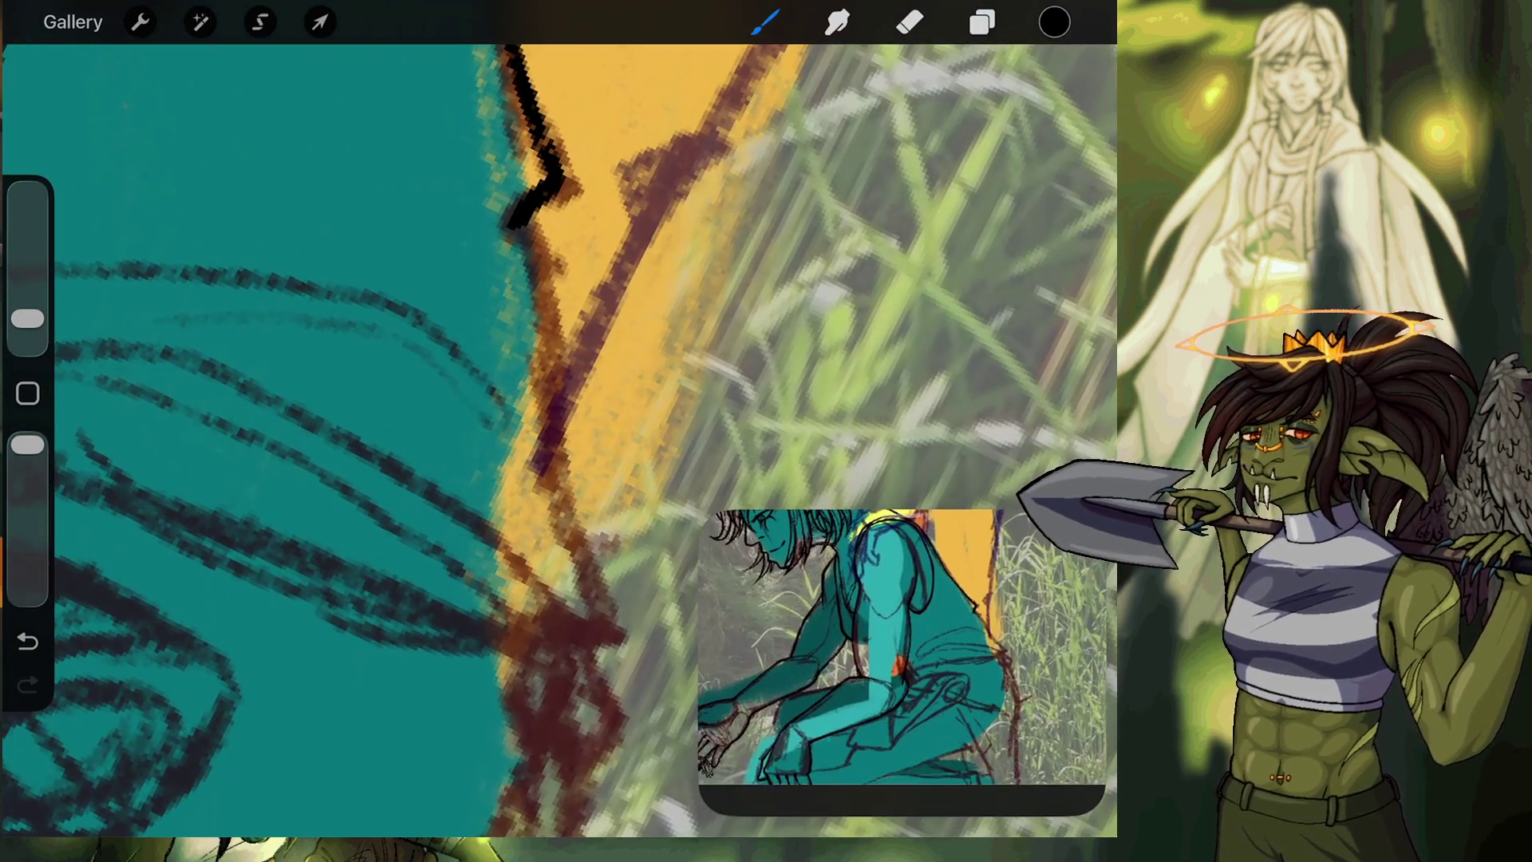
Extend the black outline down the teal figure's side and begin a curve atop the shoulder loop.
scroll(558, 439, "down", 2)
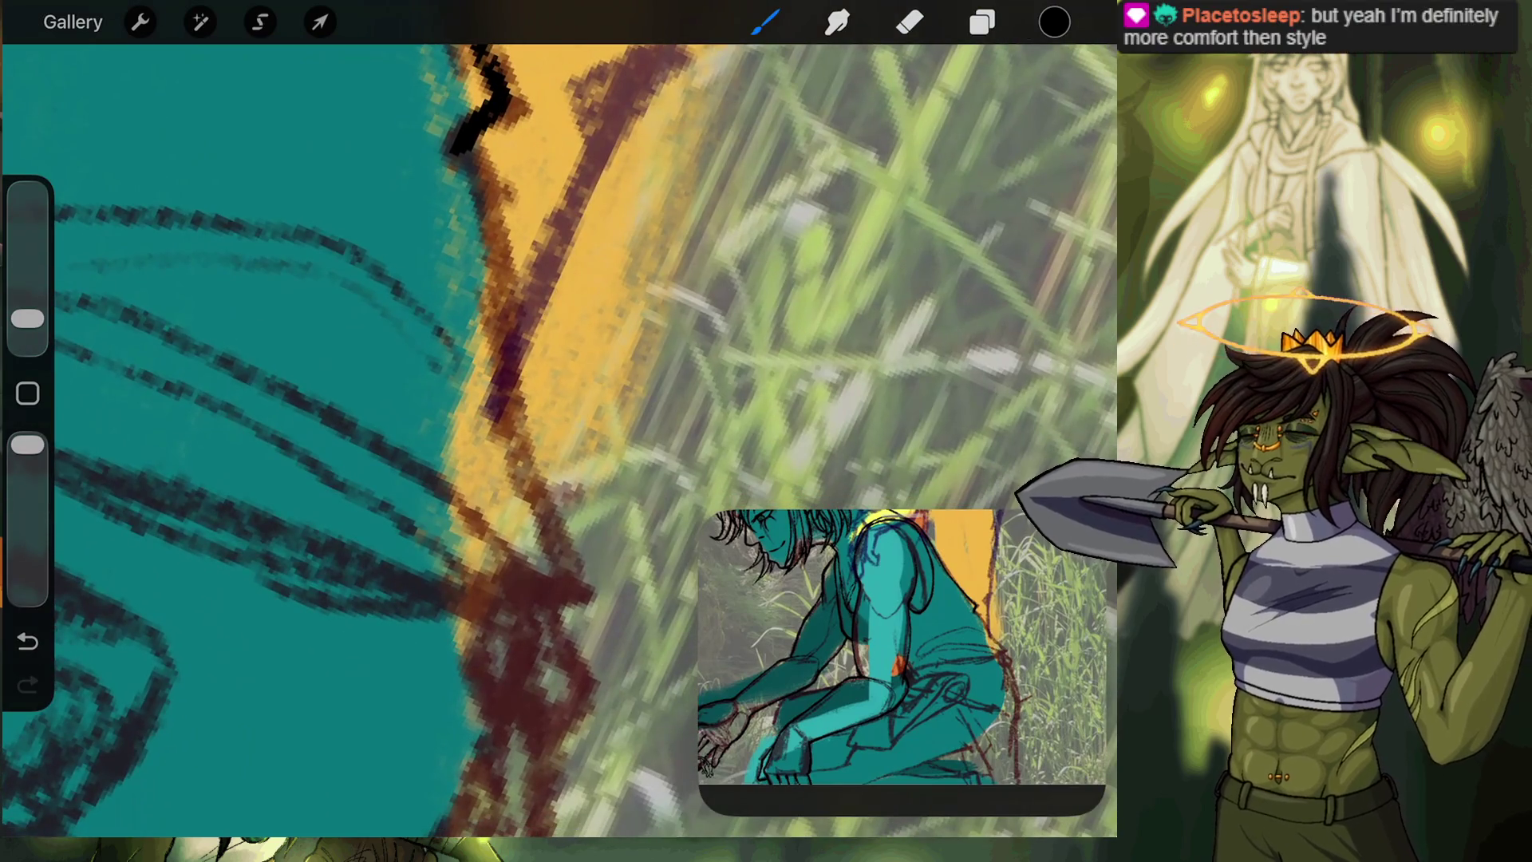
mouse_move(468, 165)
left_mouse_down()
mouse_move(501, 428)
mouse_move(589, 608)
left_mouse_up()
scroll(558, 438, "down", 3)
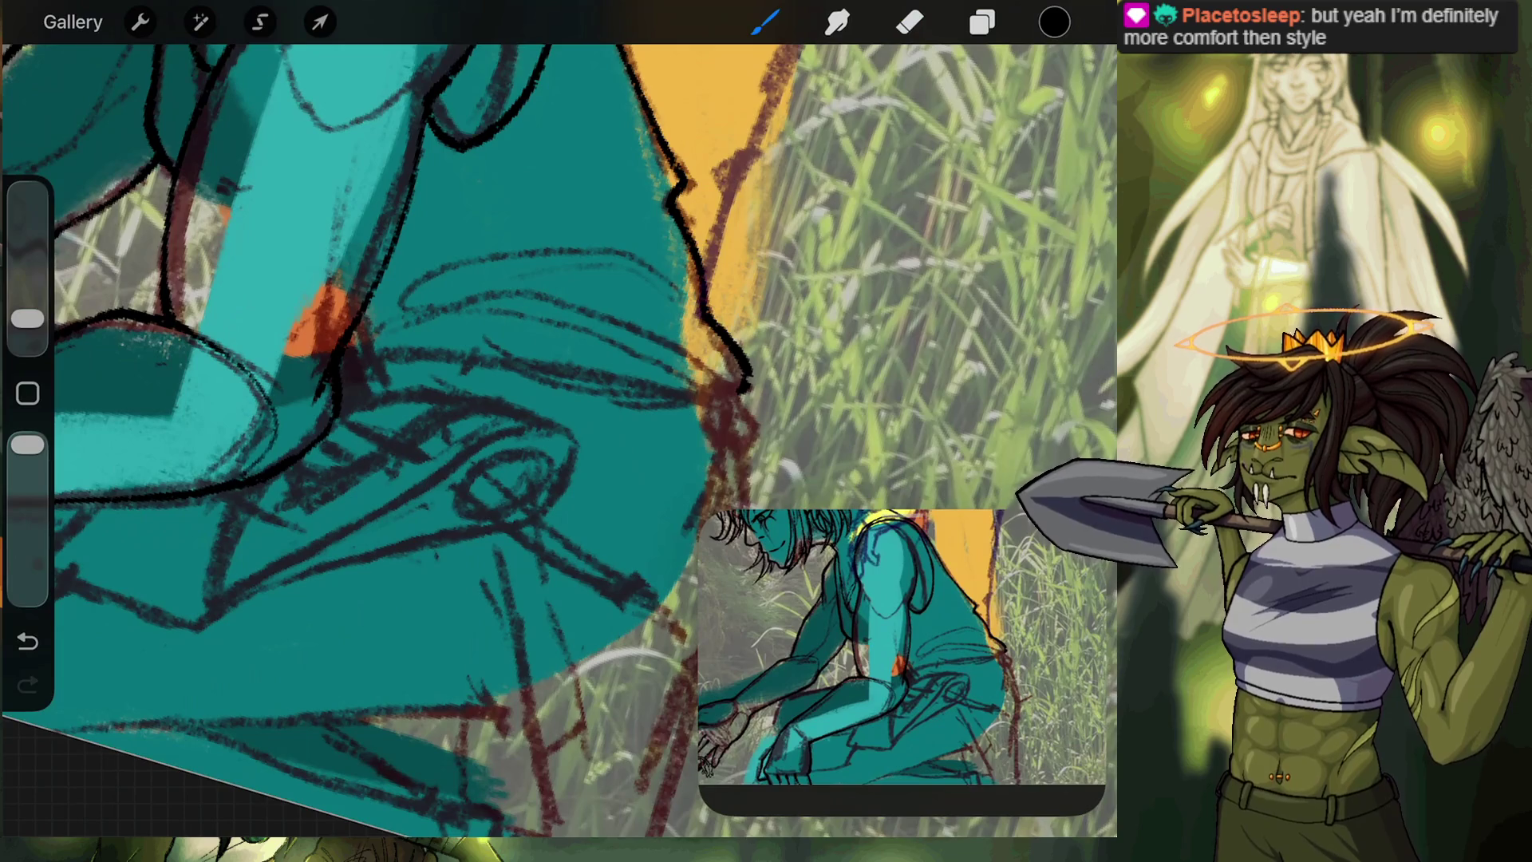
scroll(559, 419, "up", 3)
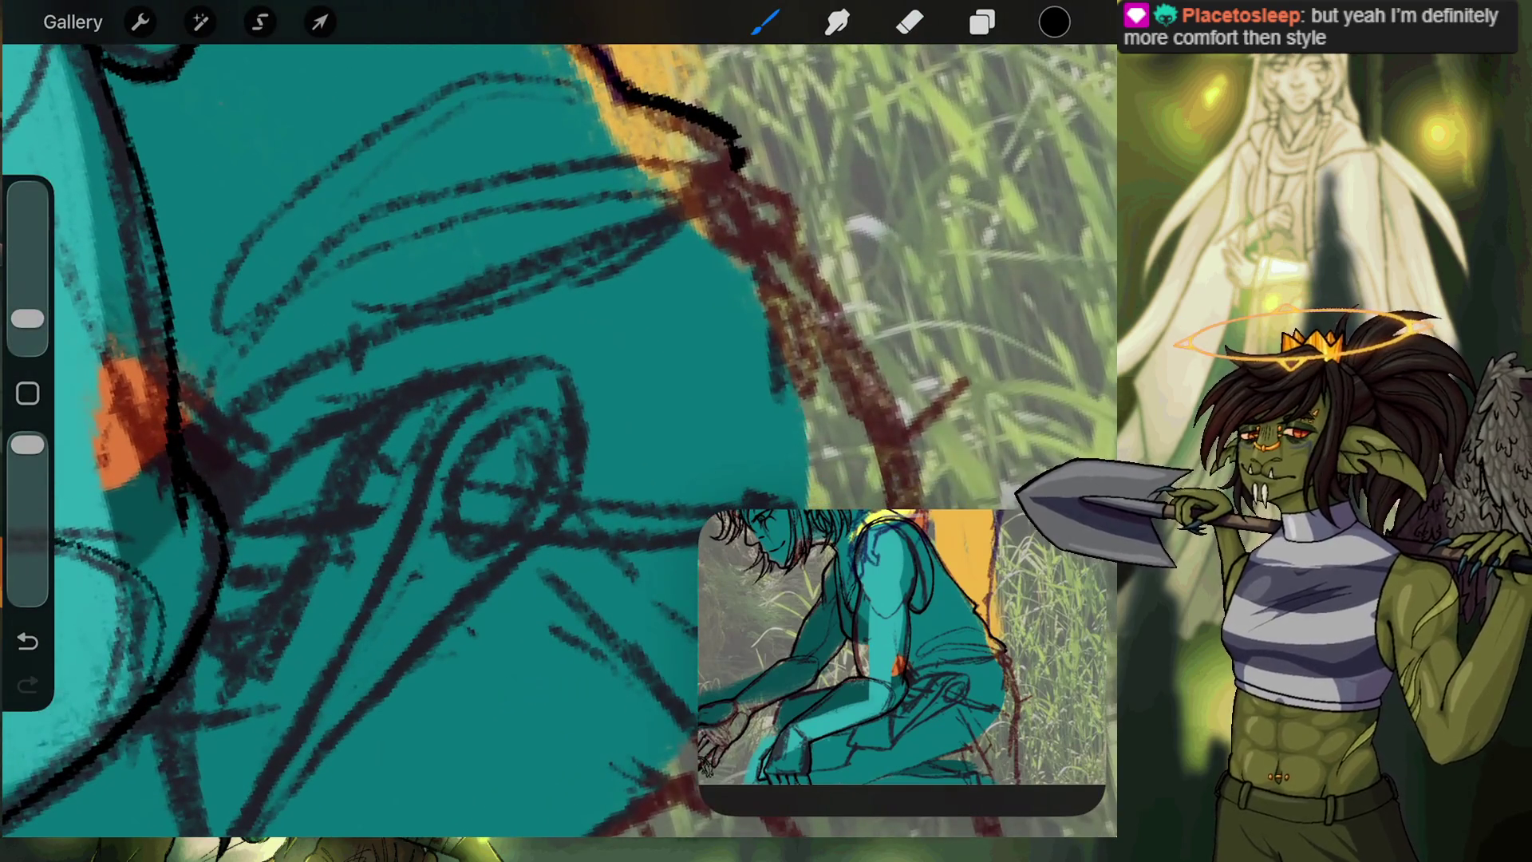
scroll(558, 419, "up", 2)
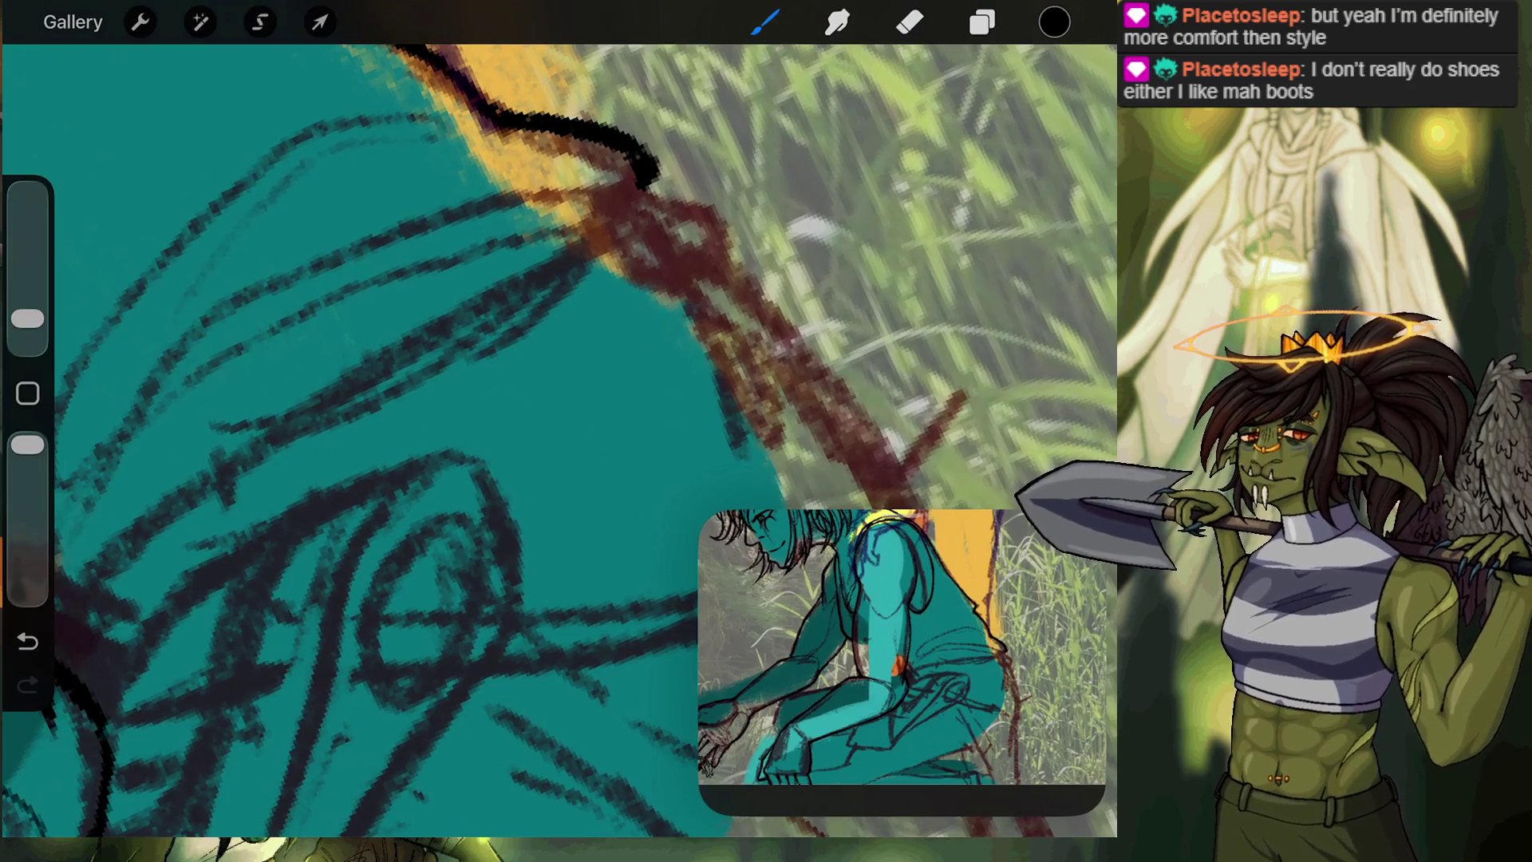
scroll(558, 439, "down", 3)
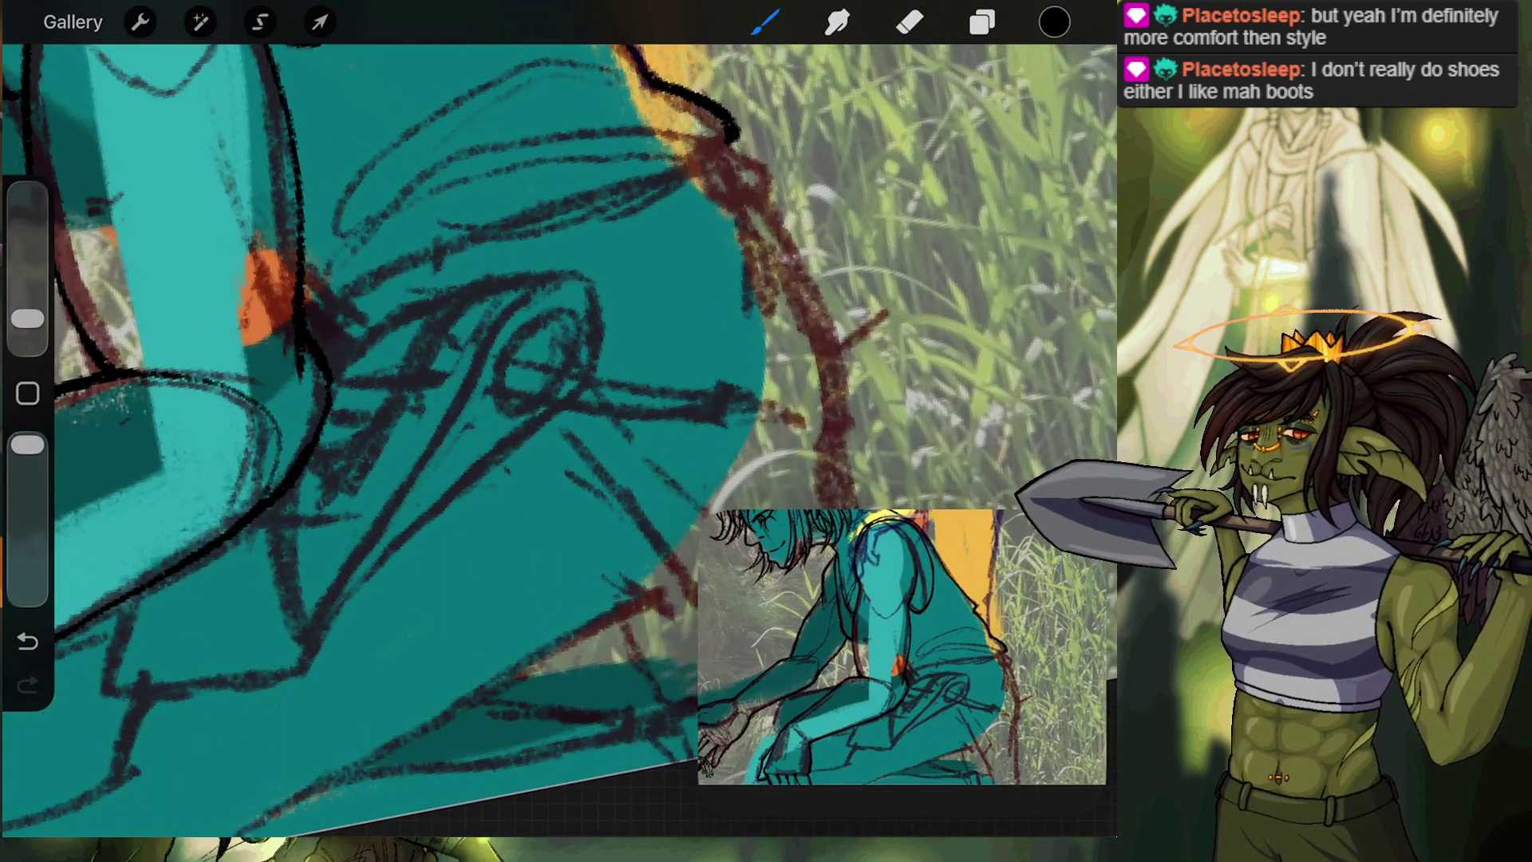
scroll(558, 439, "up", 2)
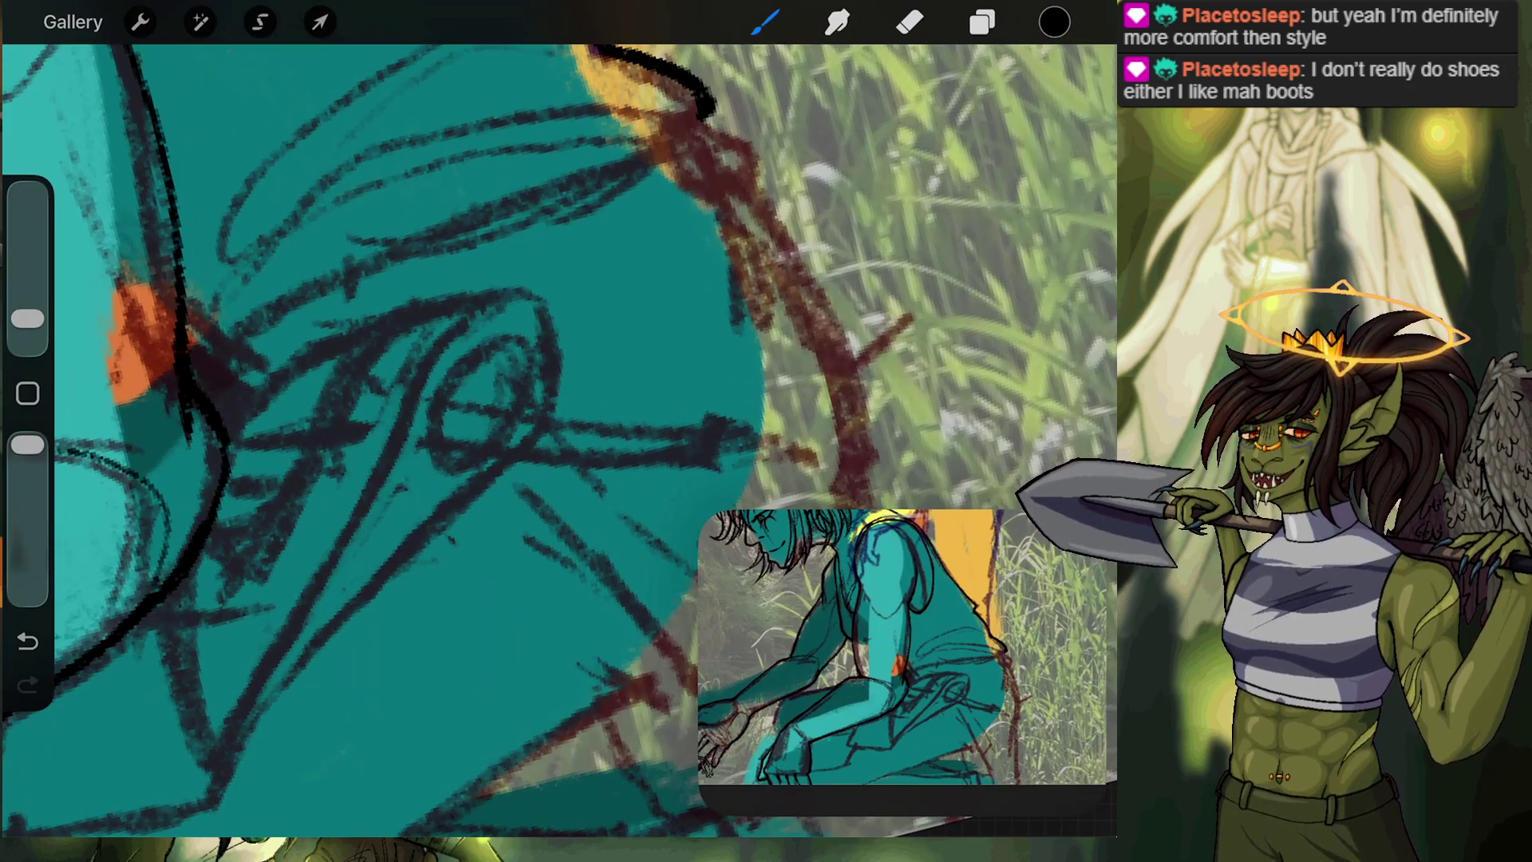
left_click_drag(429, 445, 520, 351)
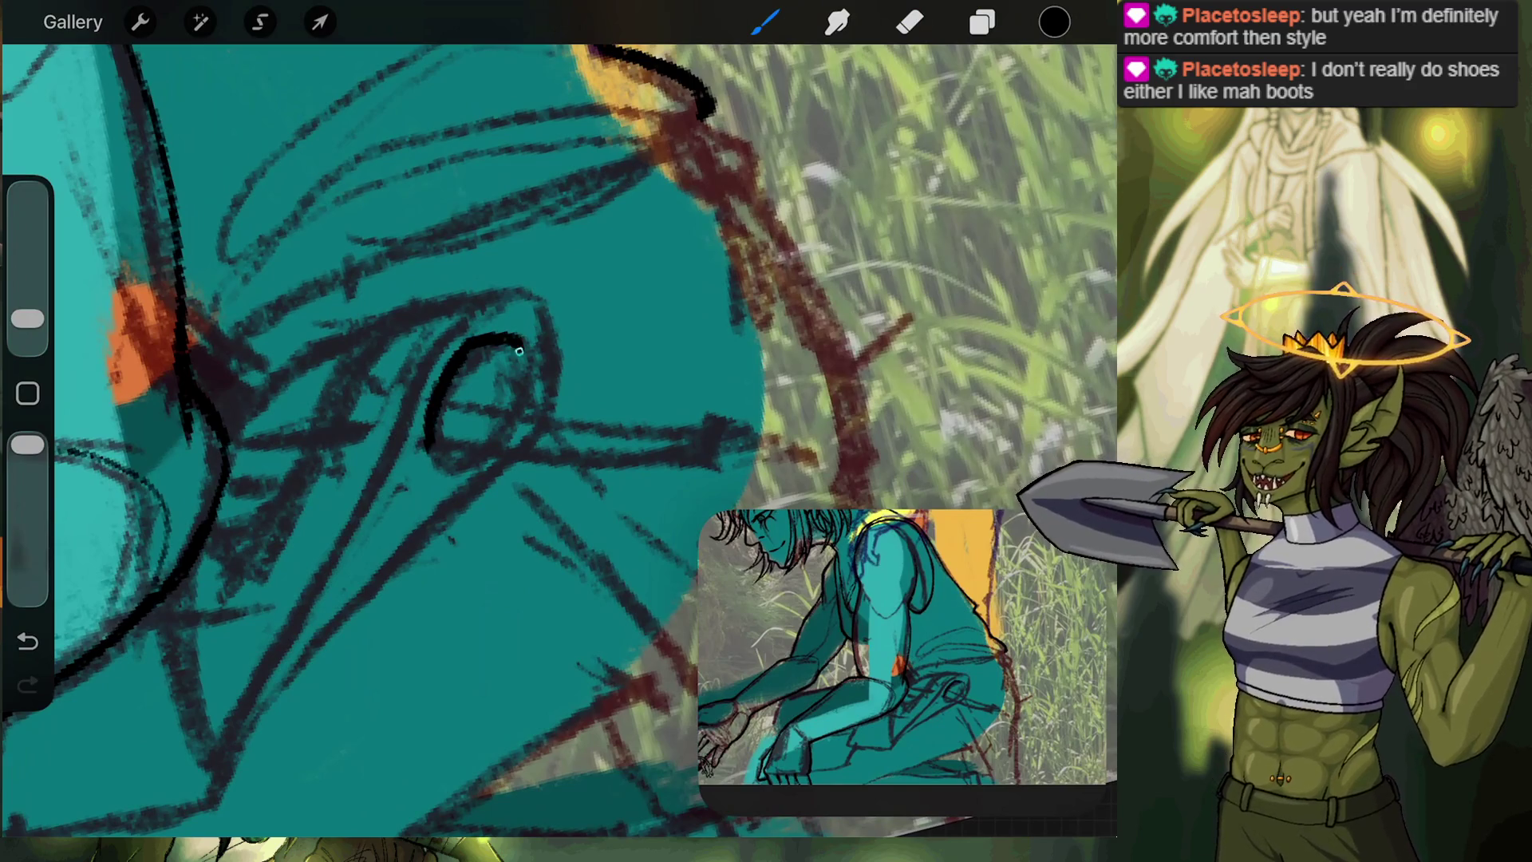
Redraw the shoulder loop as a closed black outline and thicken its sides.
key("ctrl+z")
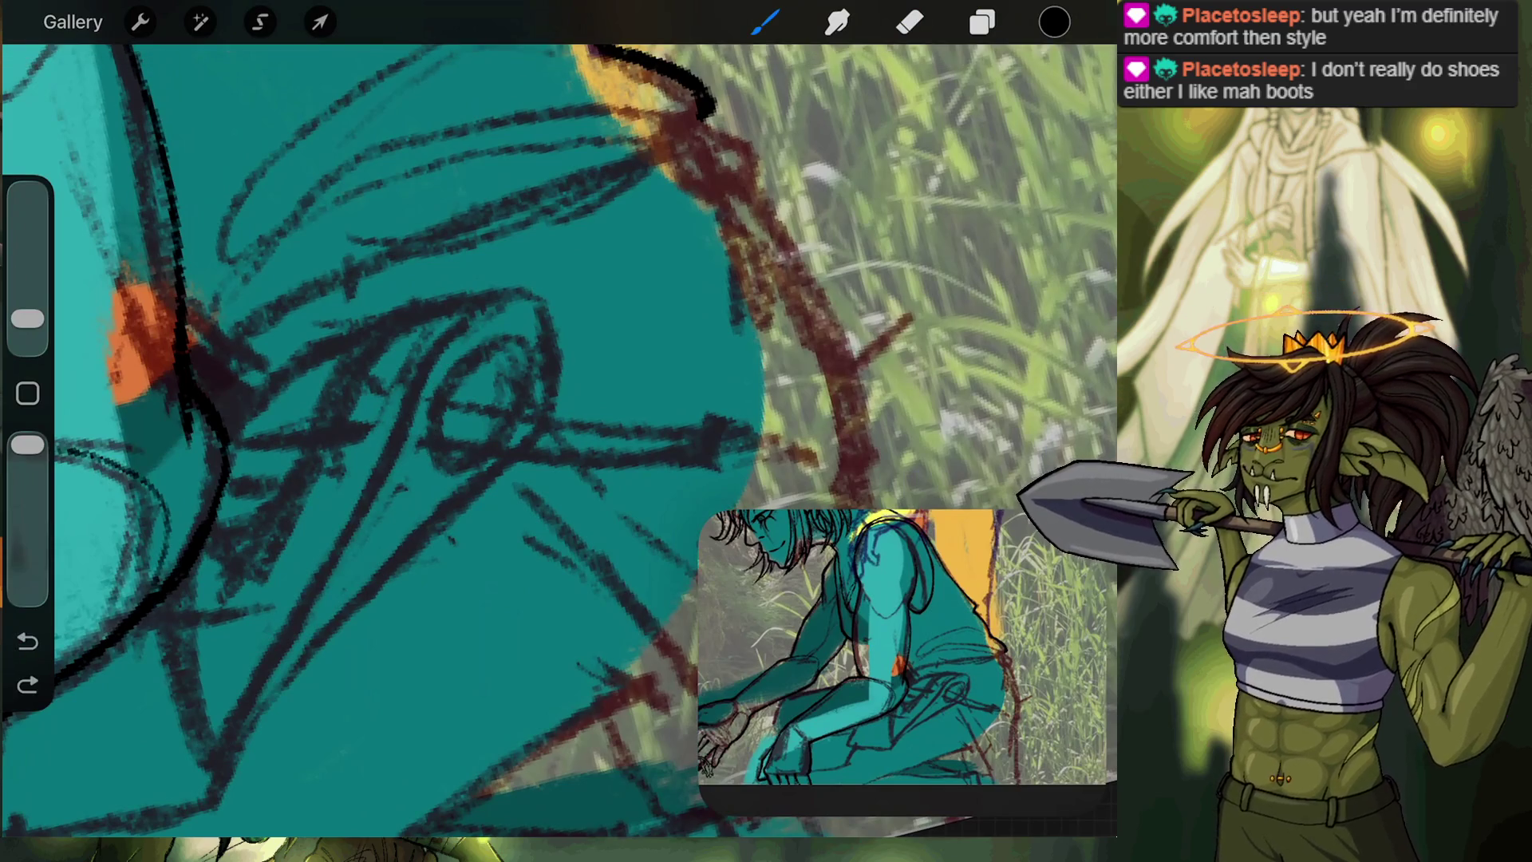
mouse_move(435, 453)
left_mouse_down()
mouse_move(487, 329)
mouse_move(531, 415)
left_mouse_up()
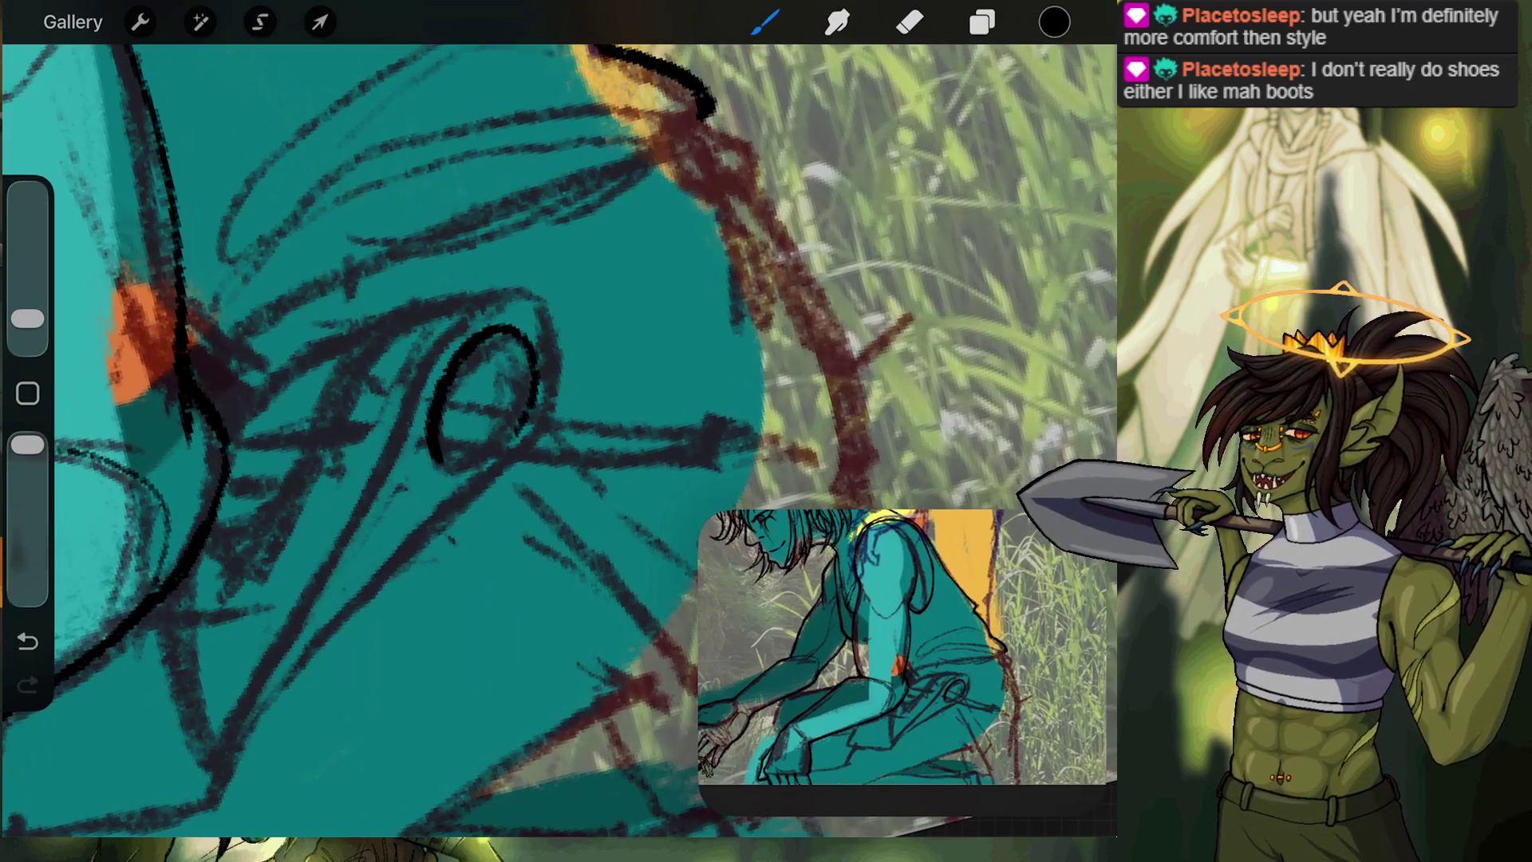
scroll(504, 589, "up", 2)
scroll(551, 559, "up", 2)
key("ctrl+z")
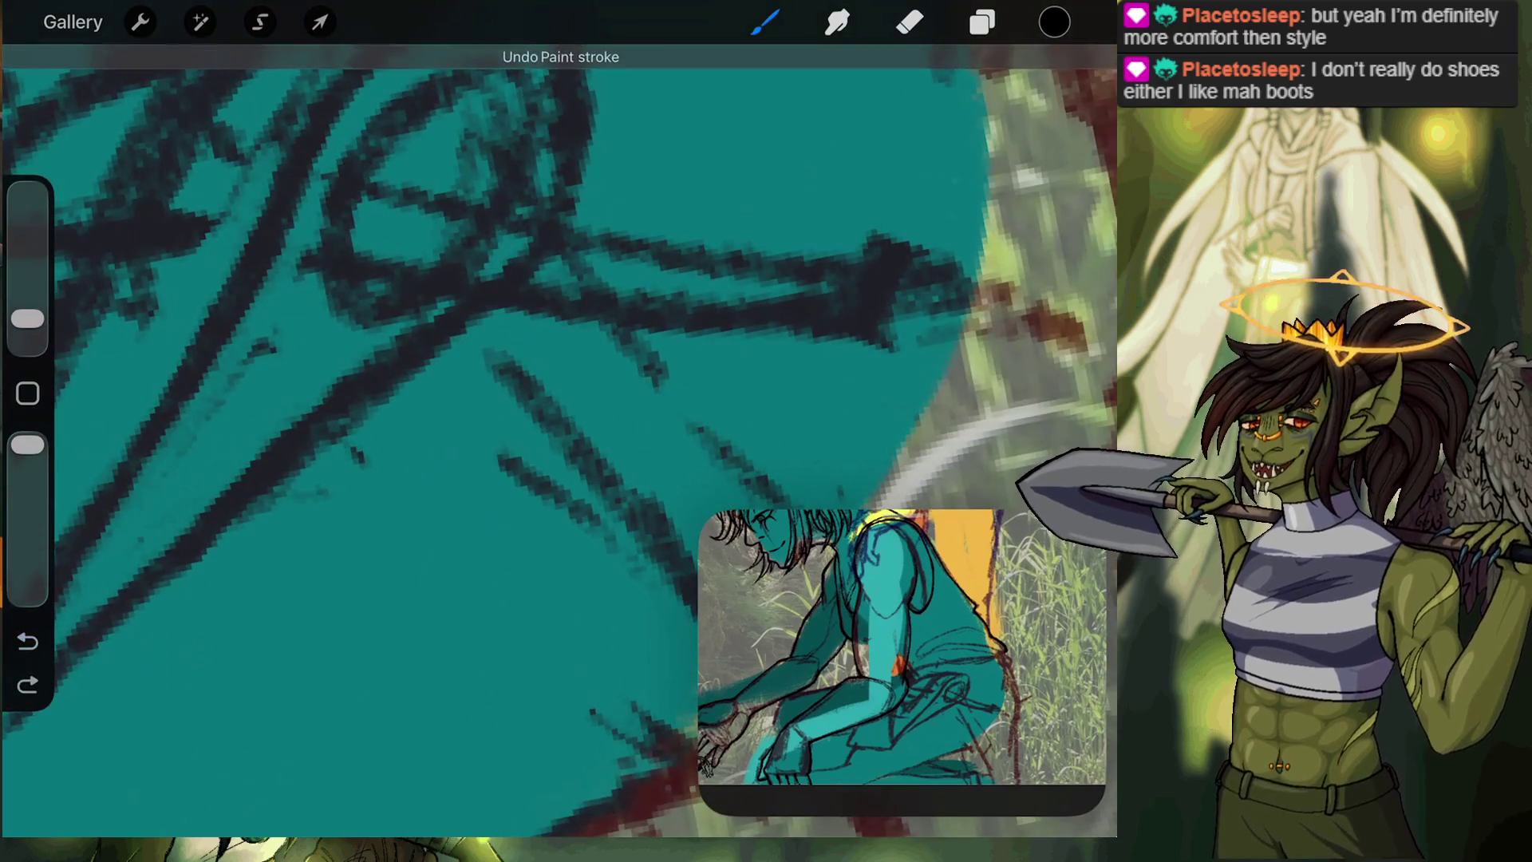
scroll(558, 438, "up", 1)
mouse_move(471, 108)
left_mouse_down()
mouse_move(444, 95)
mouse_move(272, 344)
mouse_move(331, 422)
left_mouse_up()
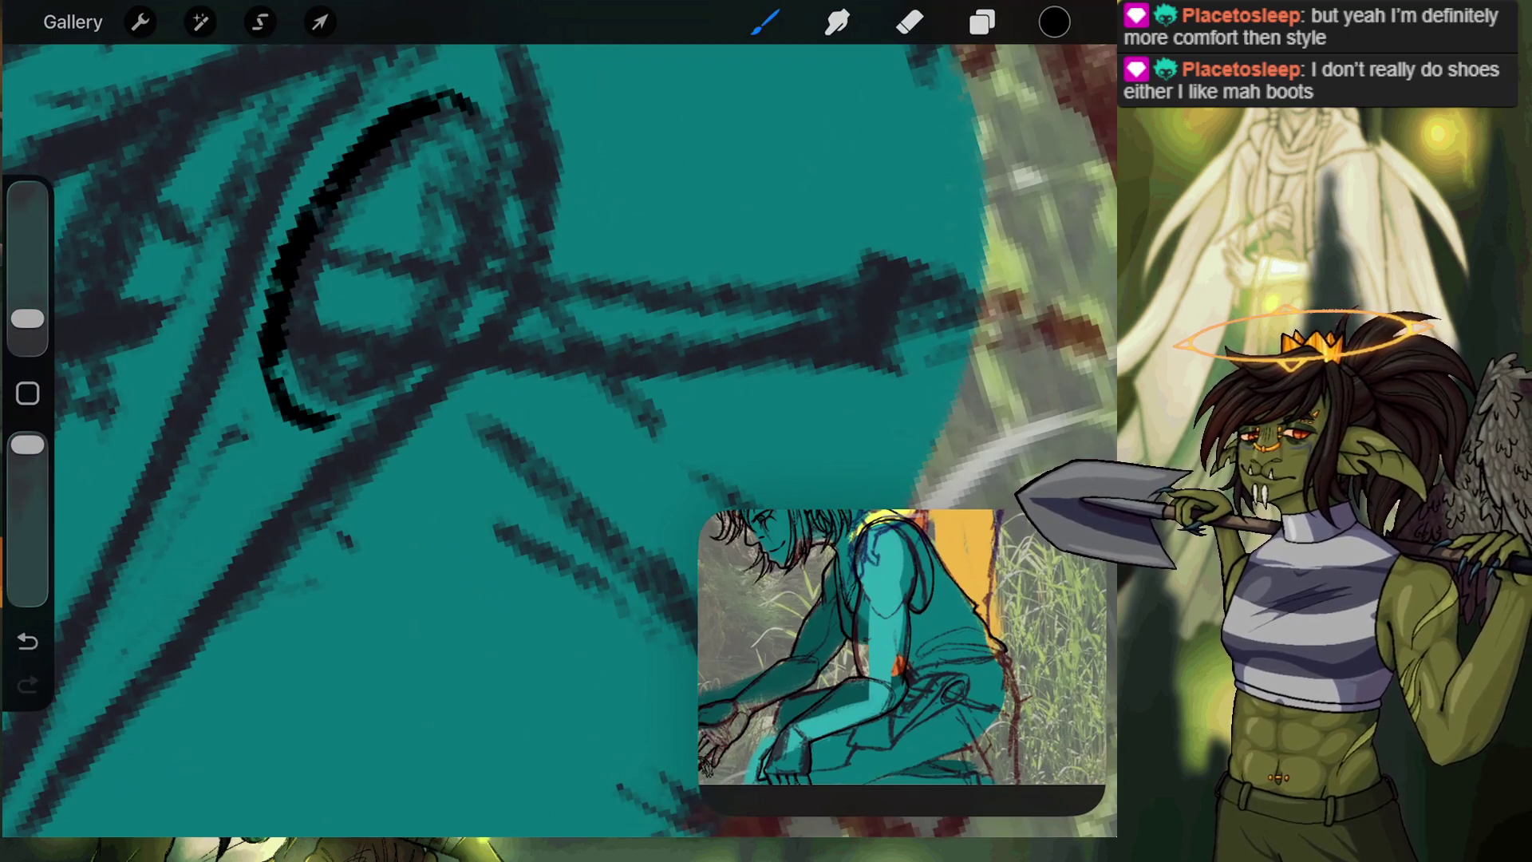
key("ctrl+z")
mouse_move(469, 107)
left_mouse_down()
mouse_move(383, 143)
mouse_move(308, 359)
mouse_move(440, 339)
mouse_move(478, 160)
left_mouse_up()
mouse_move(471, 285)
left_mouse_down()
mouse_move(431, 100)
mouse_move(307, 270)
left_mouse_up()
left_click_drag(315, 372, 379, 389)
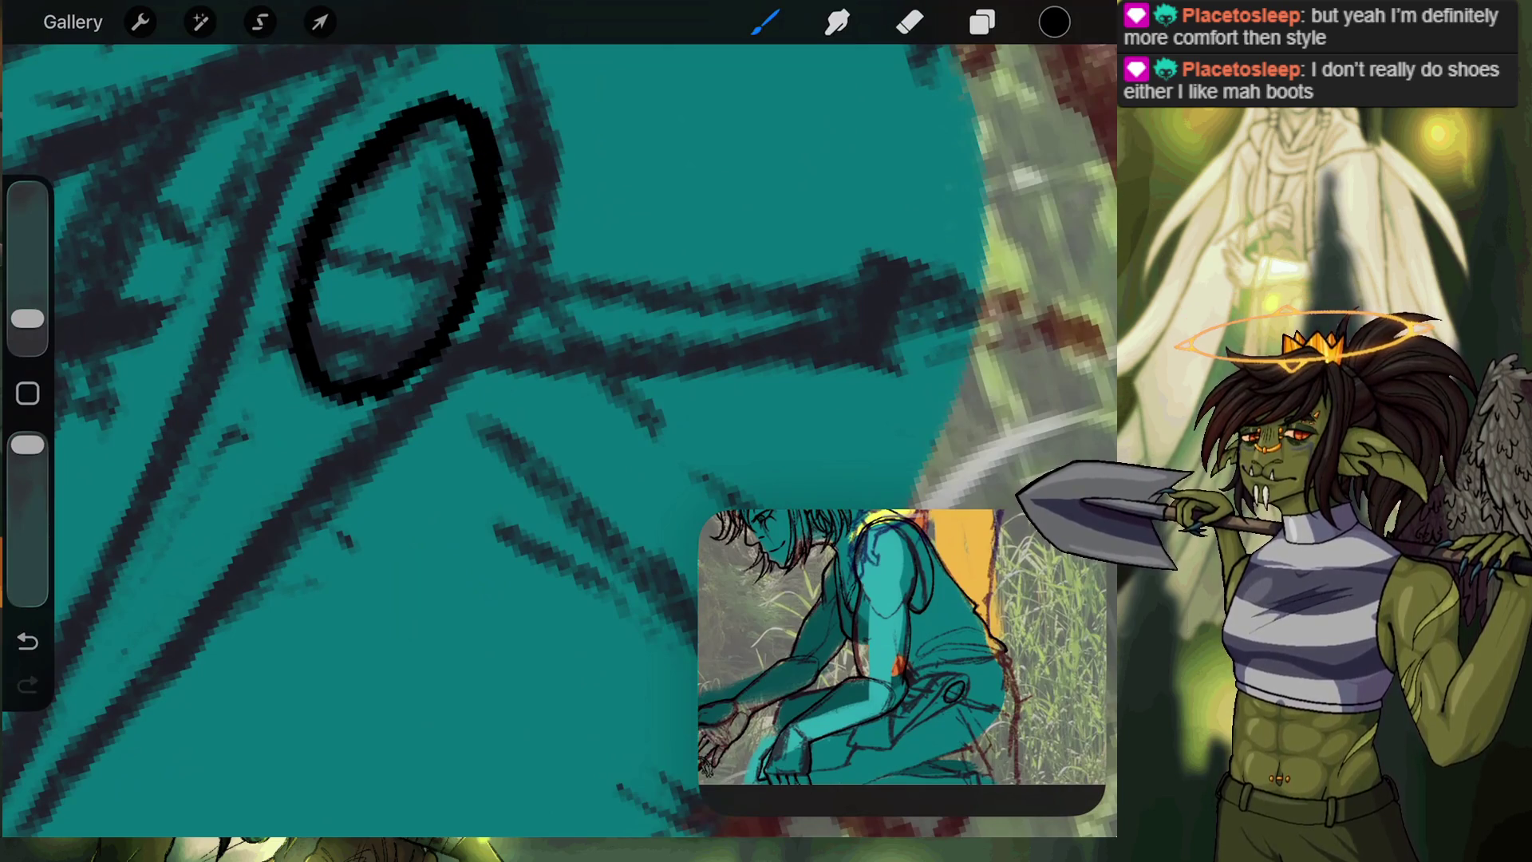
Outline the strap's upper and right edges above the loop in black.
scroll(559, 438, "up", 3)
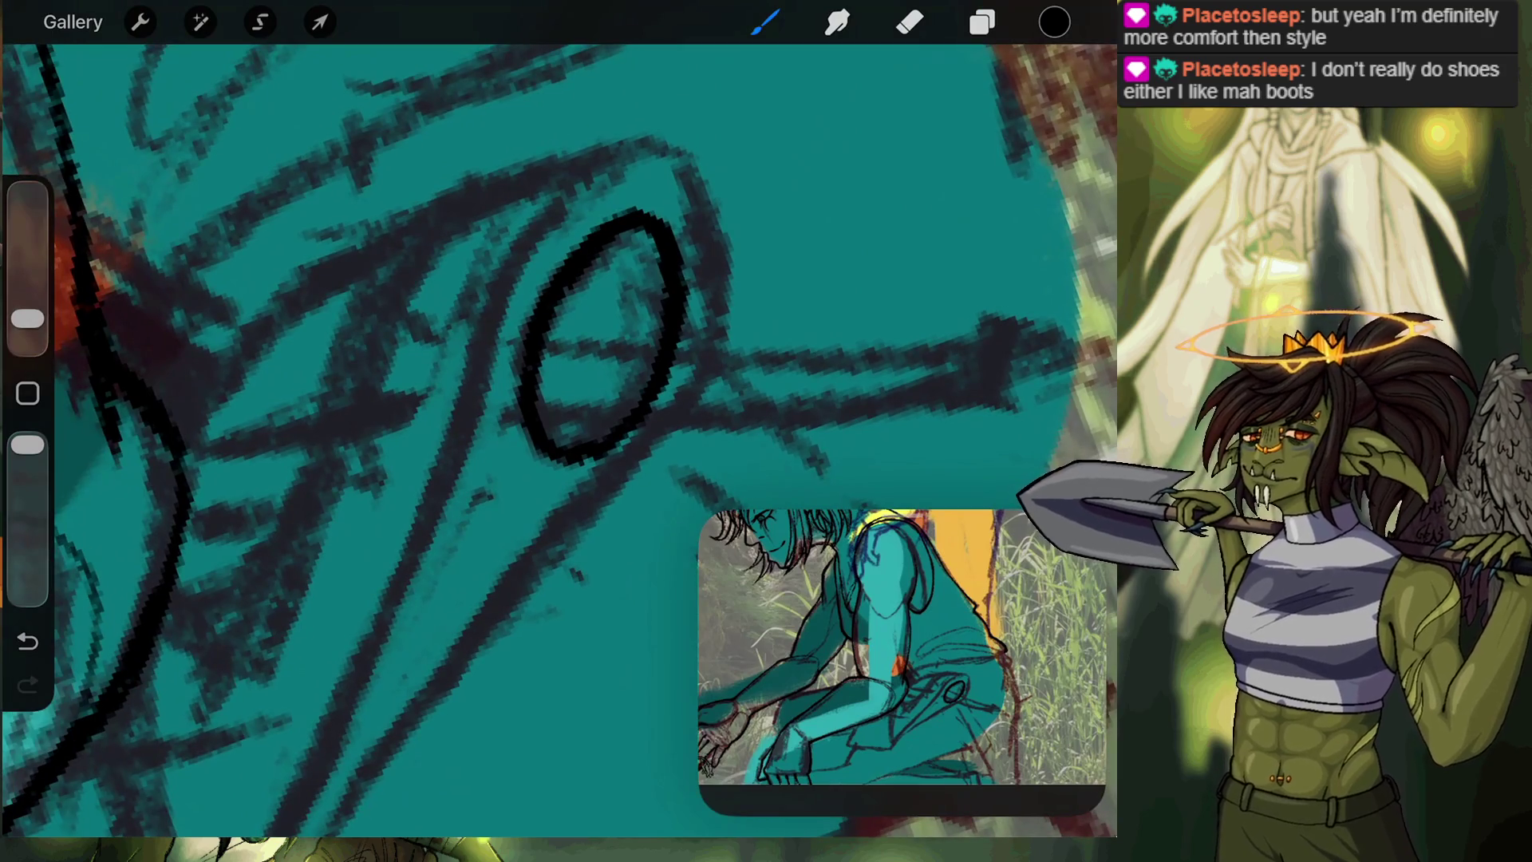
mouse_move(419, 213)
left_mouse_down()
mouse_move(646, 140)
mouse_move(688, 166)
mouse_move(726, 339)
left_mouse_up()
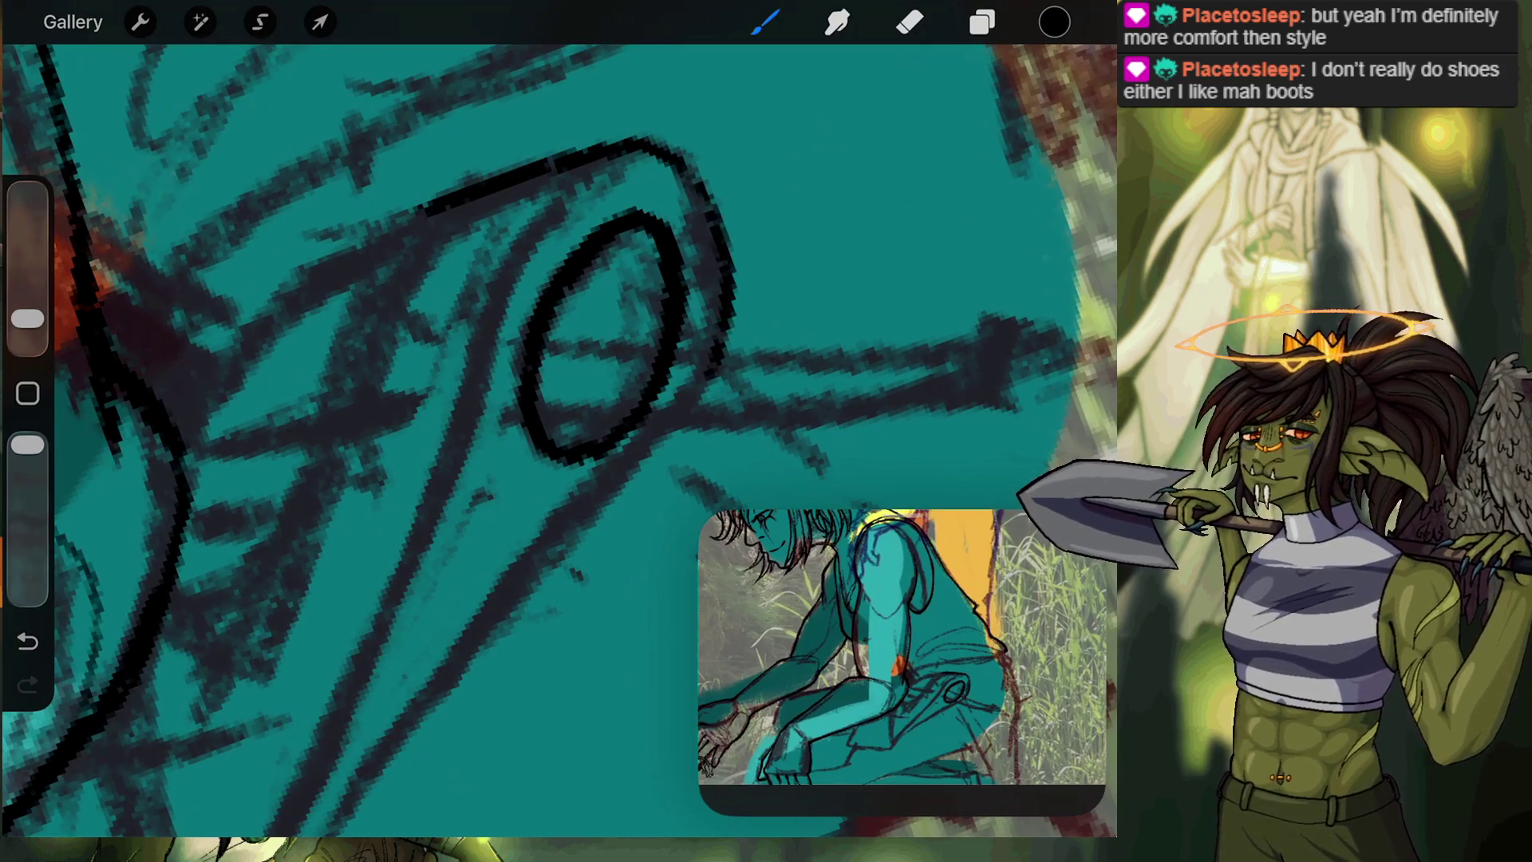
key("ctrl+z")
mouse_move(666, 154)
left_mouse_down()
mouse_move(712, 229)
mouse_move(678, 409)
mouse_move(562, 522)
left_mouse_up()
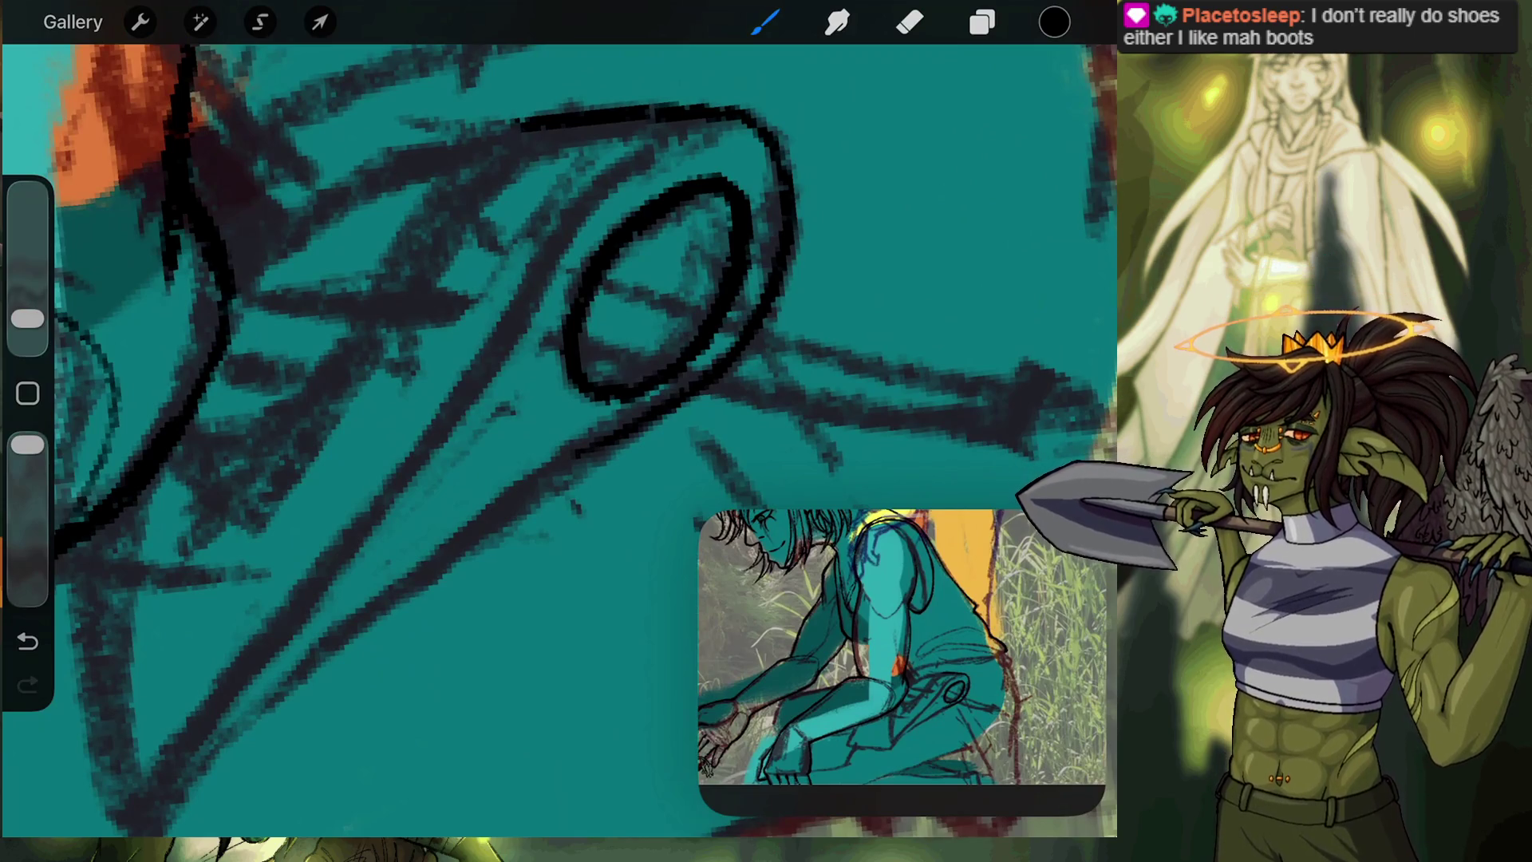
Lasso the black ellipse with a freehand selection and nudge it right and down.
left_click(260, 22)
mouse_move(565, 262)
left_mouse_down()
mouse_move(756, 186)
mouse_move(765, 259)
mouse_move(686, 384)
mouse_move(591, 419)
mouse_move(551, 279)
left_mouse_up()
left_click_drag(656, 289, 667, 299)
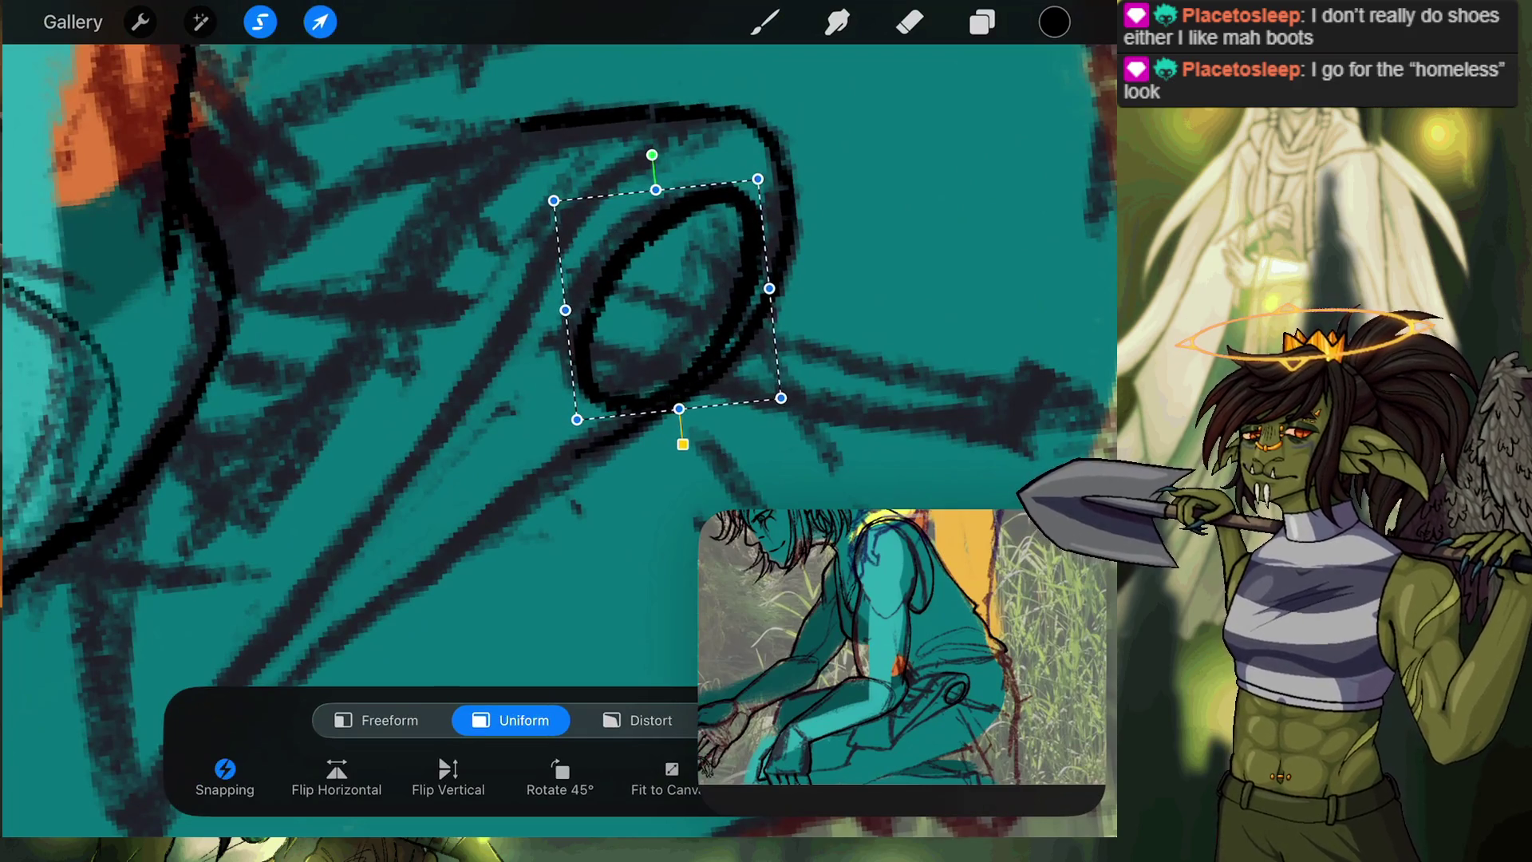
Finish moving the oval and thicken its top and upper-left edge in black.
left_click(764, 23)
mouse_move(742, 191)
left_mouse_down()
mouse_move(682, 168)
mouse_move(609, 229)
mouse_move(558, 345)
mouse_move(599, 409)
left_mouse_up()
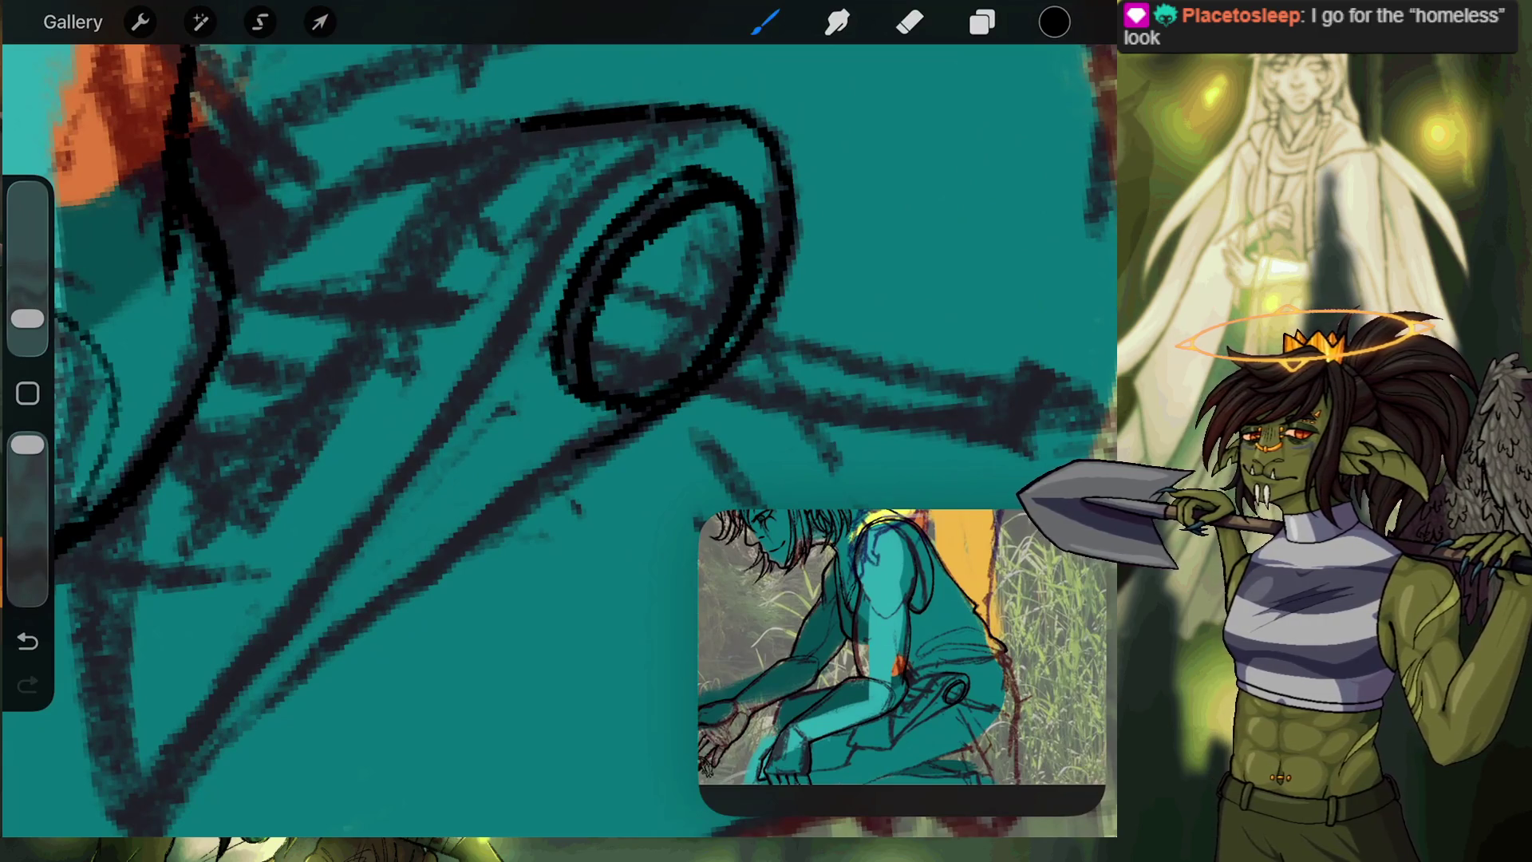